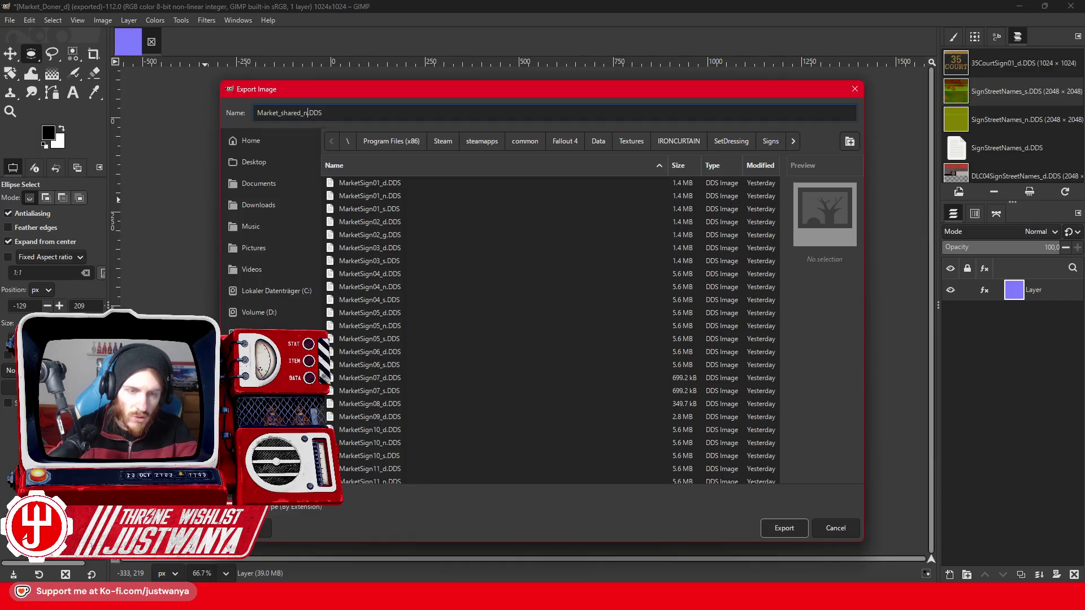
Export the normal map as Market_shared_n.DDS, then start choosing a new normal texture in the SnowSplotch material.
{"action": "key", "text": "Return"}
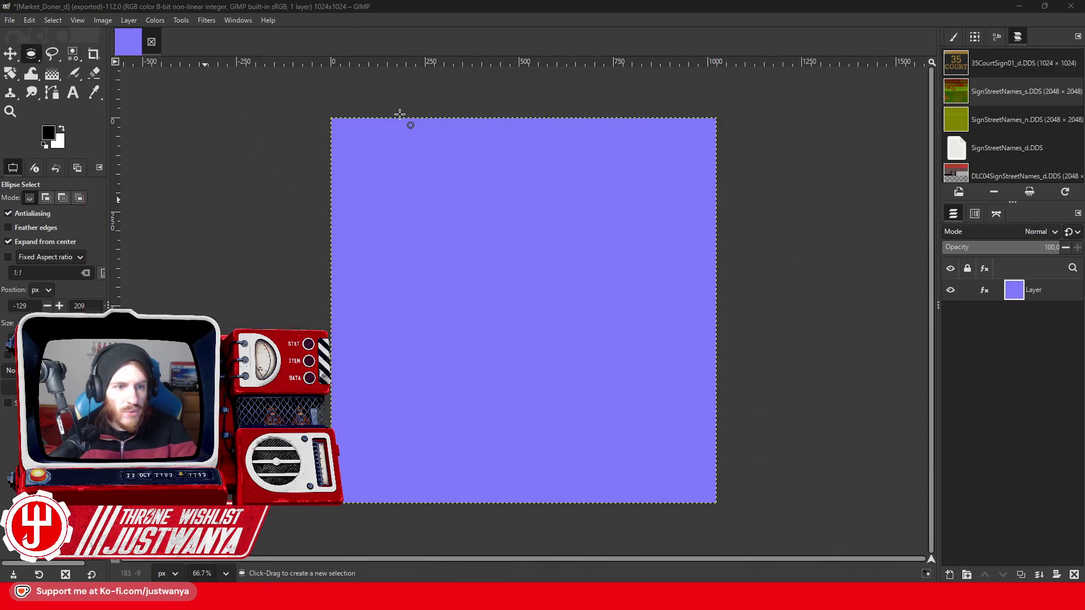
{"action": "key", "text": "Return"}
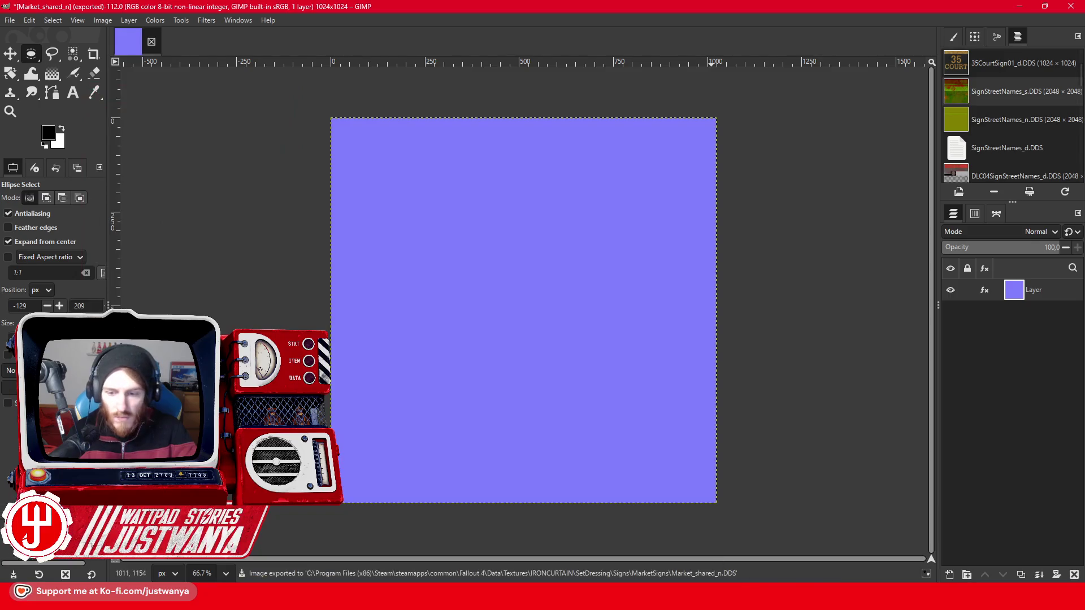
{"action": "left_click", "coordinate": [754, 497]}
{"action": "left_click", "coordinate": [858, 203]}
Set the SnowSplotch material's normal map to Market_shared_n.DDS from the MarketSigns folder.
{"action": "left_click", "coordinate": [530, 239]}
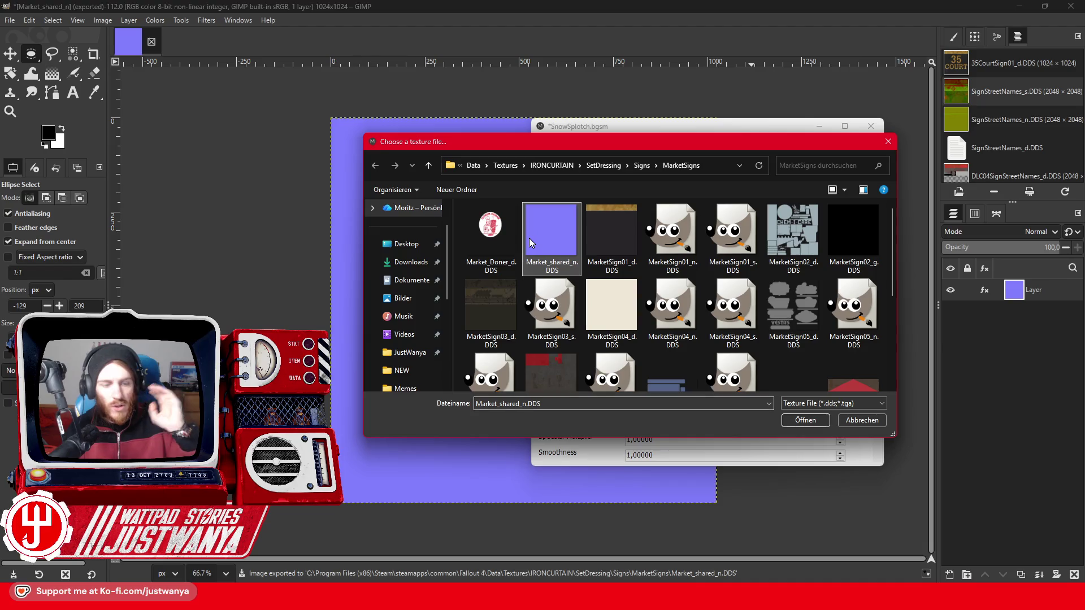
{"action": "left_click", "coordinate": [801, 419]}
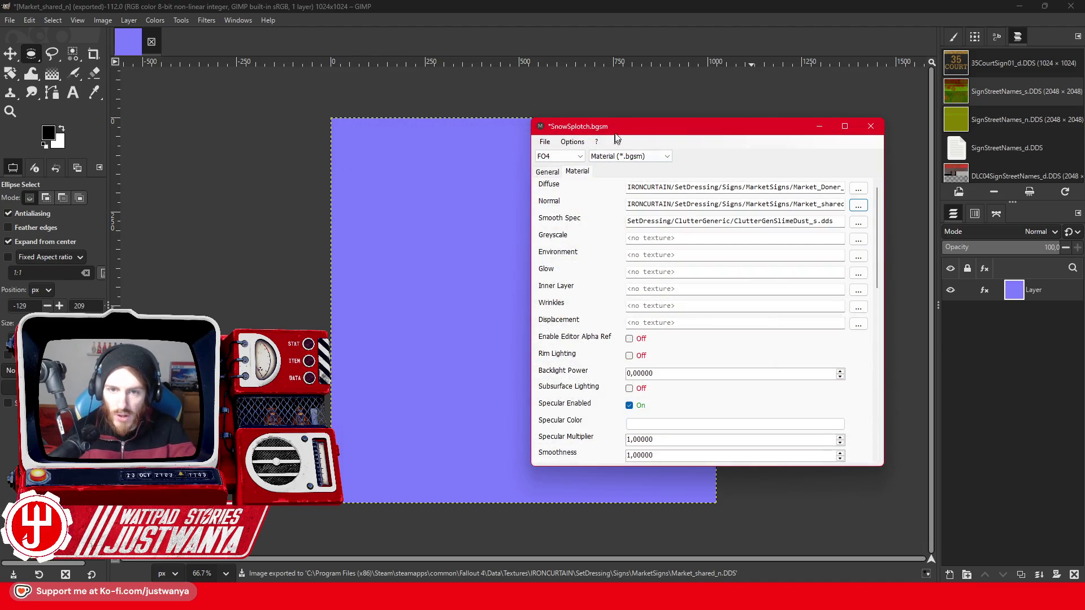
{"action": "left_click_drag", "start_coordinate": [620, 131], "coordinate": [499, 130]}
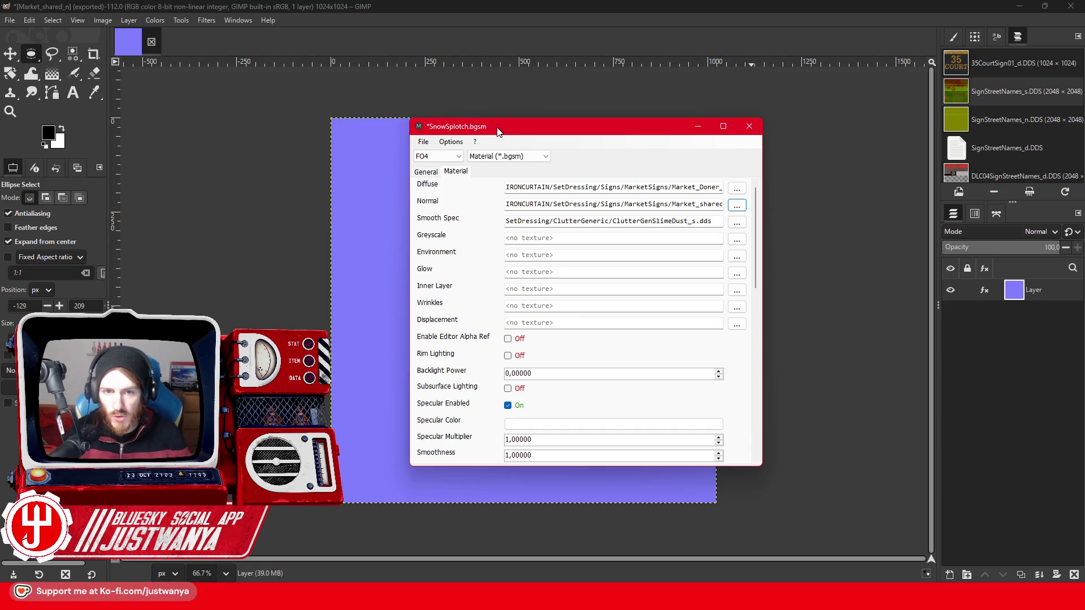
{"action": "left_click", "coordinate": [423, 142]}
Start Save As and browse to Data\Materials\IRONCURTAIN\SetDressing\Signs\MarketSigns.
{"action": "left_click", "coordinate": [452, 189]}
{"action": "left_click", "coordinate": [525, 168]}
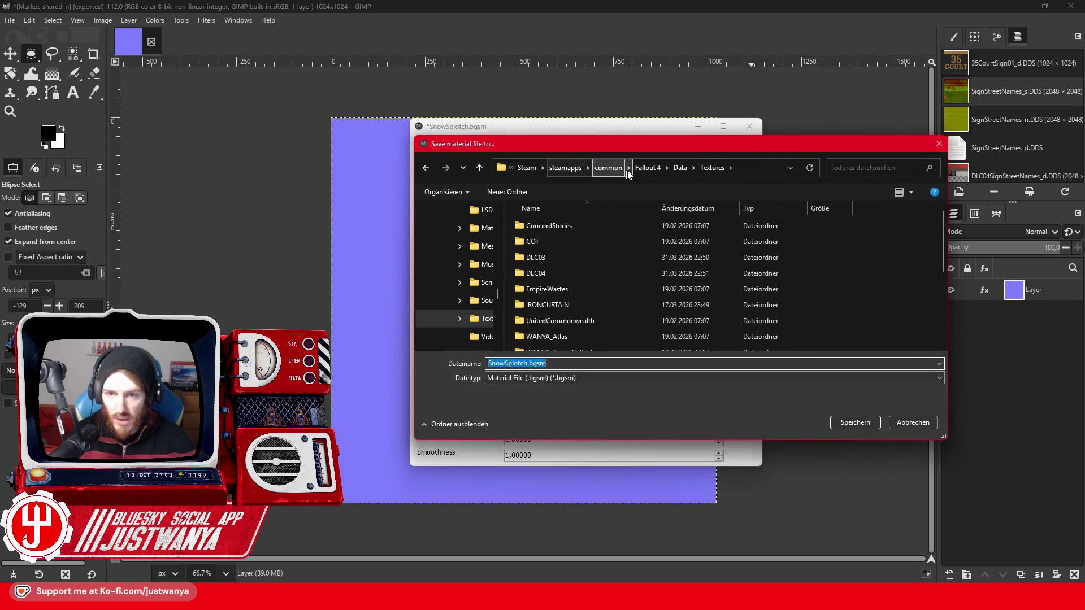
{"action": "double_click", "coordinate": [567, 322]}
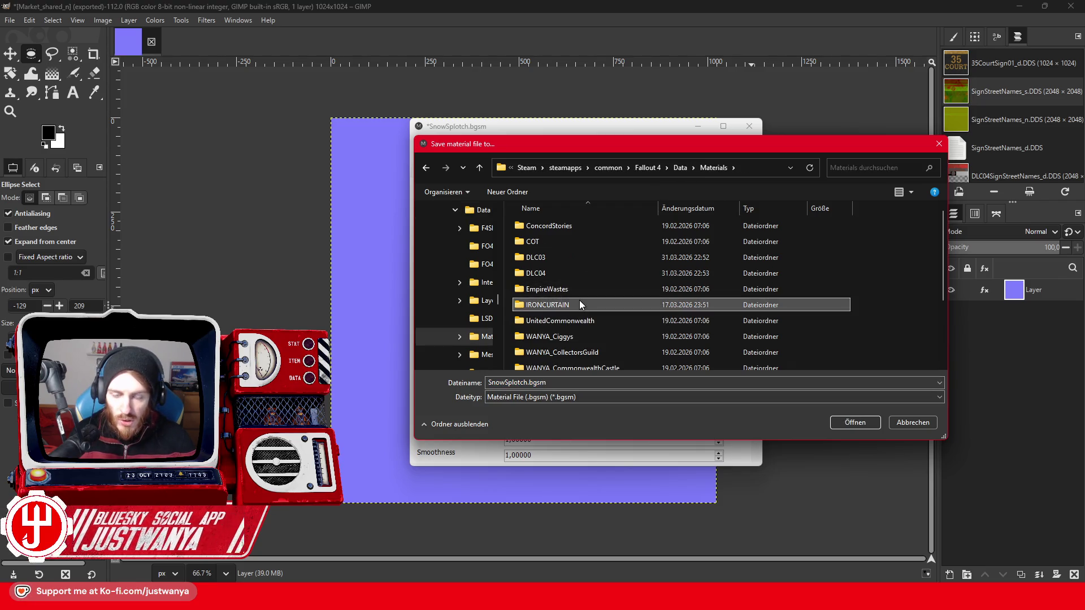
{"action": "double_click", "coordinate": [578, 303]}
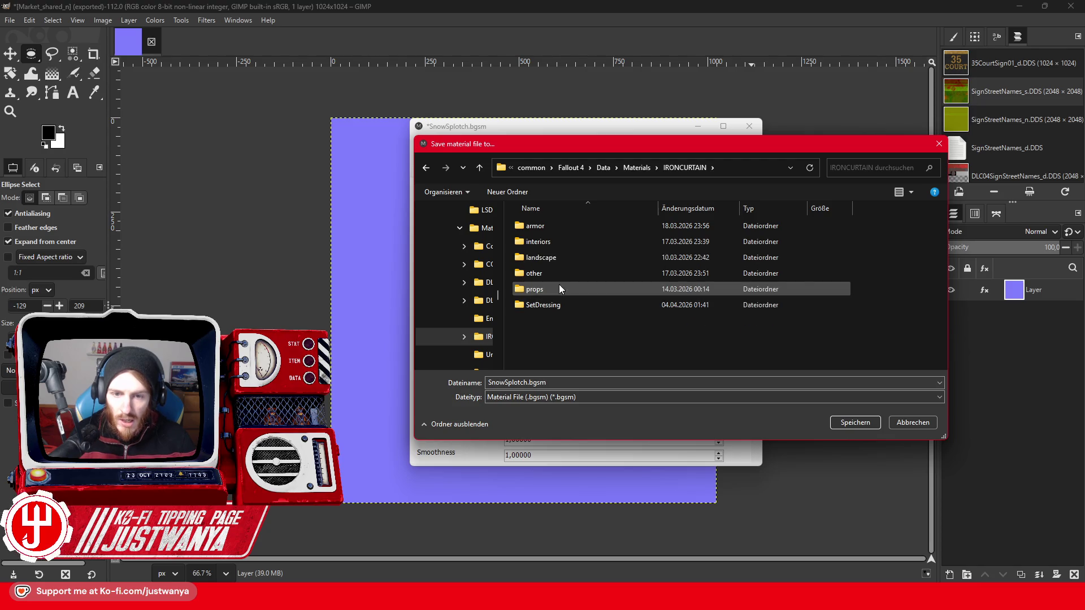
{"action": "double_click", "coordinate": [557, 305]}
{"action": "double_click", "coordinate": [553, 336]}
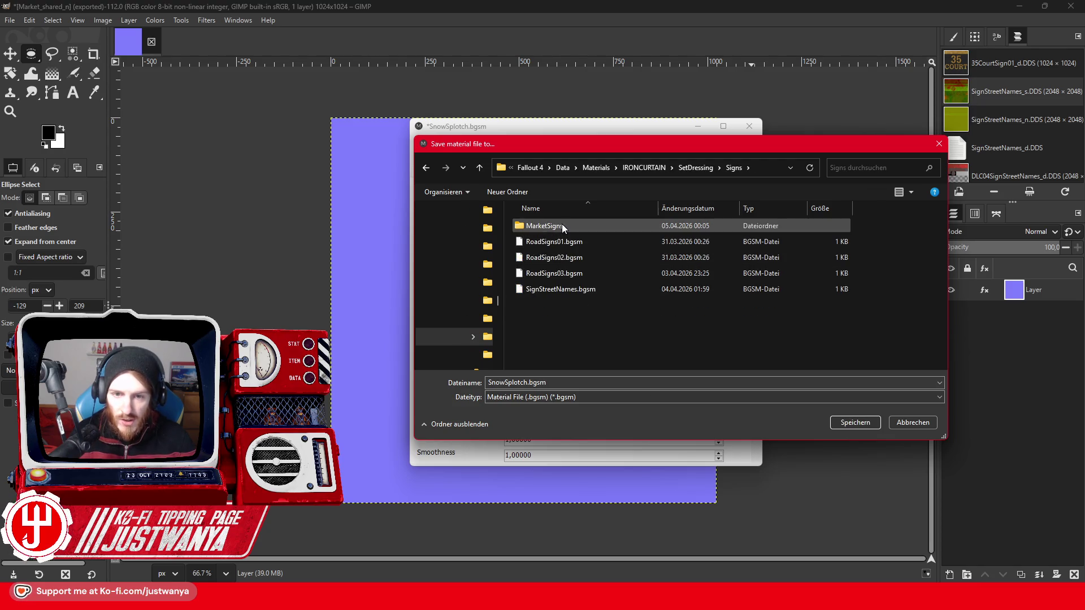
{"action": "double_click", "coordinate": [559, 226]}
Rename the material to Market_Doner.bgsm, save it, and return to Creation Kit.
{"action": "double_click", "coordinate": [581, 384]}
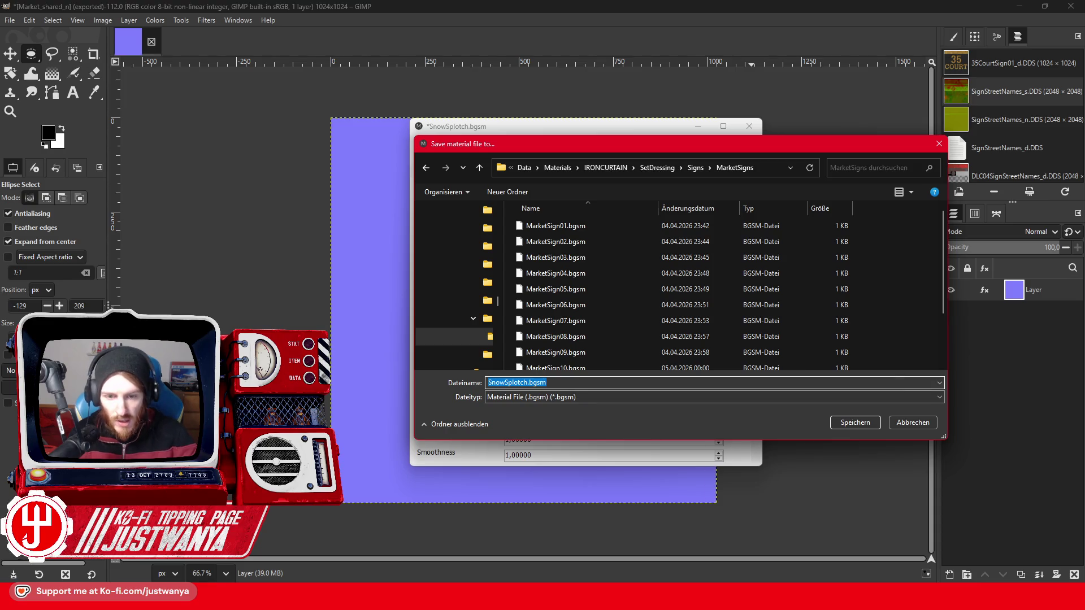
{"action": "left_click", "coordinate": [527, 382]}
{"action": "left_click_drag", "start_coordinate": [526, 384], "coordinate": [486, 382]}
{"action": "type", "text": "Market_Doner"}
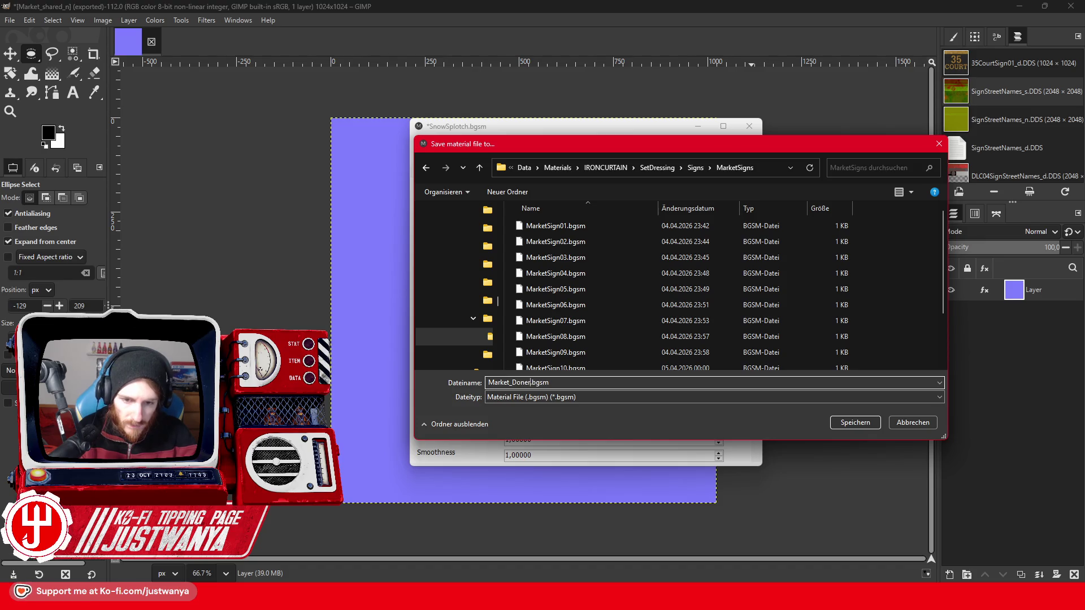
{"action": "key", "text": "Return"}
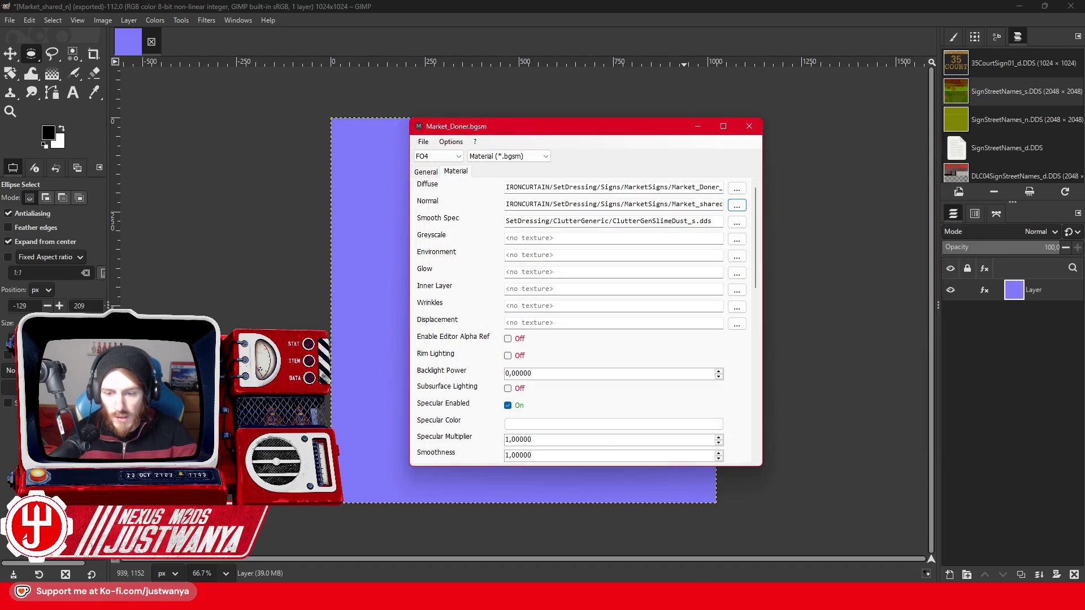
{"action": "mouse_move", "coordinate": [755, 597]}
{"action": "left_click", "coordinate": [695, 543]}
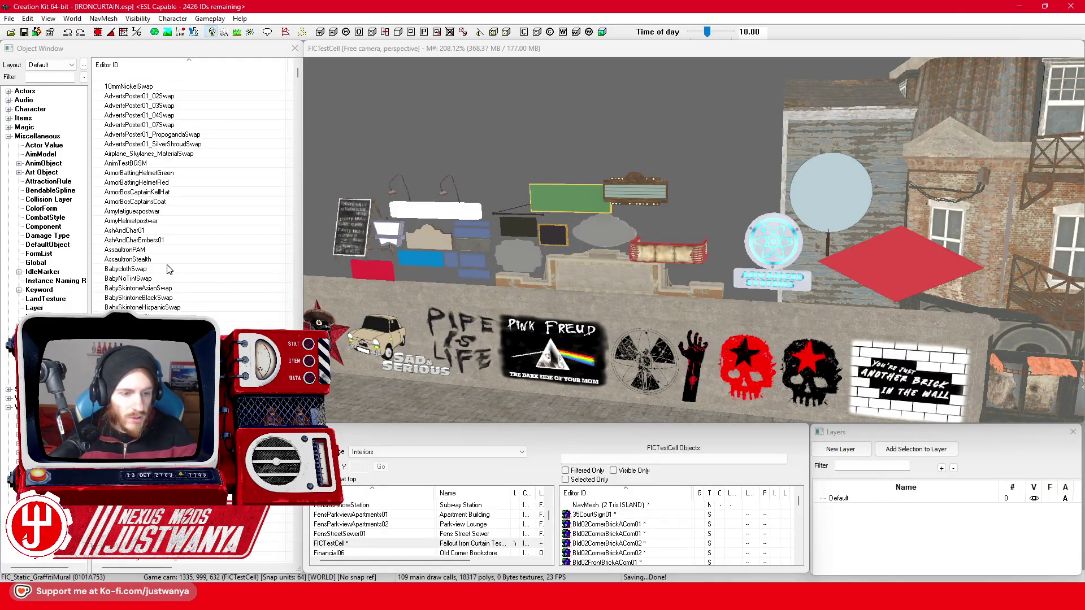
Filter the Object Window and duplicate the BrickInTheWall graffiti material swap for editing.
{"action": "scroll", "coordinate": [169, 269], "scroll_direction": "down", "scroll_amount": 5}
{"action": "left_click", "coordinate": [50, 77]}
{"action": "type", "text": "Graff"}
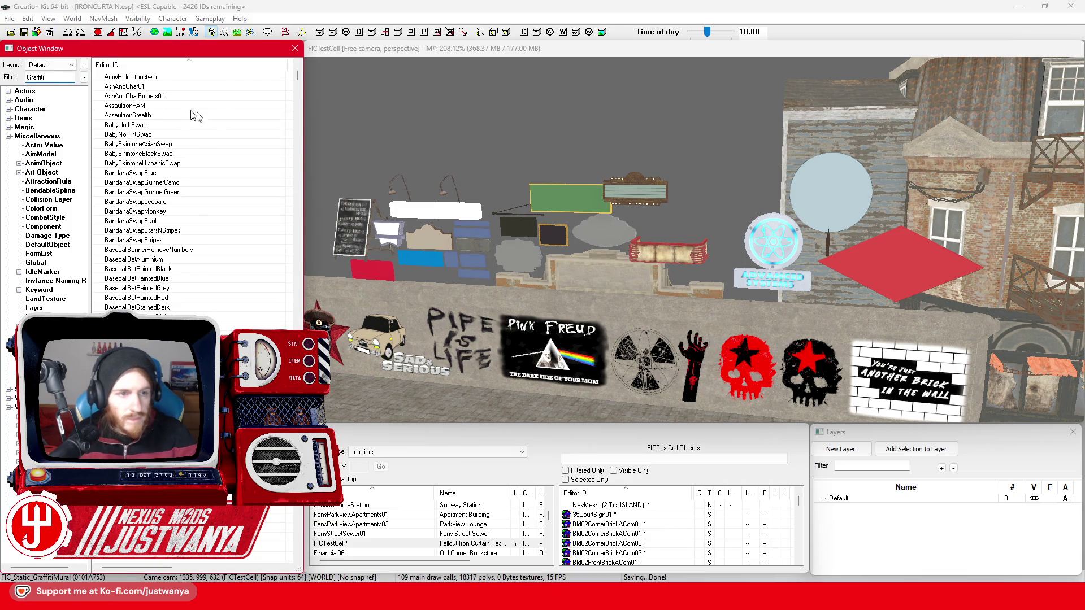
{"action": "type", "text": "iti"}
{"action": "right_click", "coordinate": [215, 77]}
{"action": "left_click", "coordinate": [226, 108]}
{"action": "double_click", "coordinate": [250, 86]}
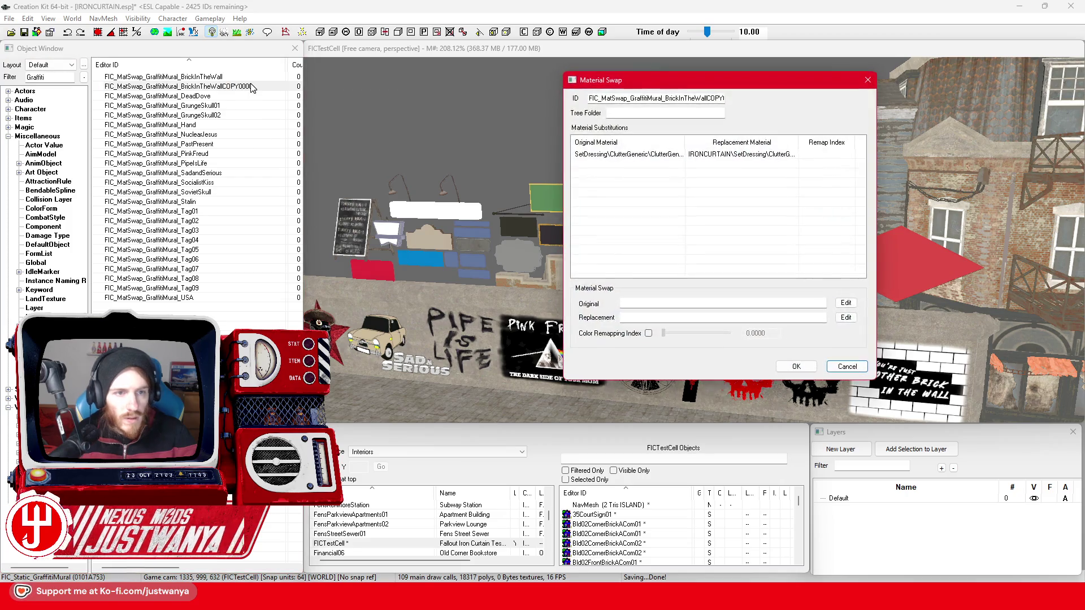
Set the swap's replacement material to Market_Doner.bgsm from IRONCURTAIN\SetDressing\Signs\MarketSigns.
{"action": "left_click", "coordinate": [732, 154]}
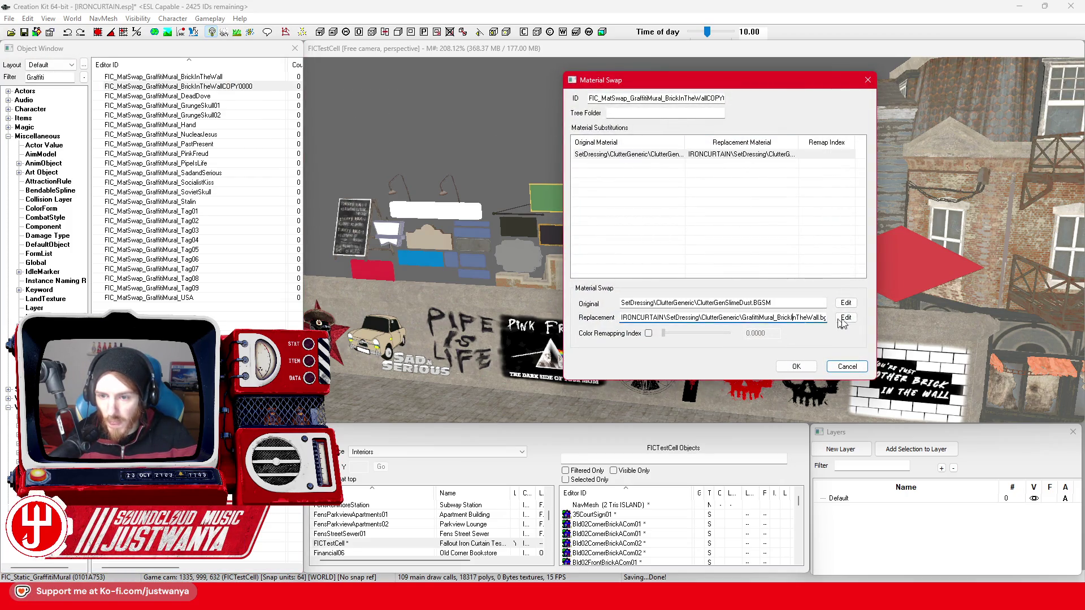
{"action": "left_click", "coordinate": [845, 317]}
{"action": "scroll", "coordinate": [450, 243], "scroll_direction": "down", "scroll_amount": 4}
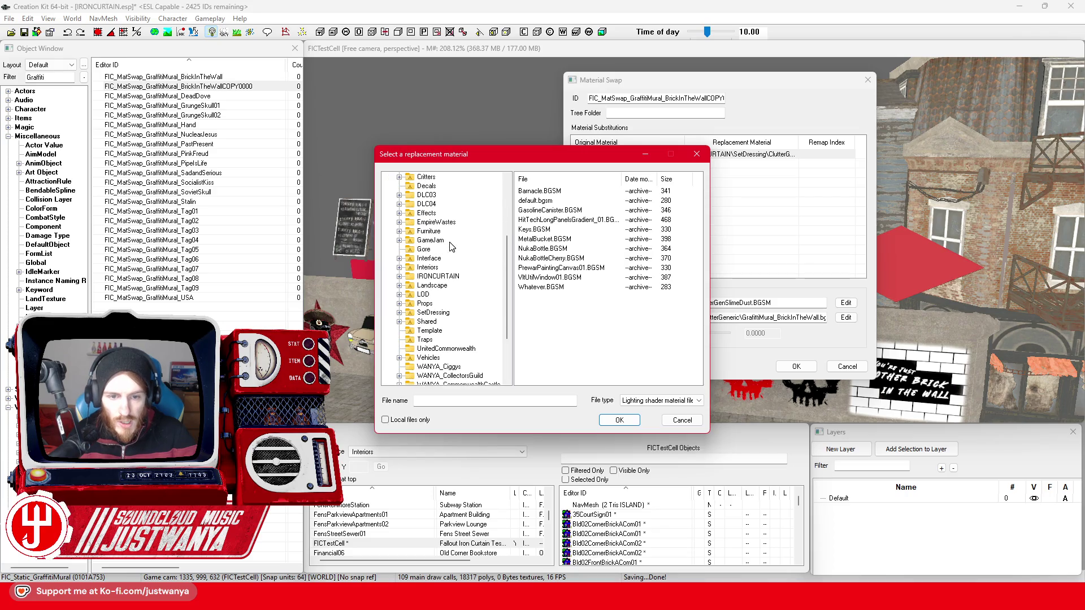
{"action": "left_click", "coordinate": [399, 277]}
{"action": "left_click", "coordinate": [409, 331]}
{"action": "left_click", "coordinate": [420, 366]}
{"action": "left_click", "coordinate": [466, 375]}
{"action": "left_click", "coordinate": [545, 191]}
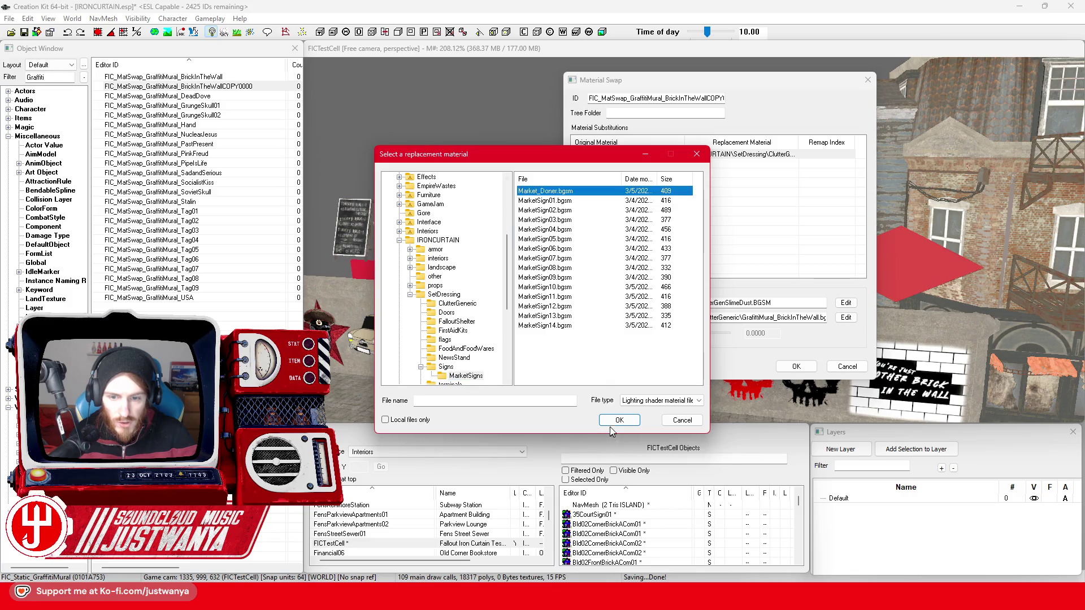
{"action": "left_click", "coordinate": [615, 421]}
Rename the swap ID to FIC_MatSwap_Market_Doner and save it as a new object.
{"action": "left_click_drag", "start_coordinate": [627, 98], "coordinate": [725, 99]}
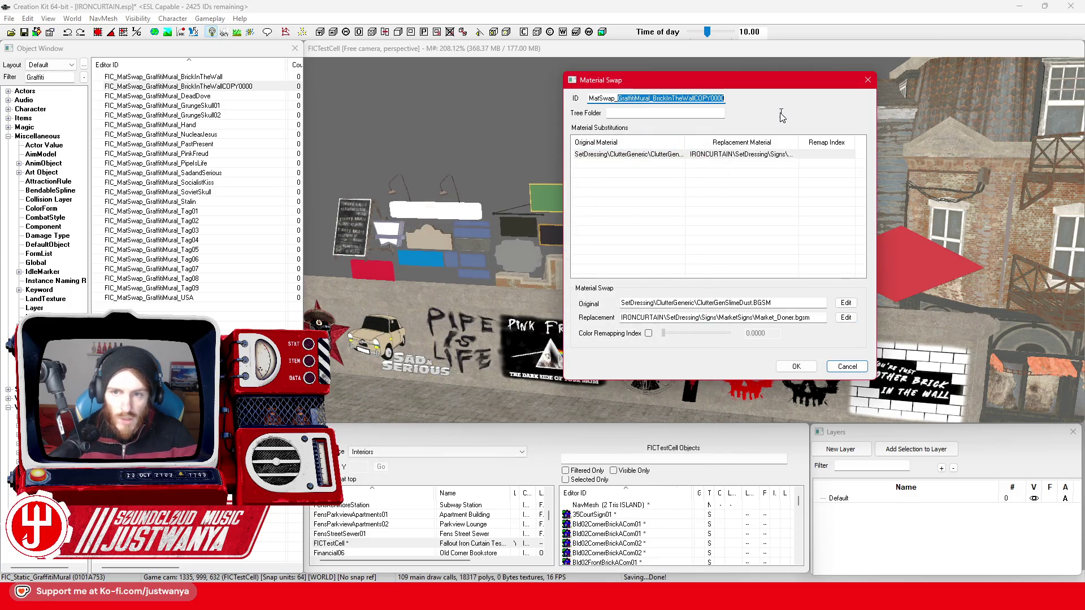
{"action": "type", "text": "_Market_Doner"}
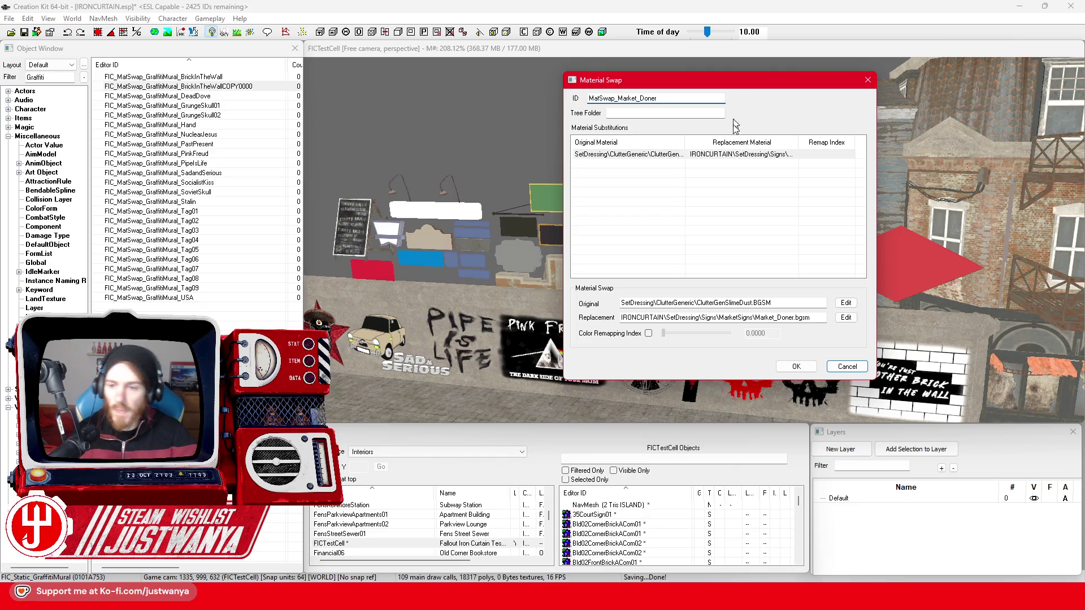
{"action": "left_click", "coordinate": [806, 367]}
{"action": "left_click", "coordinate": [608, 357]}
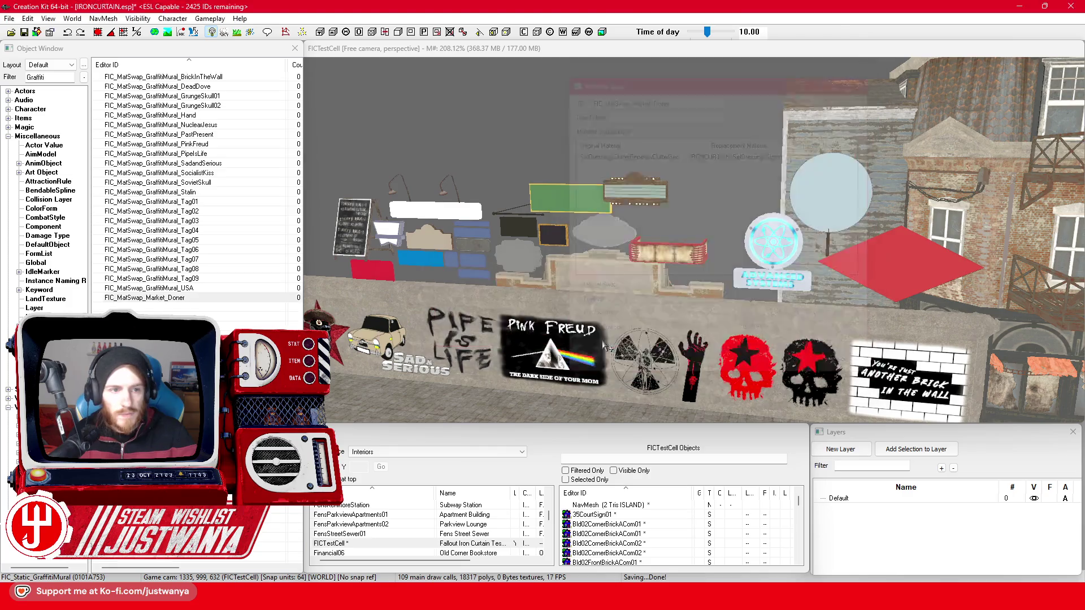
Save the plugin, close Creation Kit, and relaunch it from the Steam library.
{"action": "left_click", "coordinate": [24, 32]}
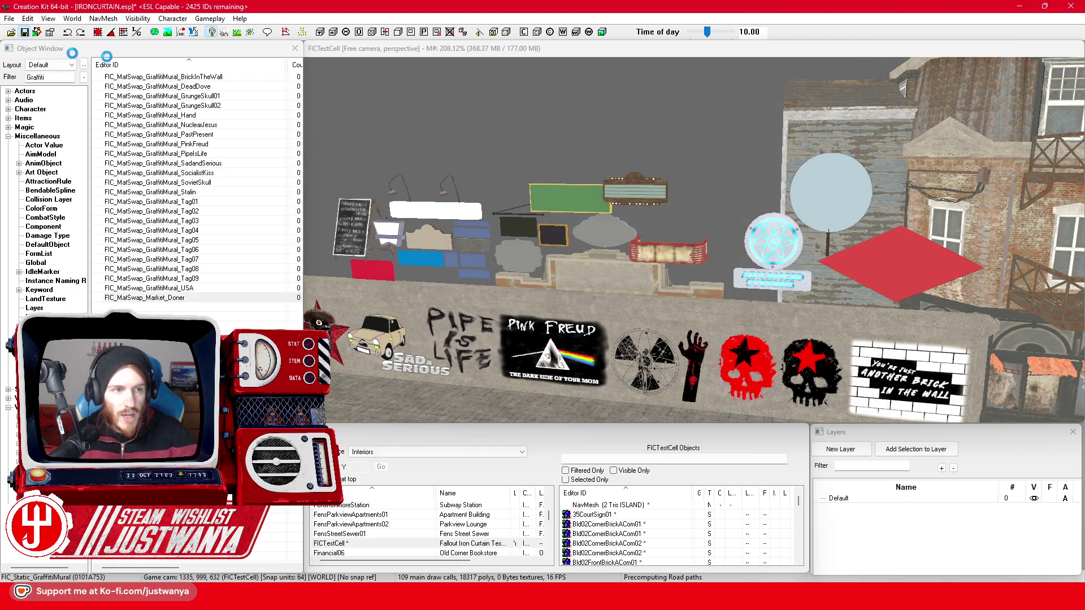
{"action": "left_click", "coordinate": [1074, 11]}
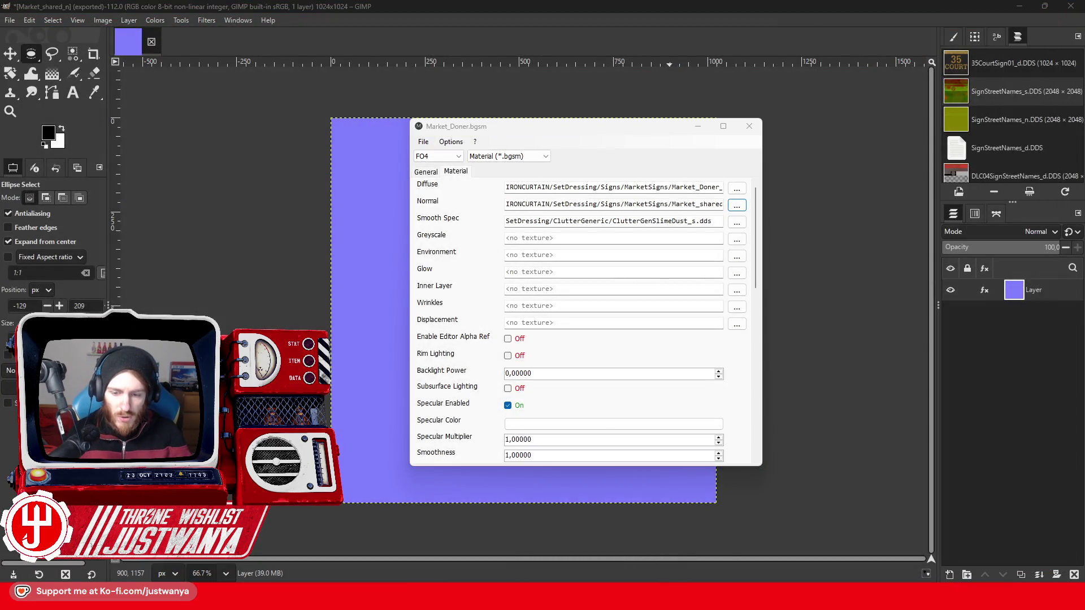
{"action": "left_click", "coordinate": [662, 533]}
{"action": "left_click", "coordinate": [220, 237]}
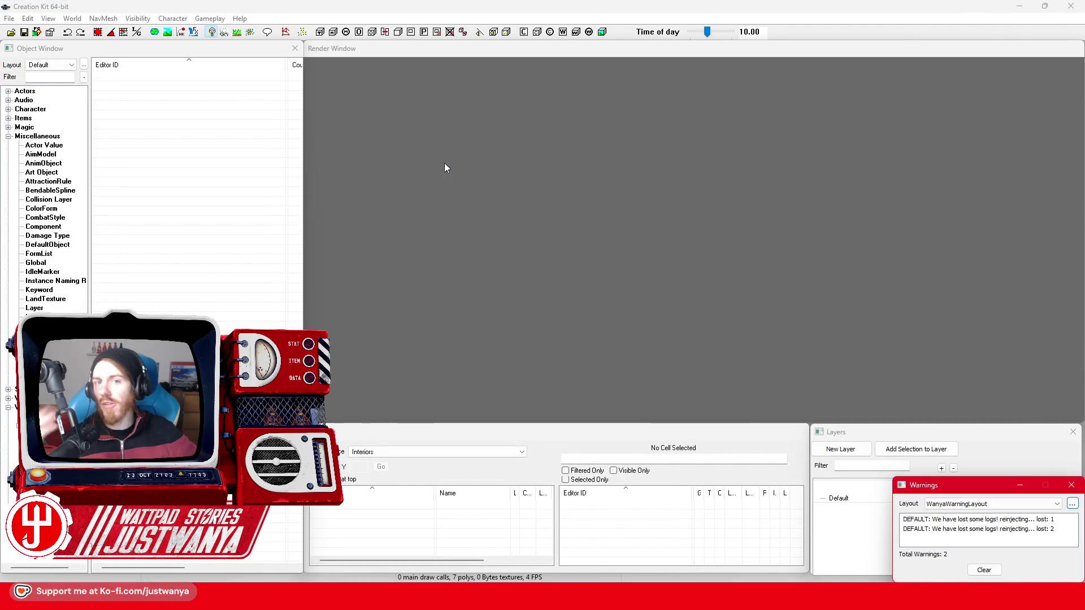
Load IRONCURTAIN.esp as the active file with its masters and dismiss the warning.
{"action": "left_click", "coordinate": [10, 32]}
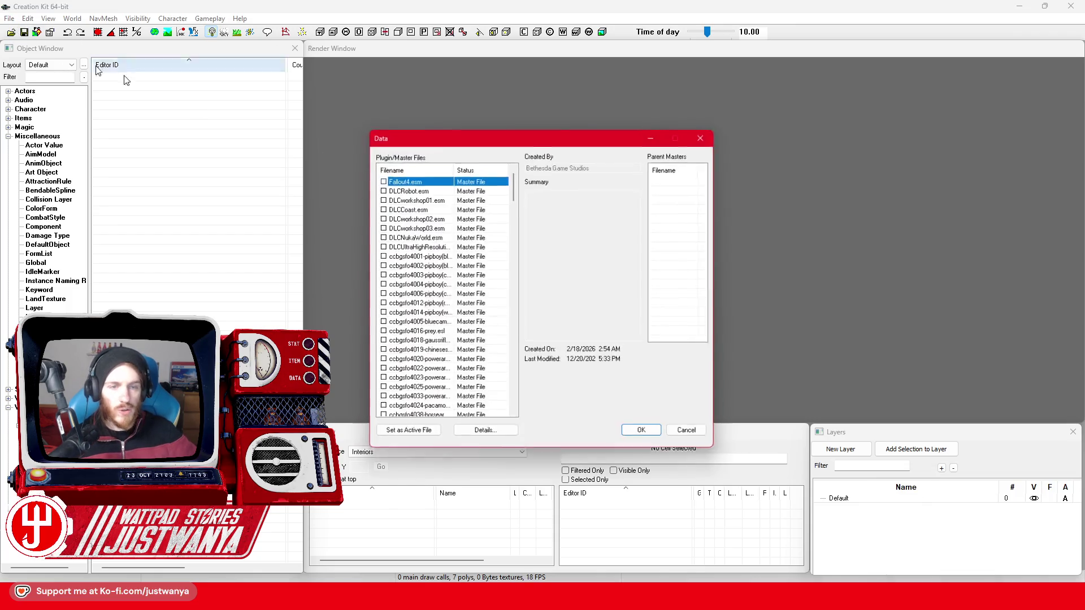
{"action": "left_click_drag", "start_coordinate": [517, 192], "coordinate": [514, 406]}
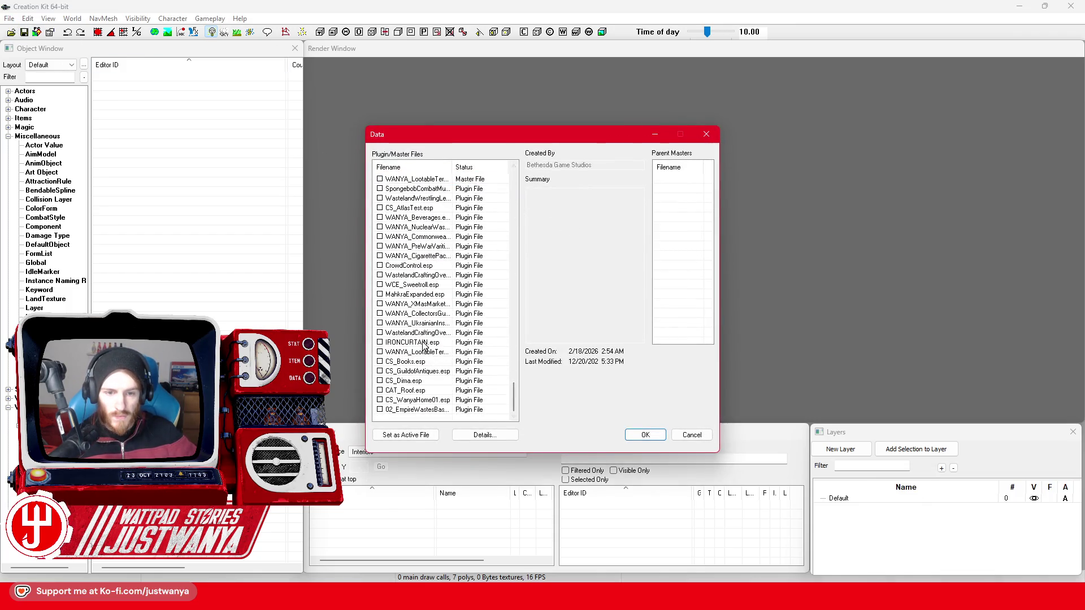
{"action": "left_click", "coordinate": [426, 342]}
{"action": "left_click", "coordinate": [405, 435]}
{"action": "left_click", "coordinate": [644, 436]}
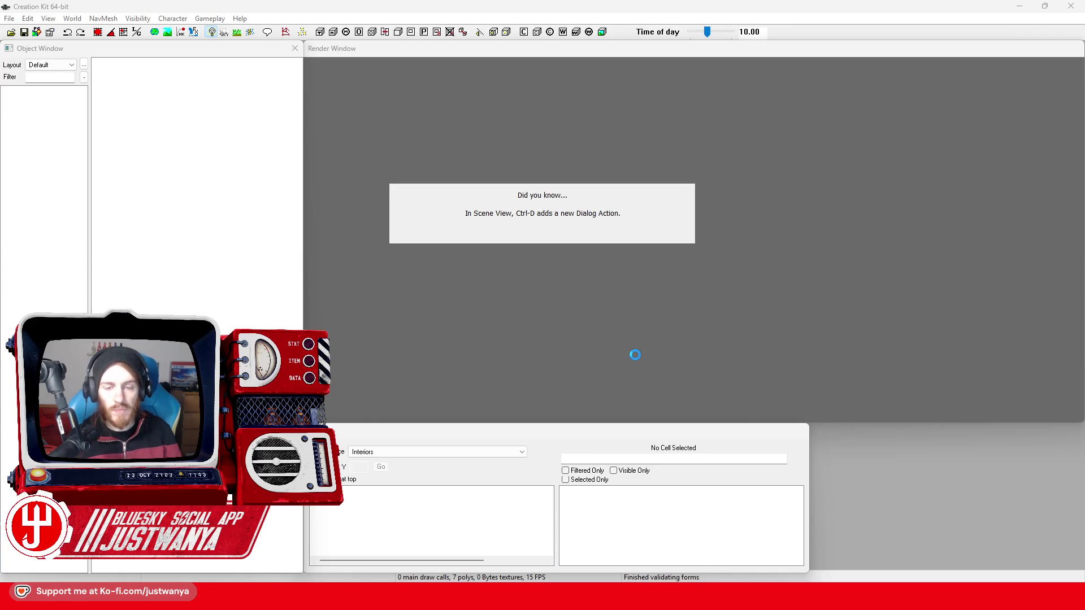
{"action": "key", "text": "Return"}
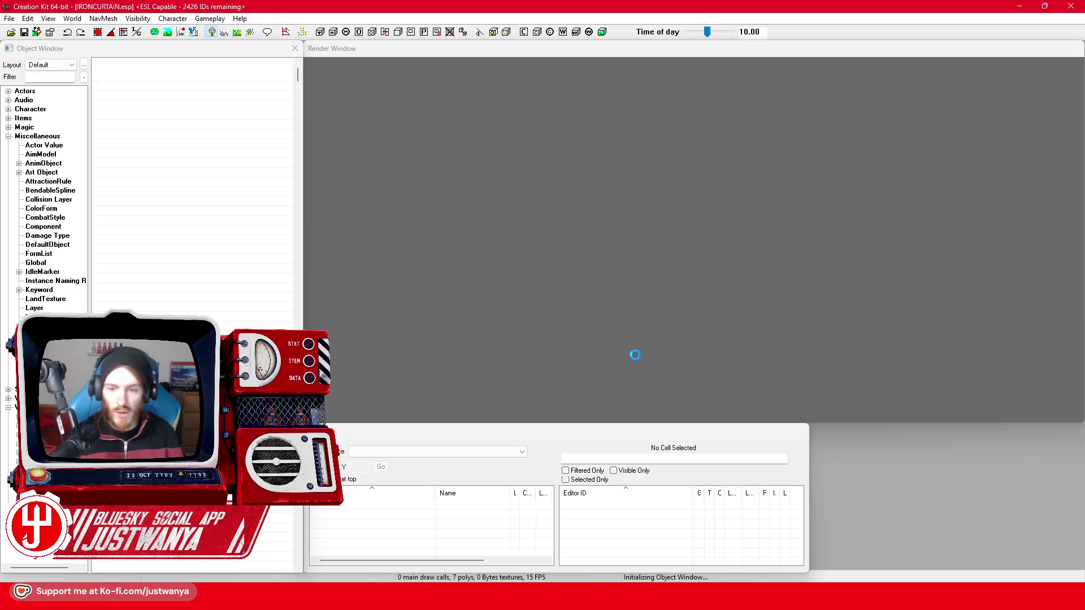
Open FICTestCell from the Recent Cells list in the Cell View.
{"action": "left_click", "coordinate": [497, 453]}
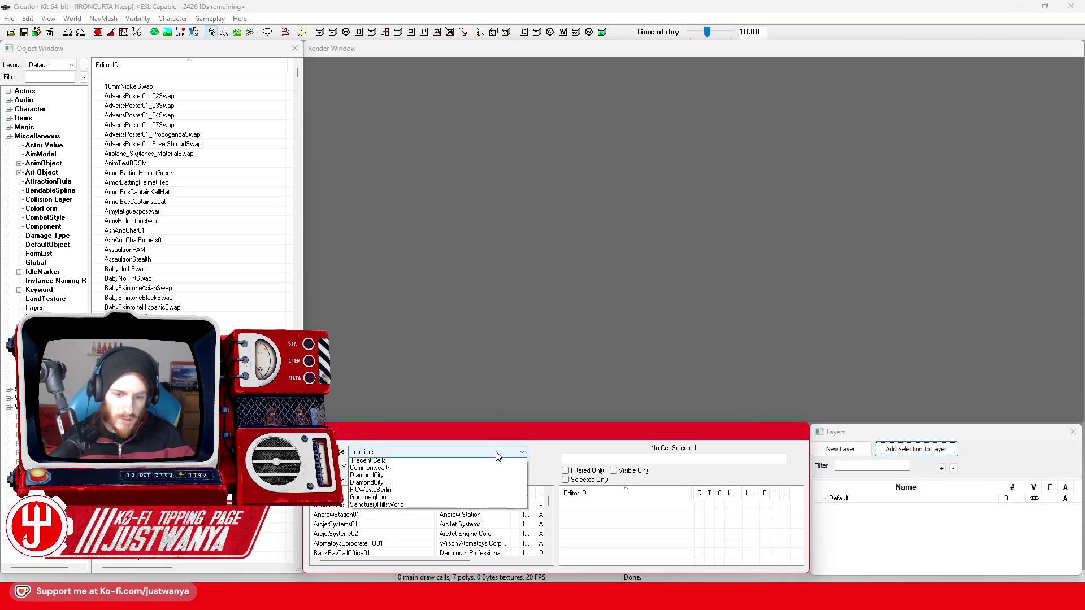
{"action": "left_click", "coordinate": [479, 469]}
{"action": "left_click", "coordinate": [395, 505]}
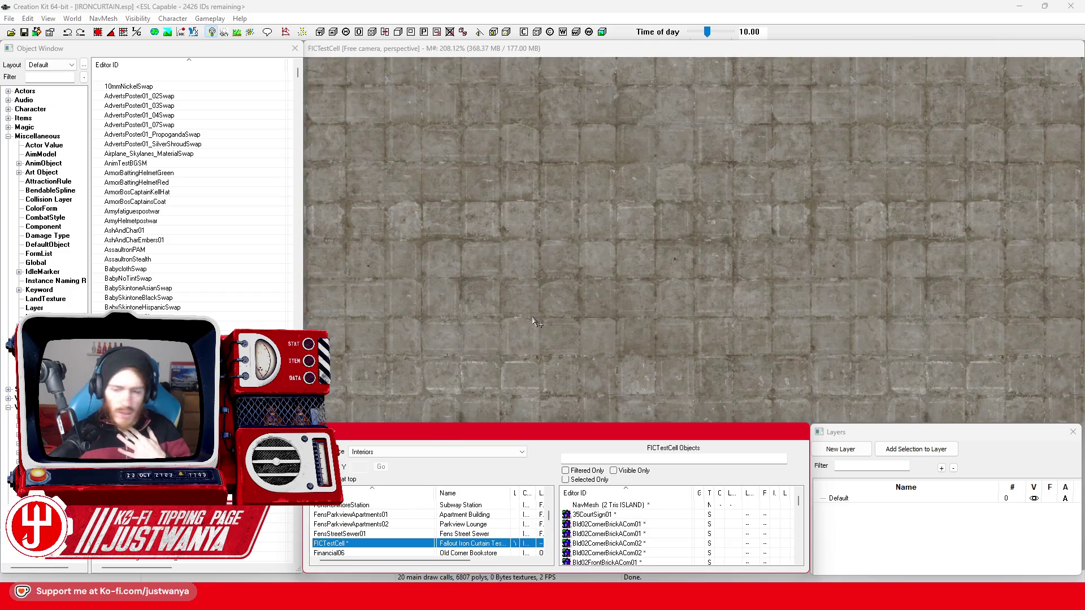
Navigate the street view and select the Sad & Serious car graffiti mural.
{"action": "left_click", "coordinate": [707, 281]}
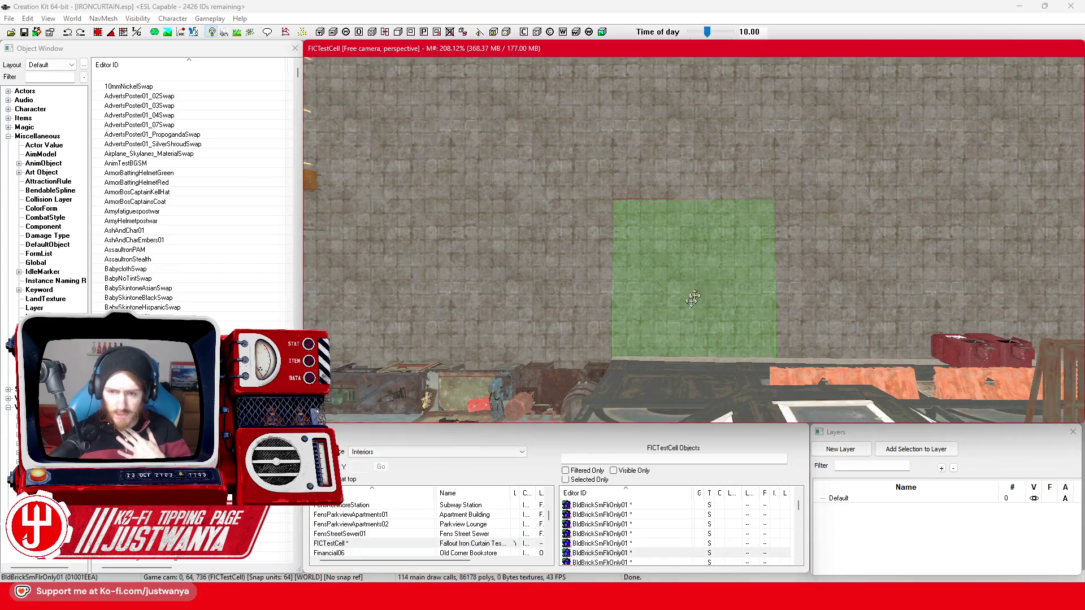
{"action": "key", "text": "shift"}
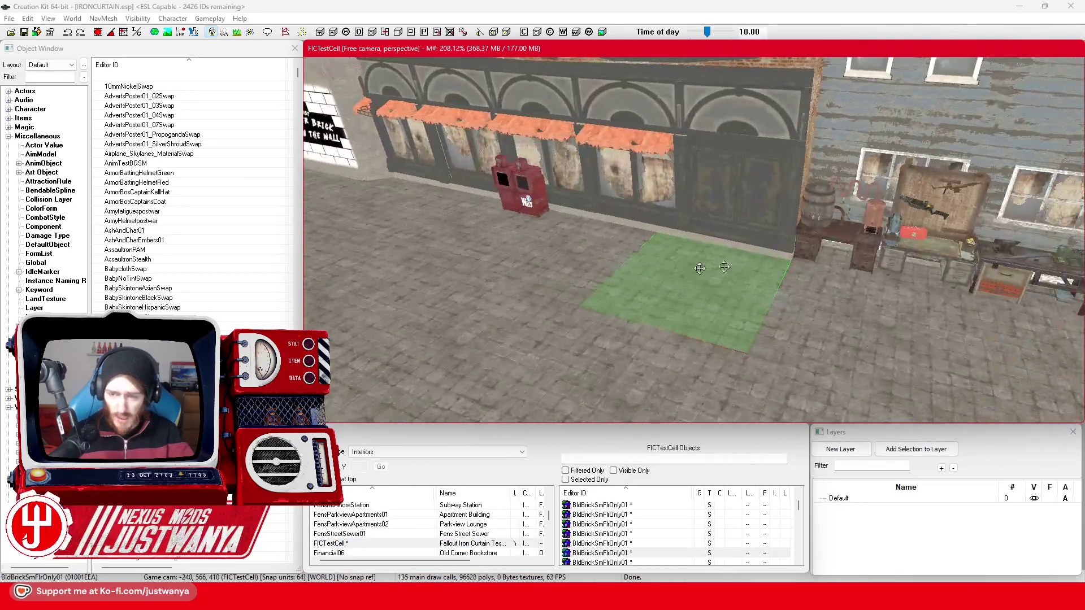
{"action": "scroll", "coordinate": [739, 337], "scroll_direction": "up", "scroll_amount": 5}
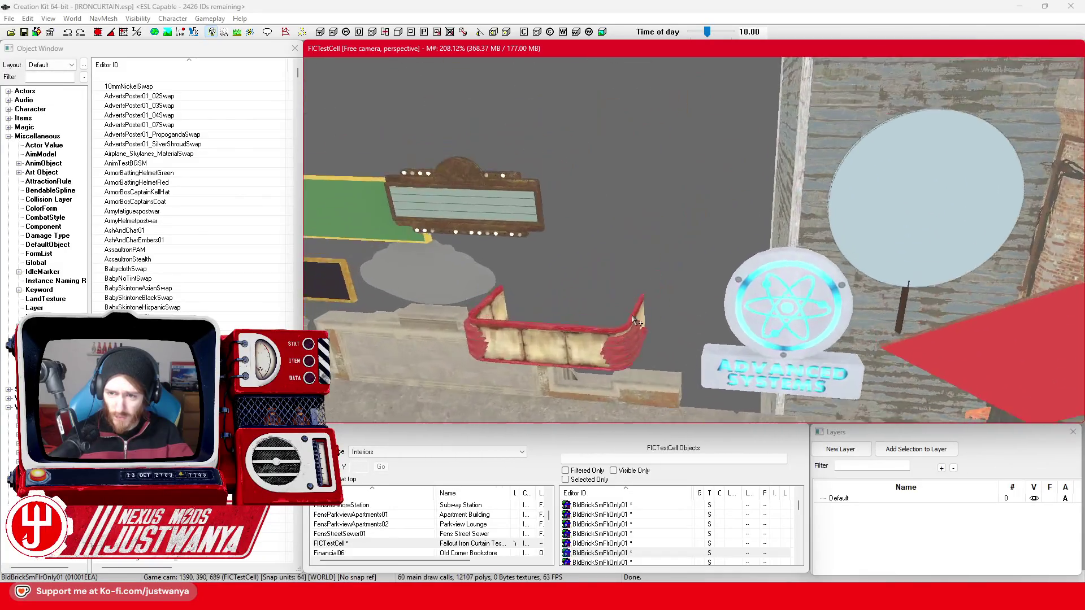
{"action": "scroll", "coordinate": [662, 315], "scroll_direction": "up", "scroll_amount": 5}
{"action": "left_click", "coordinate": [700, 332]}
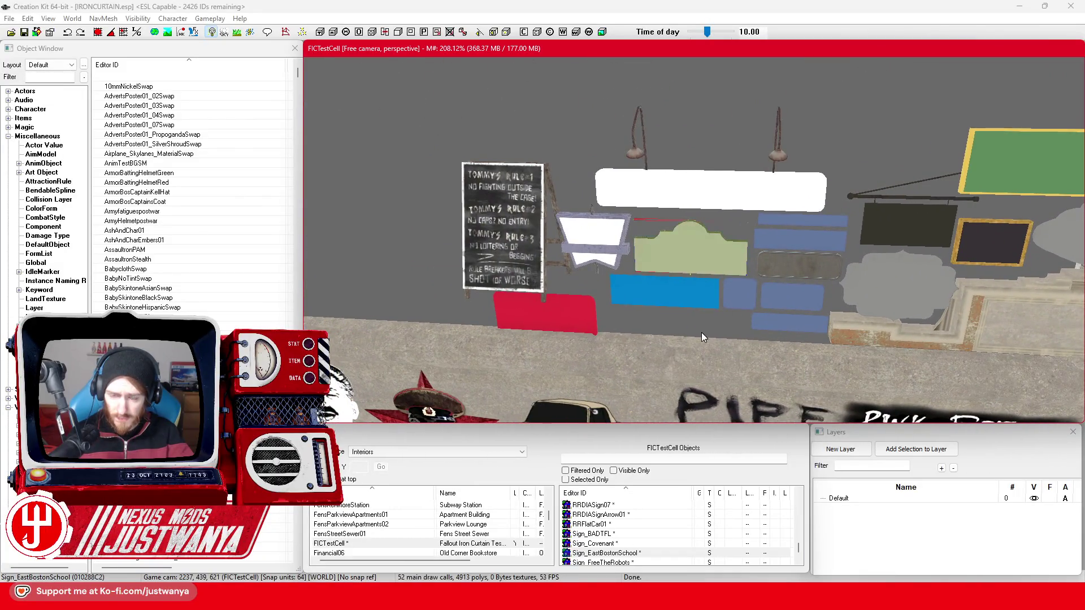
{"action": "scroll", "coordinate": [706, 331], "scroll_direction": "down", "scroll_amount": 2}
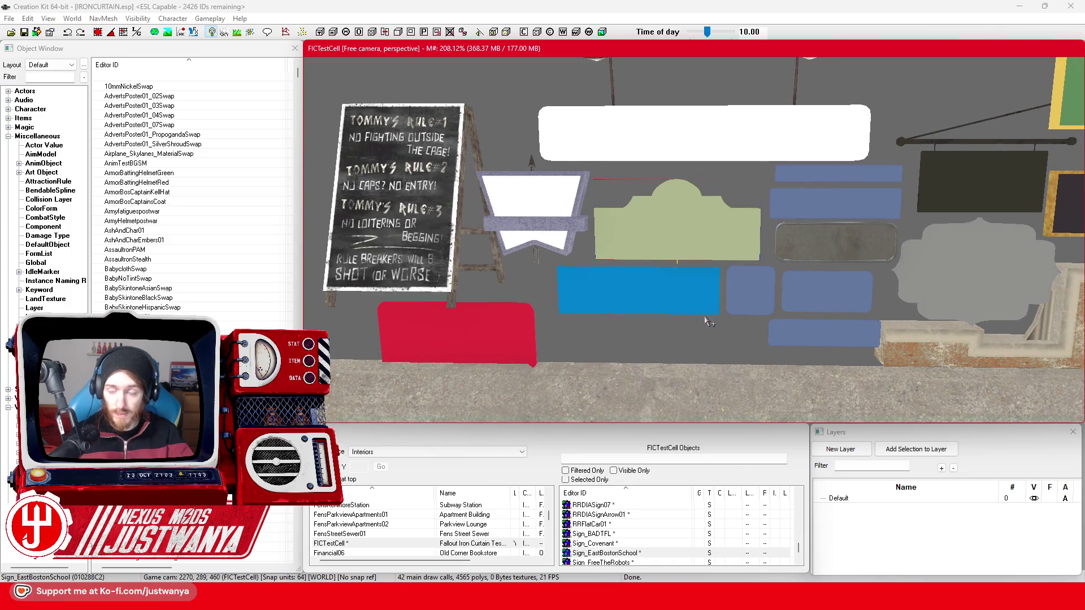
{"action": "scroll", "coordinate": [706, 322], "scroll_direction": "up", "scroll_amount": 3}
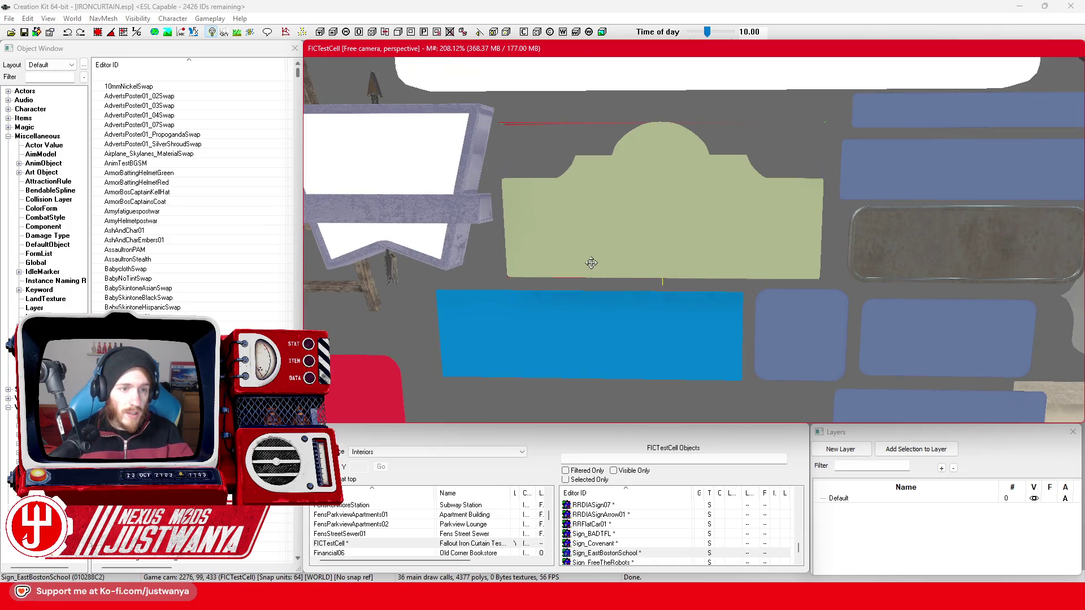
{"action": "scroll", "coordinate": [510, 360], "scroll_direction": "down", "scroll_amount": 5}
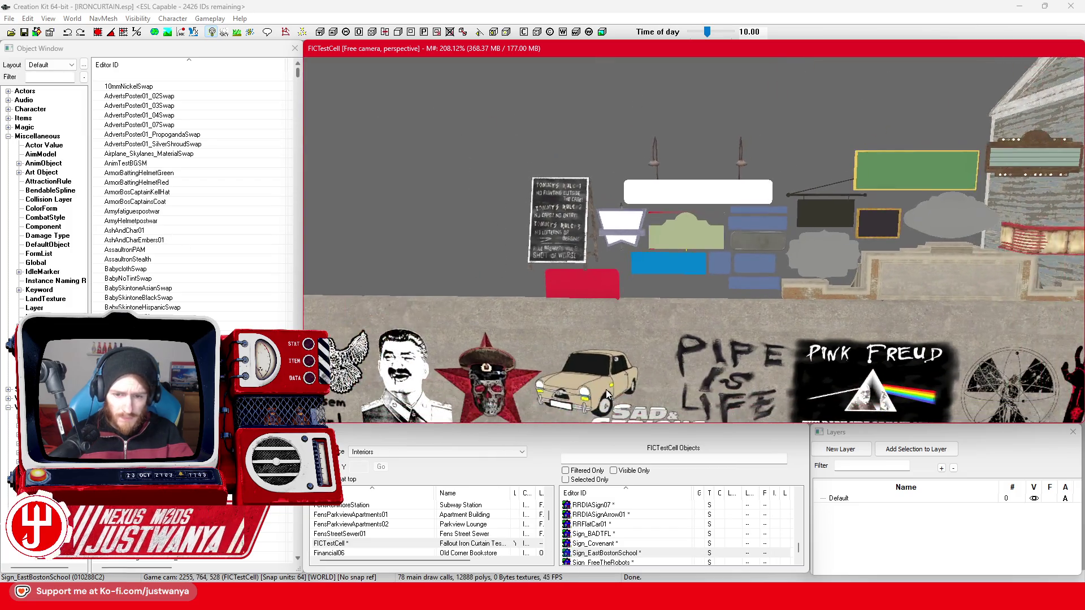
{"action": "left_click", "coordinate": [606, 385]}
{"action": "scroll", "coordinate": [606, 386], "scroll_direction": "down", "scroll_amount": 2}
Duplicate the mural and move the copy up against the sign wall.
{"action": "key", "text": "ctrl+d"}
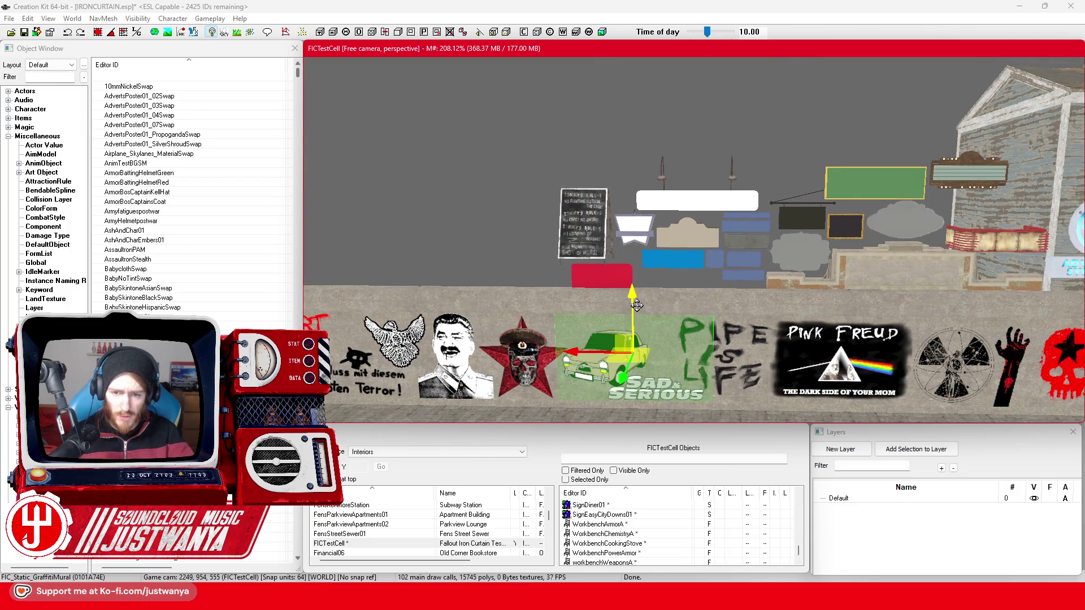
{"action": "mouse_move", "coordinate": [621, 347]}
{"action": "left_mouse_down"}
{"action": "mouse_move", "coordinate": [619, 205]}
{"action": "mouse_move", "coordinate": [683, 205]}
{"action": "left_mouse_up"}
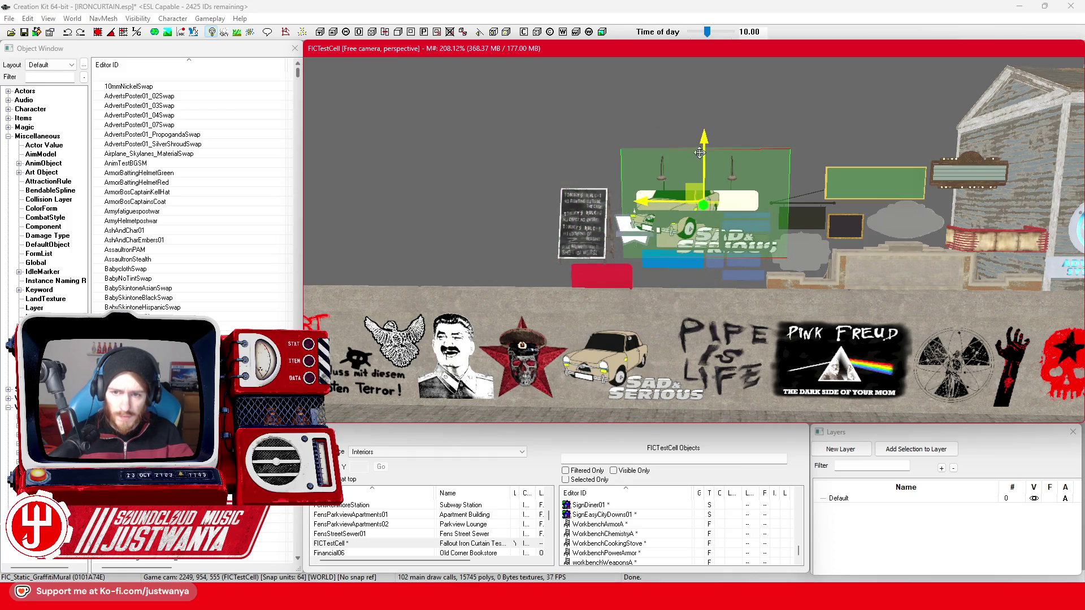
{"action": "left_click", "coordinate": [708, 153]}
{"action": "left_click", "coordinate": [685, 203]}
{"action": "scroll", "coordinate": [685, 202], "scroll_direction": "up", "scroll_amount": 3}
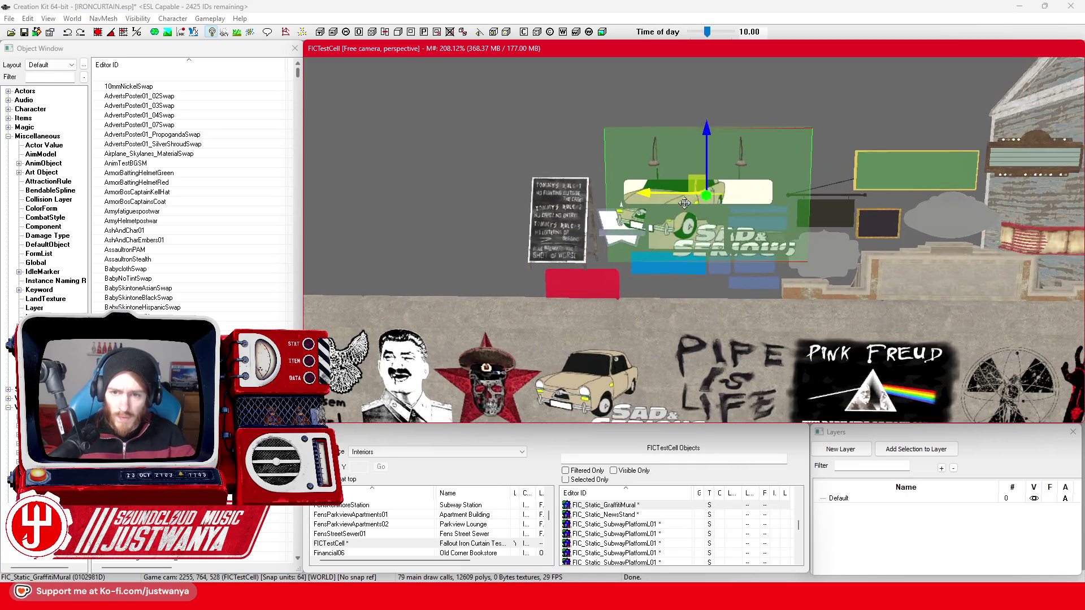
{"action": "mouse_move", "coordinate": [684, 202]}
{"action": "left_mouse_down"}
{"action": "mouse_move", "coordinate": [684, 275]}
{"action": "mouse_move", "coordinate": [640, 236]}
{"action": "left_mouse_up"}
{"action": "scroll", "coordinate": [649, 251], "scroll_direction": "up", "scroll_amount": 3}
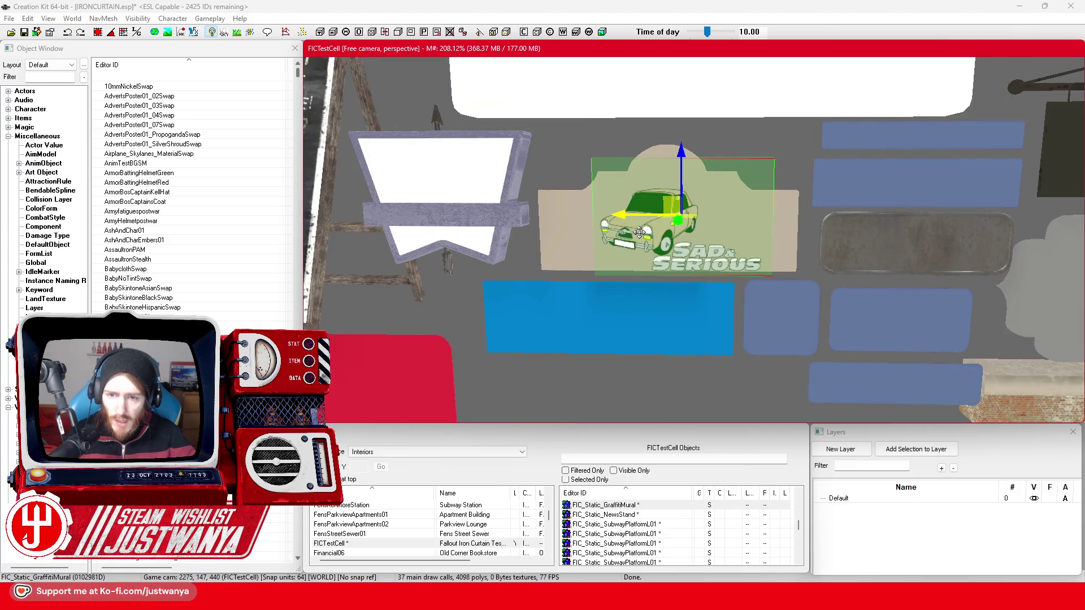
{"action": "double_click", "coordinate": [639, 233]}
{"action": "left_click", "coordinate": [582, 315]}
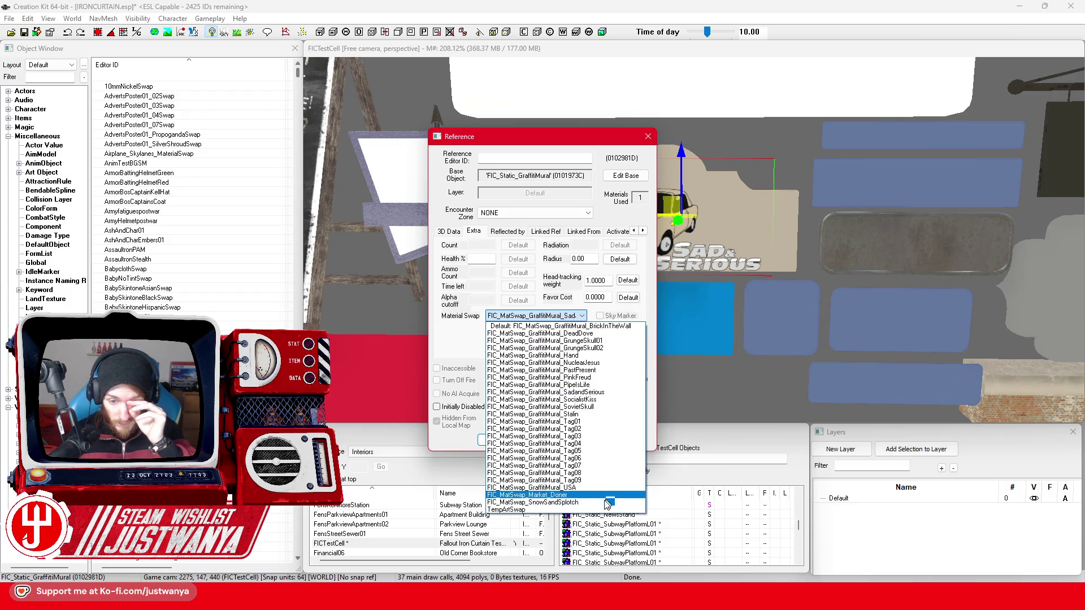
Apply the FIC_MatSwap_Market_Doner material swap to the copied mural and frame it.
{"action": "left_click", "coordinate": [565, 495]}
{"action": "left_click", "coordinate": [501, 439]}
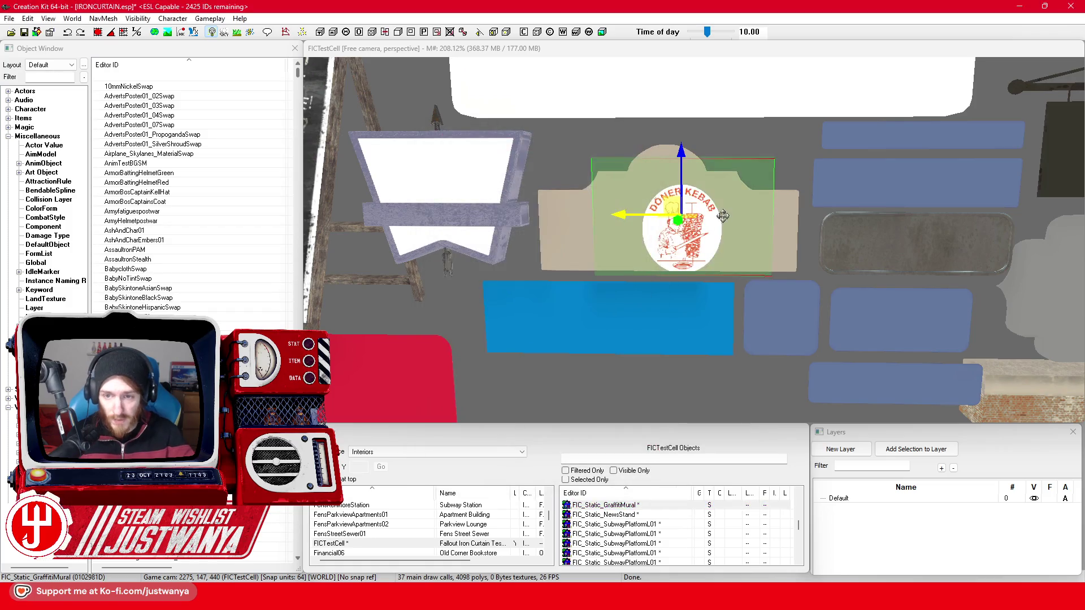
{"action": "key", "text": "f"}
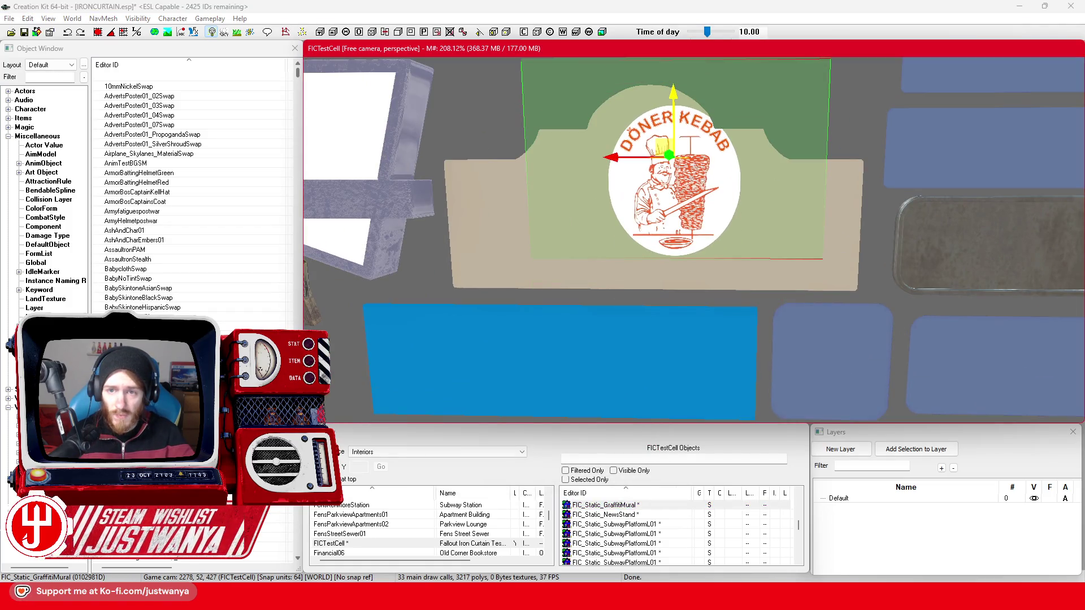
Position the Döner Kebab sign up, left and slightly forward on the beige board.
{"action": "mouse_move", "coordinate": [669, 181]}
{"action": "left_mouse_down"}
{"action": "mouse_move", "coordinate": [647, 132]}
{"action": "mouse_move", "coordinate": [606, 168]}
{"action": "left_mouse_up"}
{"action": "left_click_drag", "start_coordinate": [650, 123], "coordinate": [650, 112]}
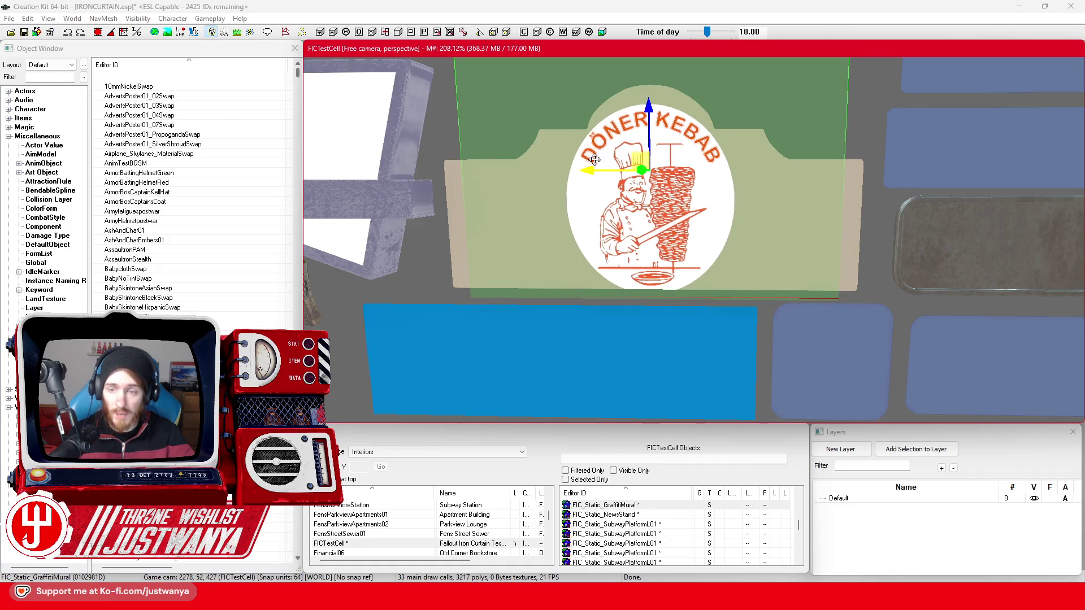
{"action": "scroll", "coordinate": [602, 175], "scroll_direction": "down", "scroll_amount": 2}
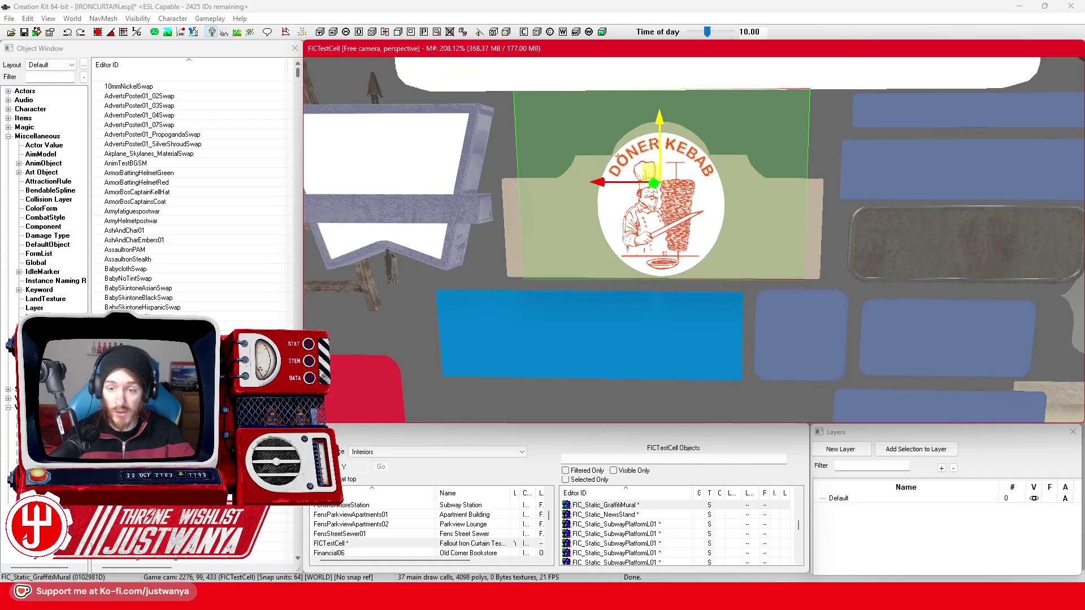
{"action": "left_click", "coordinate": [827, 152]}
{"action": "scroll", "coordinate": [680, 228], "scroll_direction": "down", "scroll_amount": 3}
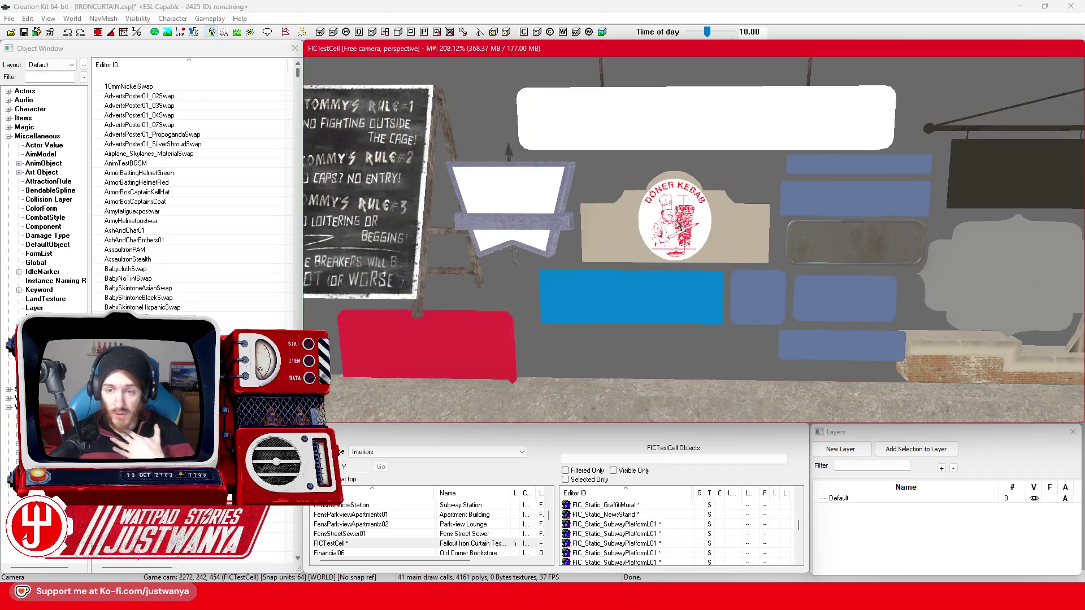
Move the Döner Kebab sign right and down onto the grey scalloped board.
{"action": "scroll", "coordinate": [682, 227], "scroll_direction": "down", "scroll_amount": 5}
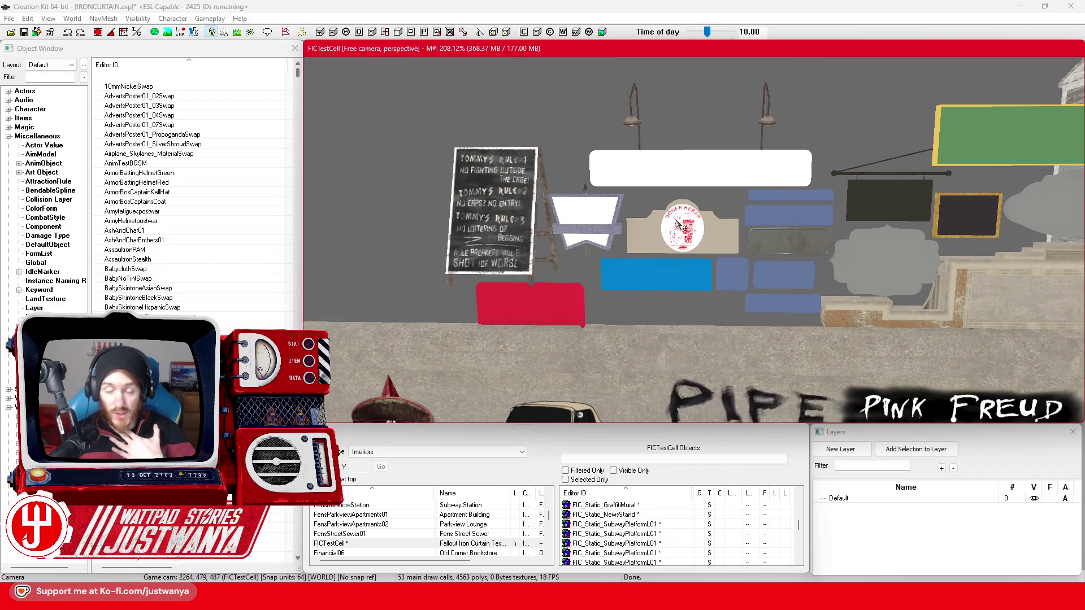
{"action": "left_click", "coordinate": [681, 226]}
{"action": "left_click_drag", "start_coordinate": [681, 226], "coordinate": [890, 226]}
{"action": "scroll", "coordinate": [793, 202], "scroll_direction": "up", "scroll_amount": 3}
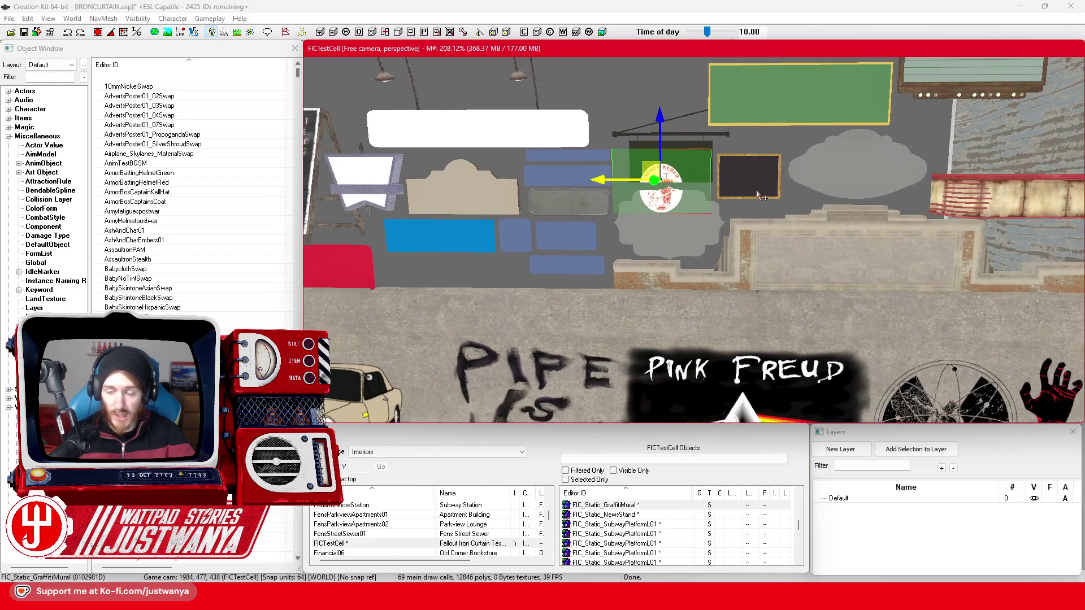
{"action": "left_click_drag", "start_coordinate": [642, 152], "coordinate": [638, 192]}
{"action": "mouse_move", "coordinate": [566, 138]}
{"action": "left_mouse_down"}
{"action": "mouse_move", "coordinate": [557, 157]}
{"action": "mouse_move", "coordinate": [579, 155]}
{"action": "left_mouse_up"}
{"action": "left_click", "coordinate": [574, 117]}
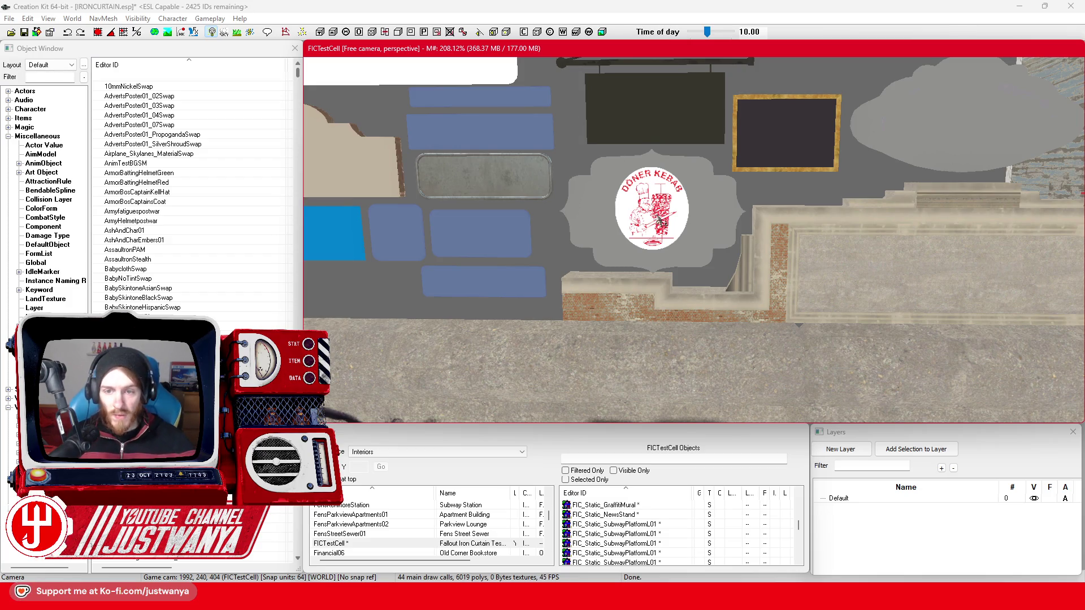
Scale up the Döner Kebab sign to fill the grey board.
{"action": "left_click", "coordinate": [616, 169]}
{"action": "scroll", "coordinate": [627, 194], "scroll_direction": "up", "scroll_amount": 2}
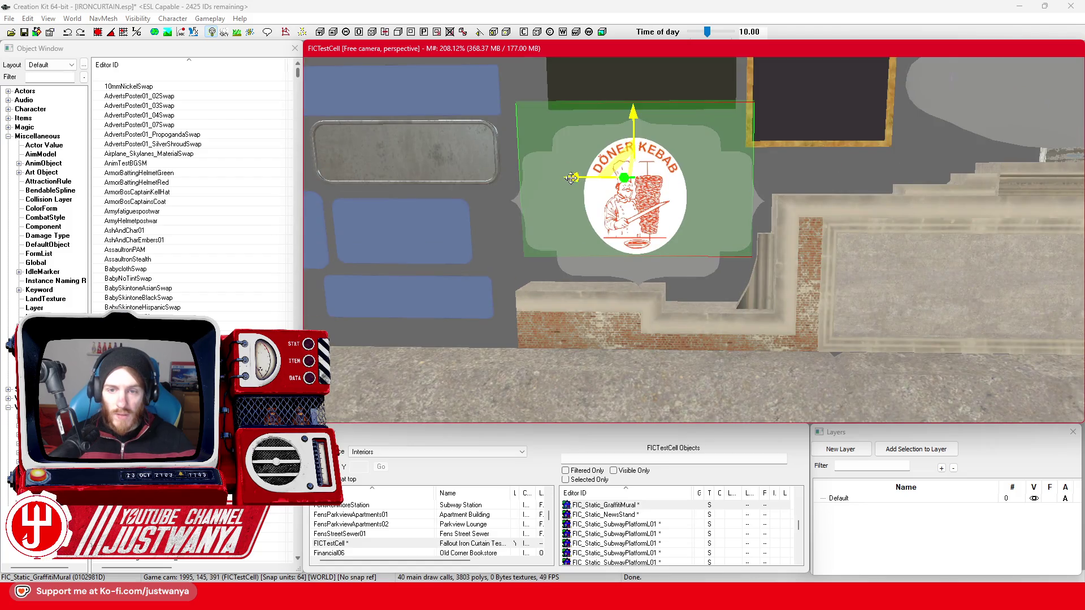
{"action": "left_click_drag", "start_coordinate": [570, 178], "coordinate": [579, 158]}
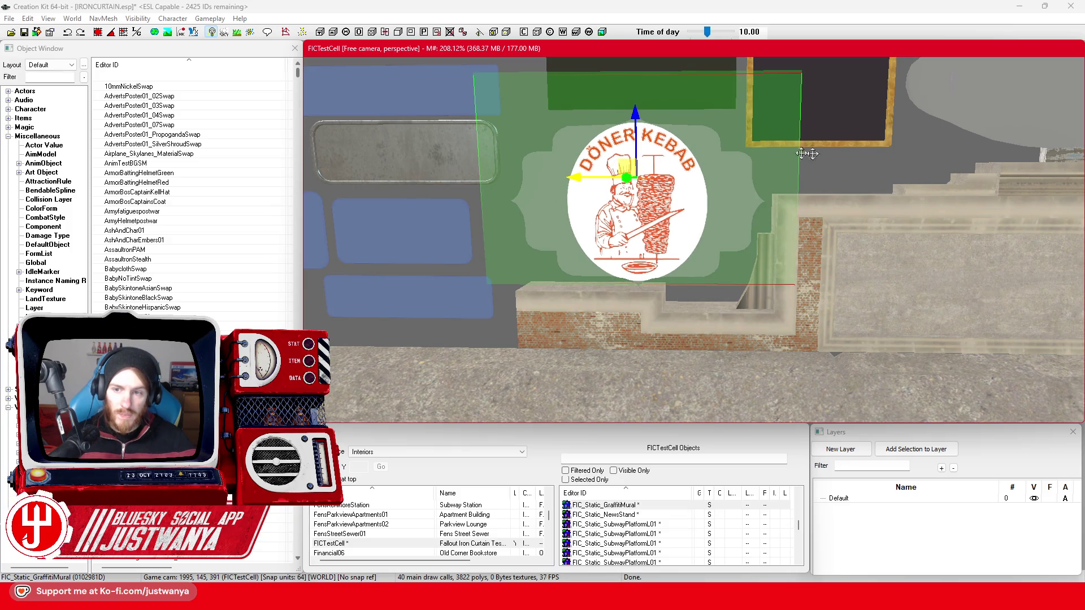
{"action": "key", "text": "d"}
Inspect the Döner Kebab sign head-on and orbit around it.
{"action": "scroll", "coordinate": [734, 181], "scroll_direction": "down", "scroll_amount": 5}
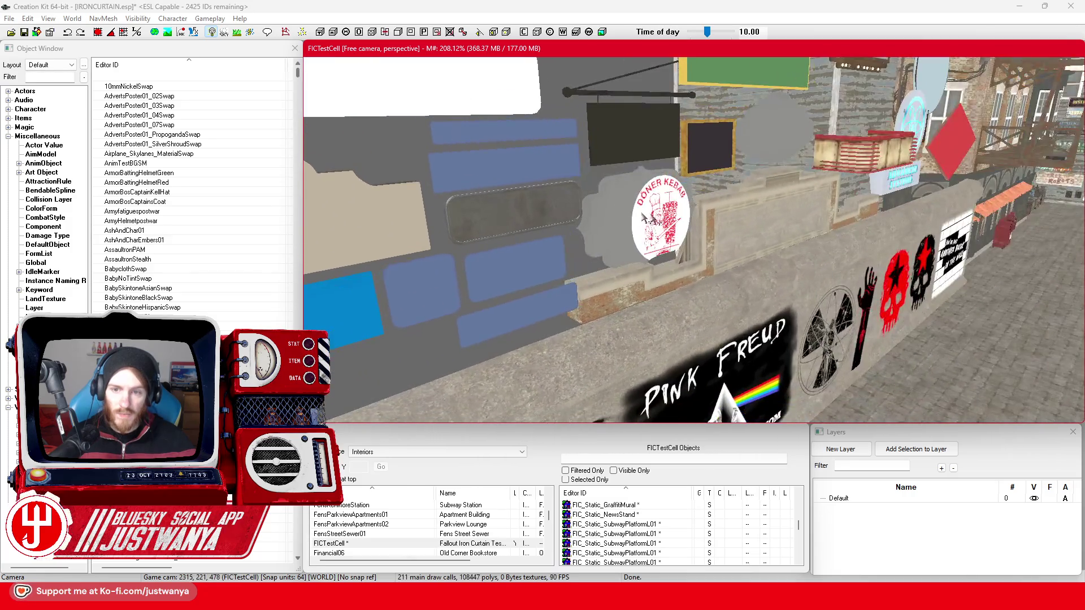
{"action": "left_click", "coordinate": [638, 217]}
{"action": "scroll", "coordinate": [687, 207], "scroll_direction": "up", "scroll_amount": 2}
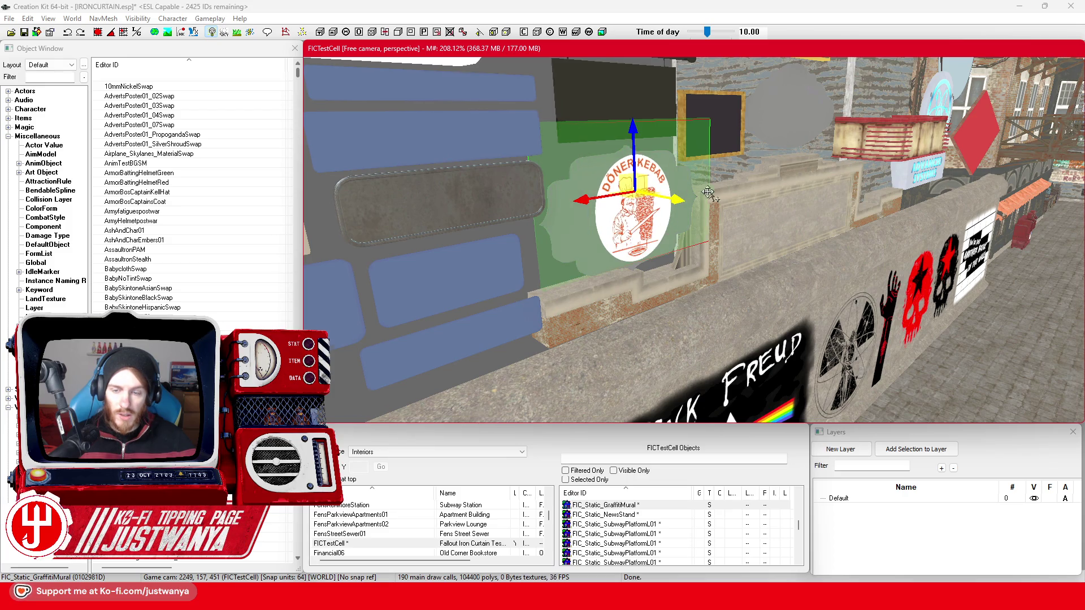
{"action": "key", "text": "d"}
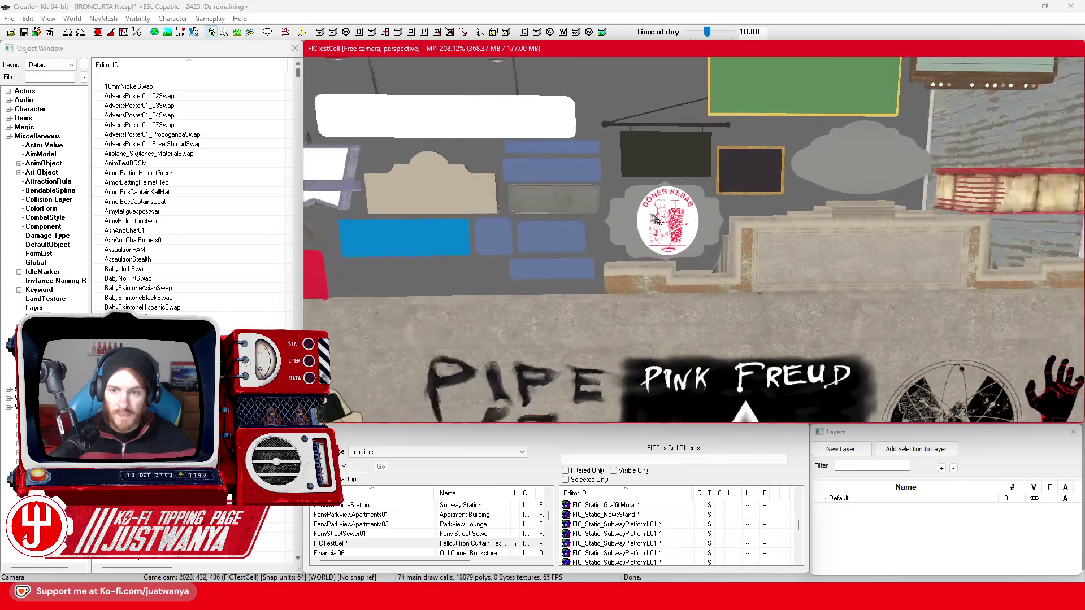
{"action": "scroll", "coordinate": [655, 220], "scroll_direction": "up", "scroll_amount": 5}
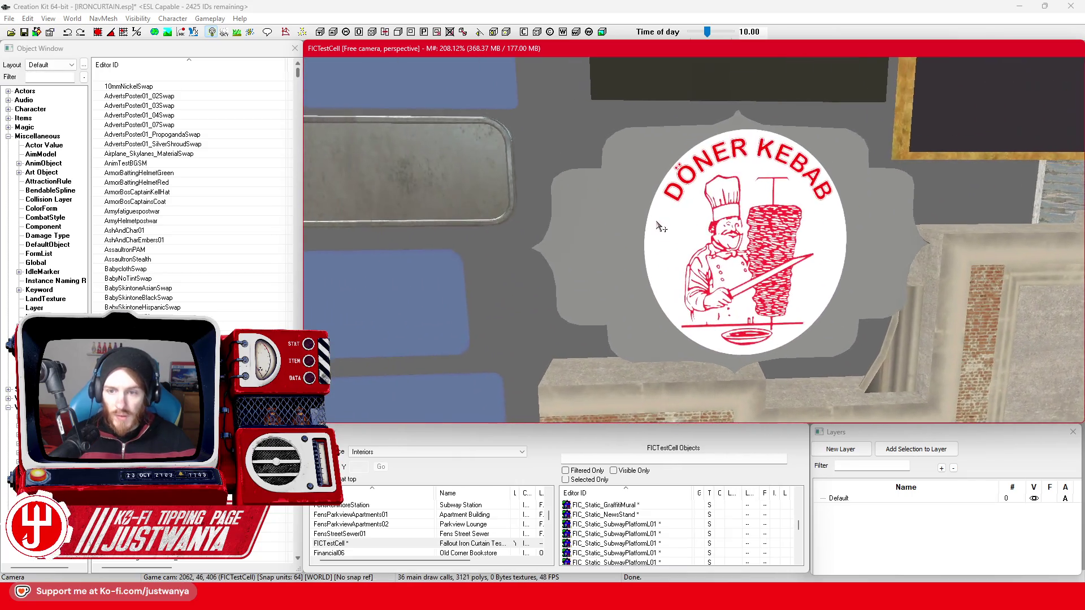
{"action": "left_click_drag", "start_coordinate": [658, 225], "coordinate": [648, 222]}
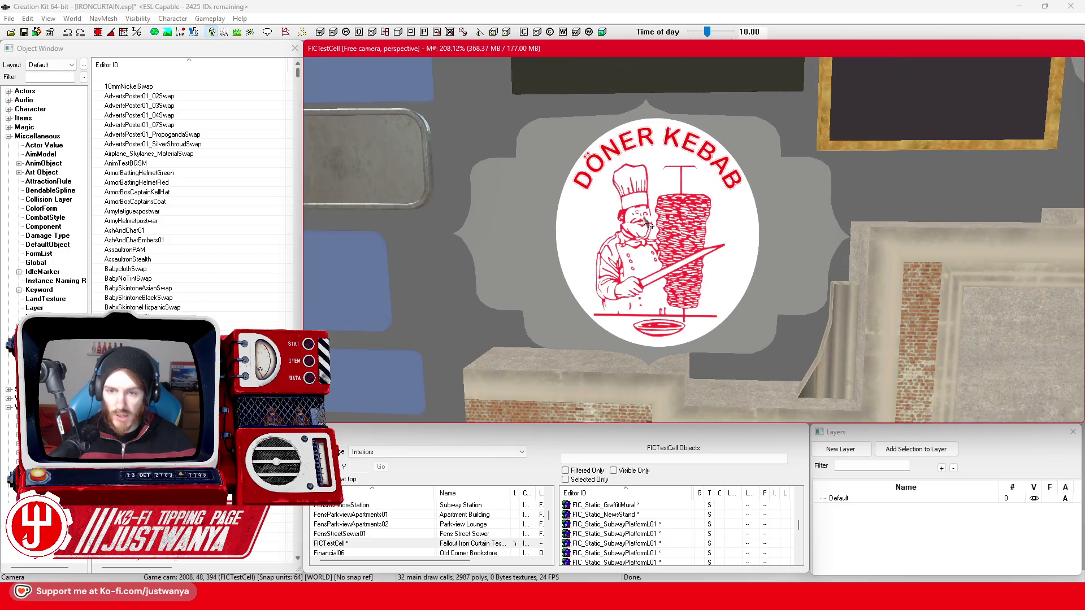
{"action": "left_click", "coordinate": [643, 218]}
{"action": "mouse_move", "coordinate": [818, 281]}
{"action": "left_mouse_down"}
{"action": "mouse_move", "coordinate": [683, 359]}
{"action": "mouse_move", "coordinate": [657, 351]}
{"action": "mouse_move", "coordinate": [684, 315]}
{"action": "mouse_move", "coordinate": [626, 303]}
{"action": "left_mouse_up"}
{"action": "scroll", "coordinate": [695, 303], "scroll_direction": "down", "scroll_amount": 5}
Move the round Döner sign beside the atom sign and onto the grey circle above.
{"action": "left_click_drag", "start_coordinate": [695, 304], "coordinate": [647, 247]}
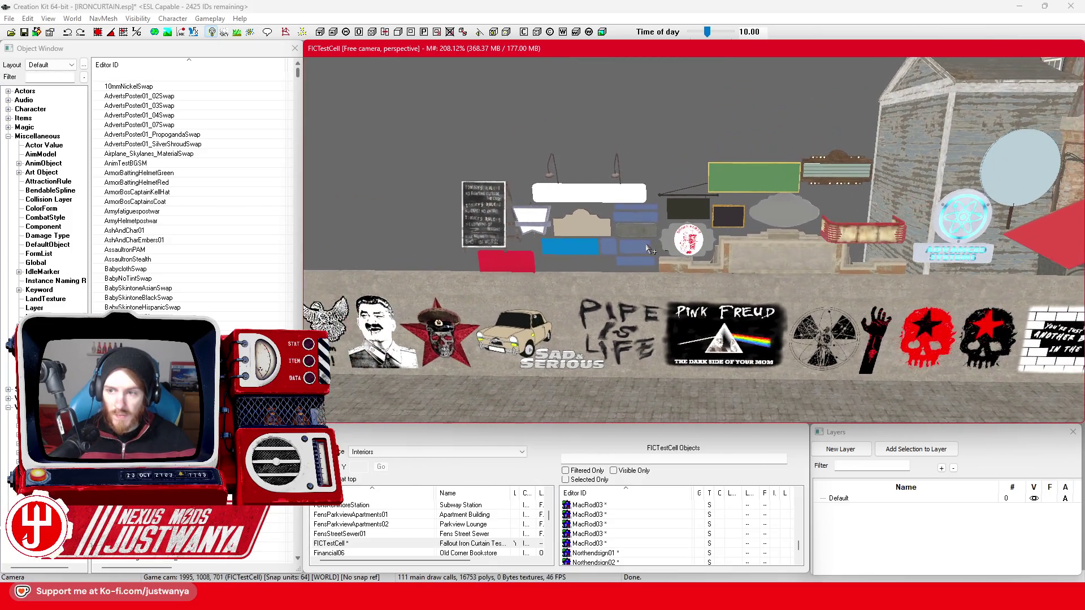
{"action": "left_click", "coordinate": [713, 244]}
{"action": "left_click_drag", "start_coordinate": [713, 244], "coordinate": [565, 270]}
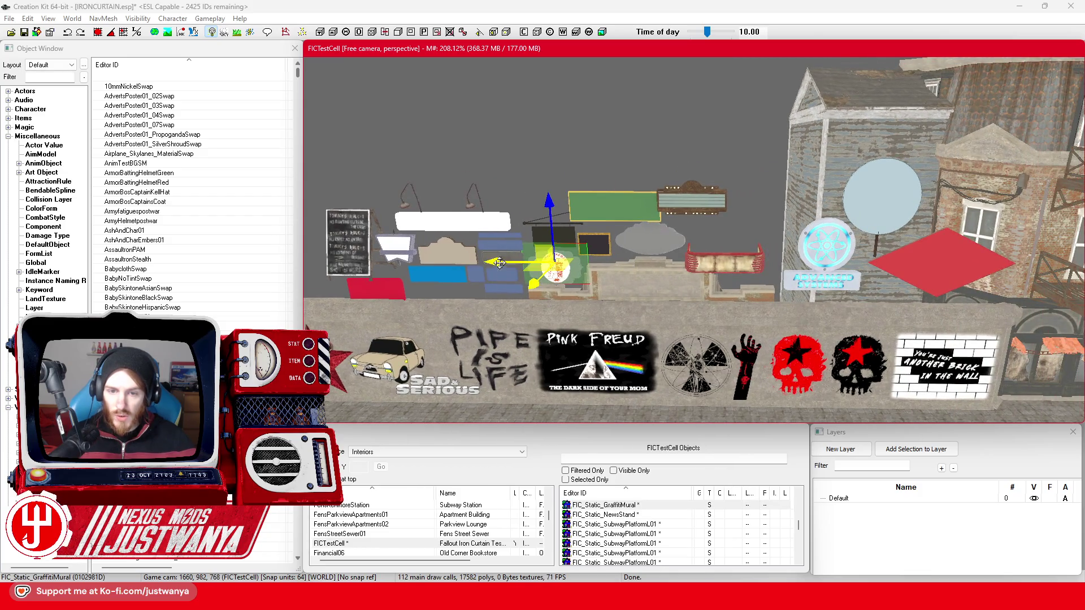
{"action": "left_click_drag", "start_coordinate": [499, 263], "coordinate": [815, 265]}
{"action": "left_click_drag", "start_coordinate": [879, 207], "coordinate": [887, 131]}
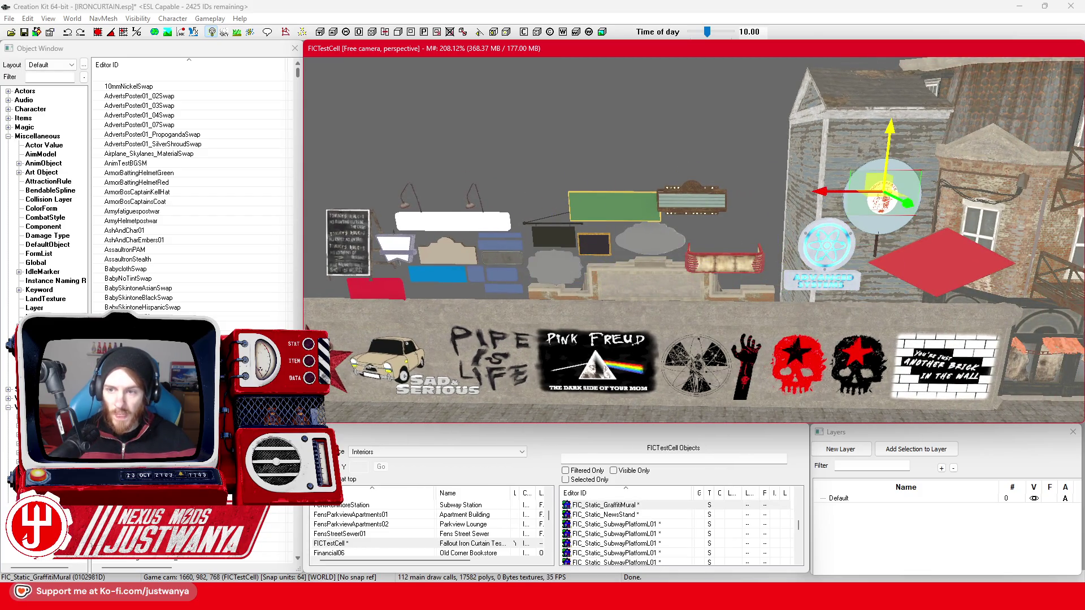
{"action": "scroll", "coordinate": [570, 168], "scroll_direction": "up", "scroll_amount": 5}
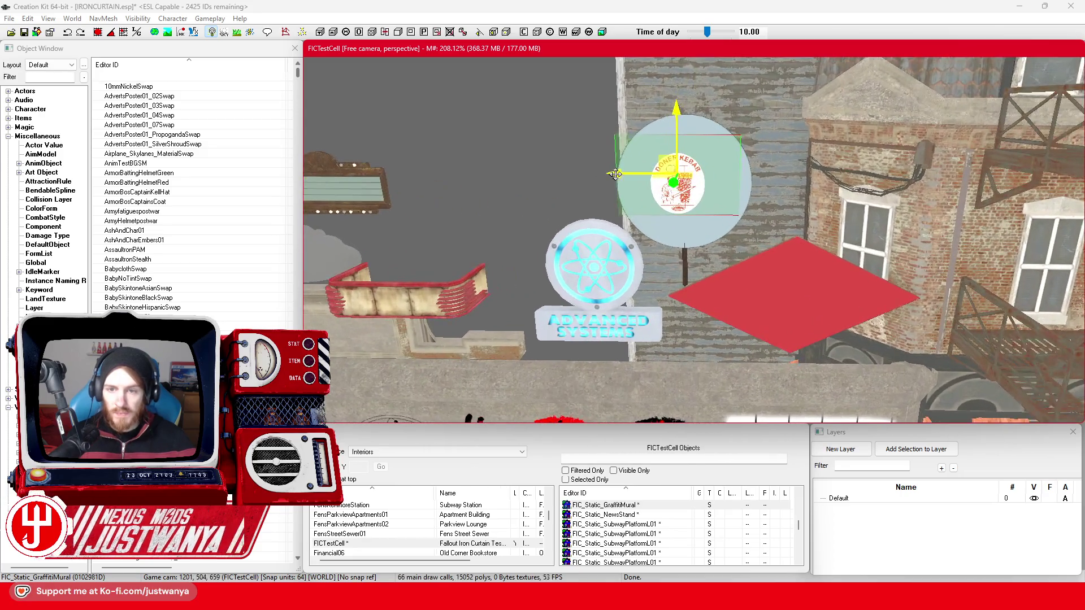
Enlarge the Döner Kebab sign and raise it slightly above the Advanced Systems sign.
{"action": "left_click_drag", "start_coordinate": [614, 174], "coordinate": [618, 153]}
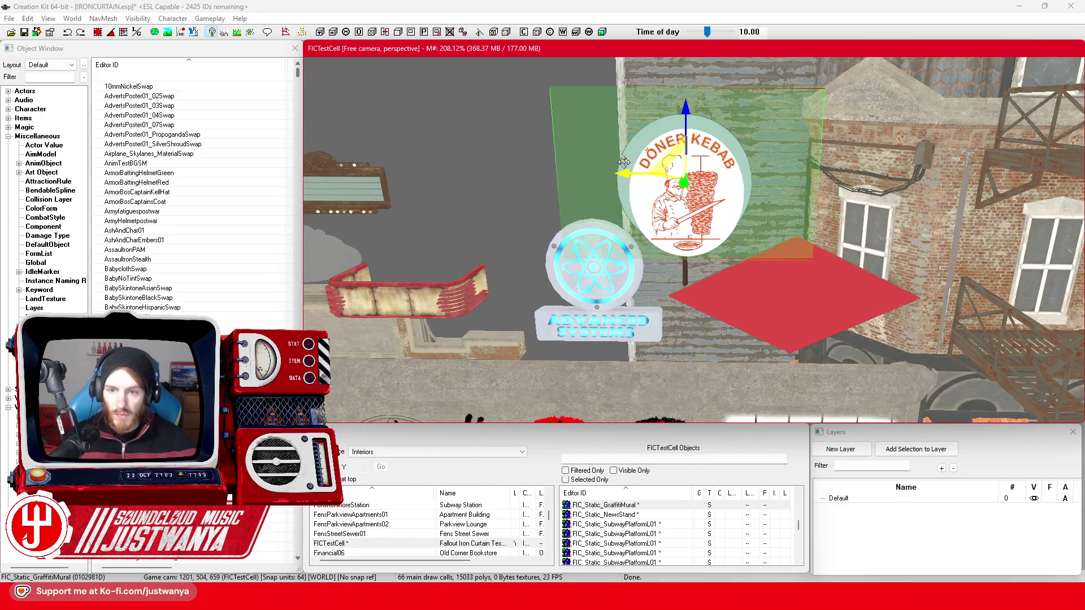
{"action": "left_click_drag", "start_coordinate": [696, 105], "coordinate": [685, 84]}
{"action": "left_click_drag", "start_coordinate": [635, 162], "coordinate": [633, 163]}
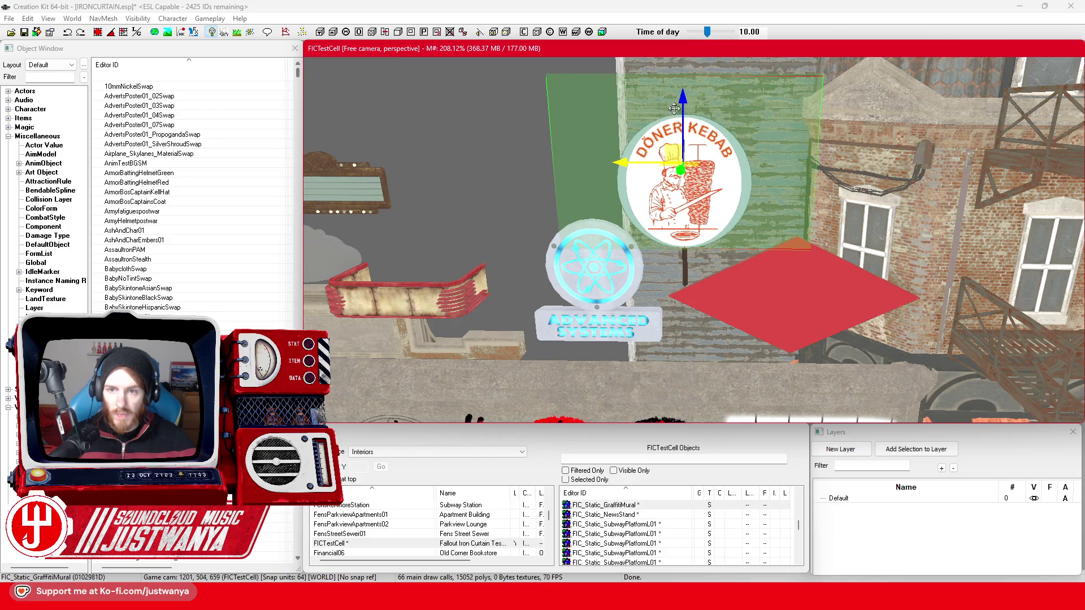
{"action": "left_click_drag", "start_coordinate": [674, 109], "coordinate": [674, 107]}
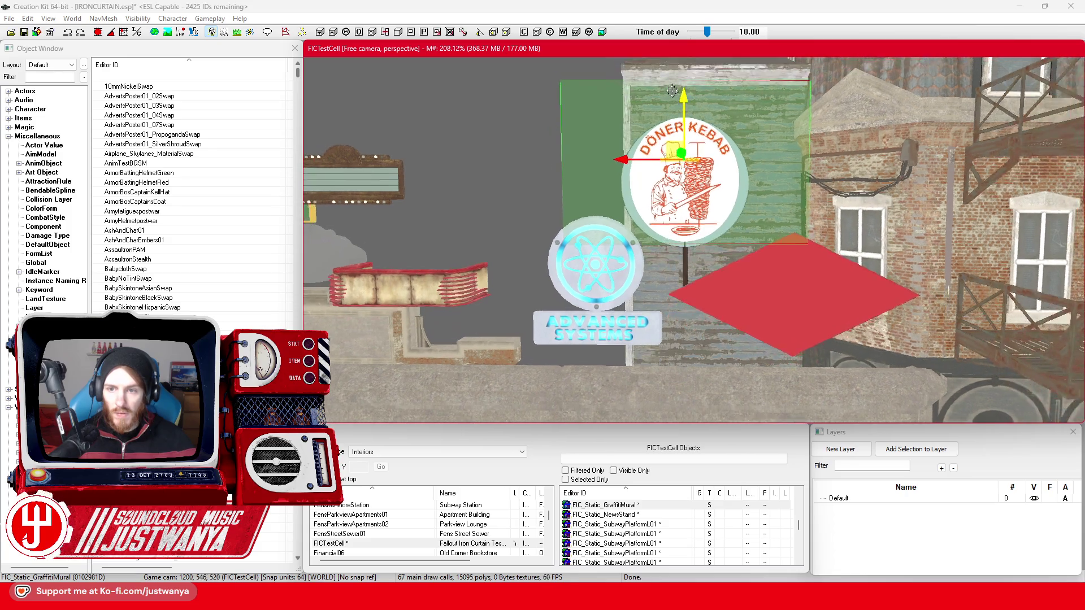
{"action": "scroll", "coordinate": [686, 86], "scroll_direction": "down", "scroll_amount": 5}
Orbit and pan around the Döner Kebab sign to check it from several angles.
{"action": "left_click_drag", "start_coordinate": [733, 107], "coordinate": [551, 141]}
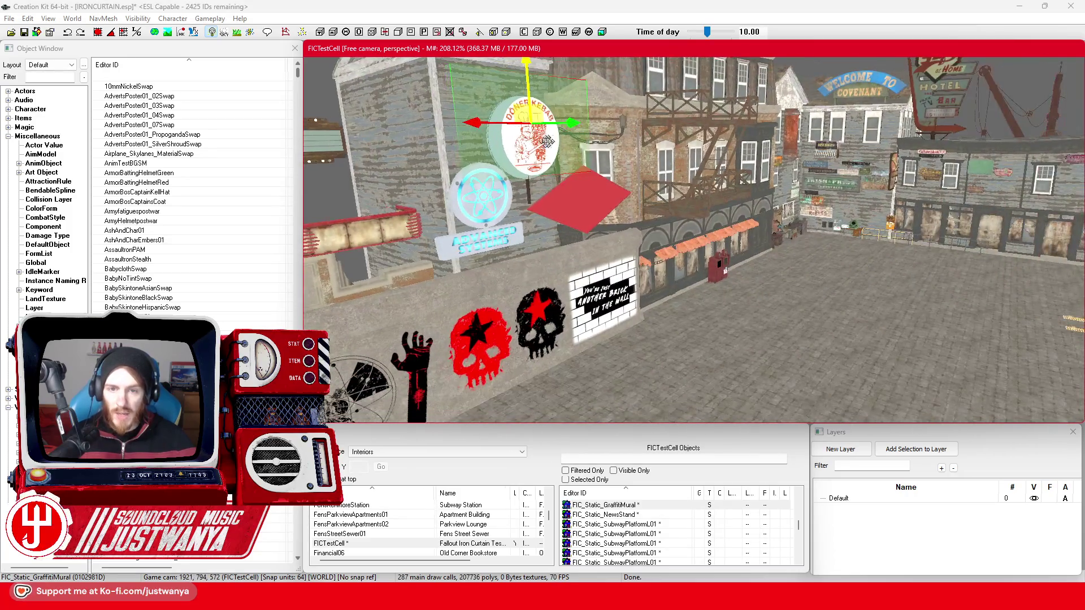
{"action": "scroll", "coordinate": [539, 148], "scroll_direction": "up", "scroll_amount": 5}
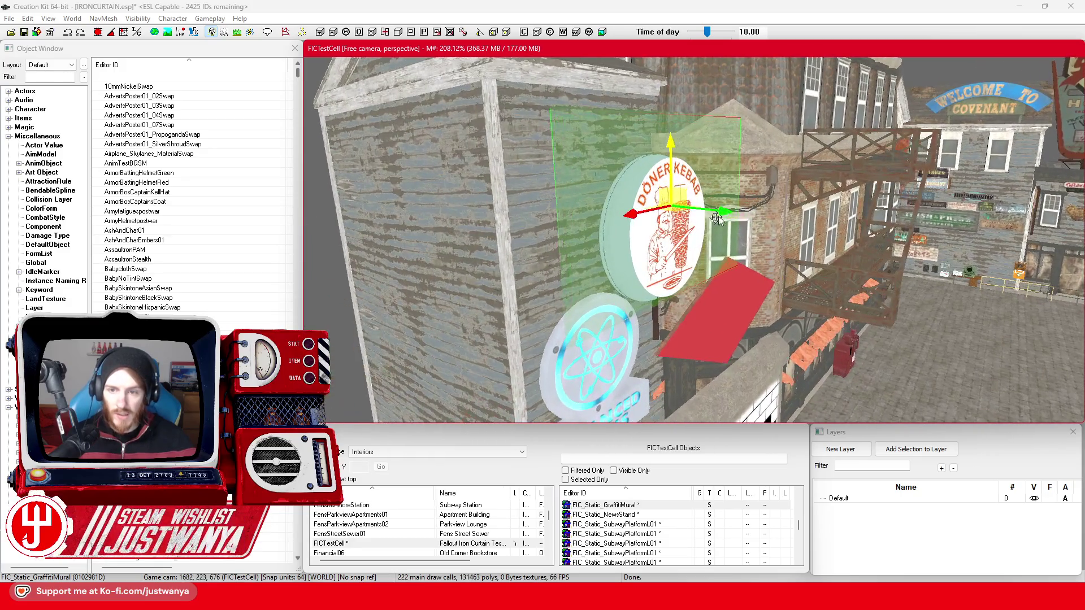
{"action": "left_click_drag", "start_coordinate": [654, 248], "coordinate": [587, 242]}
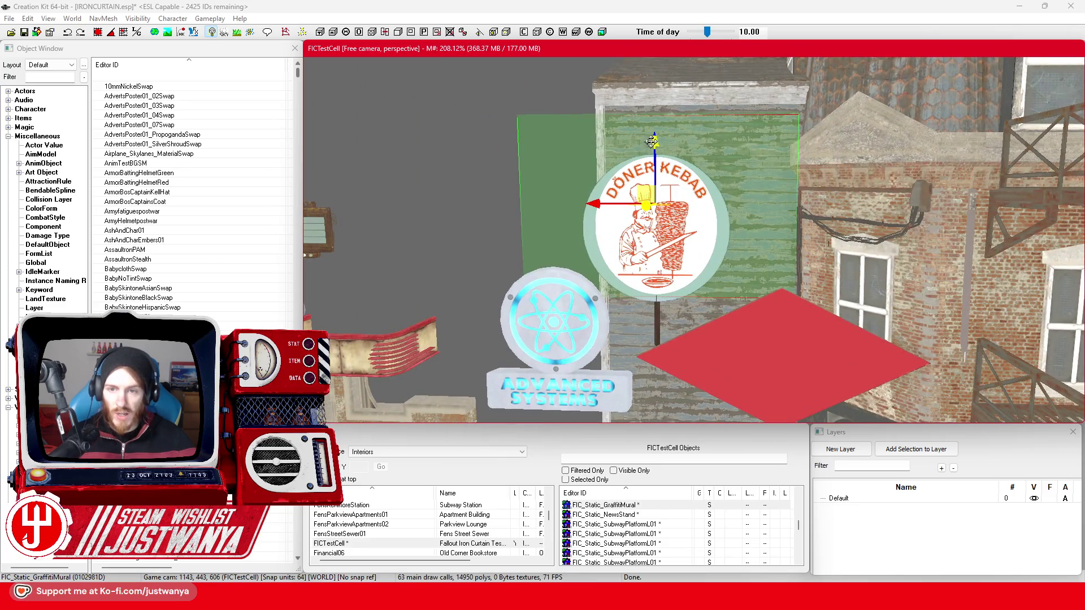
{"action": "scroll", "coordinate": [587, 164], "scroll_direction": "up", "scroll_amount": 2}
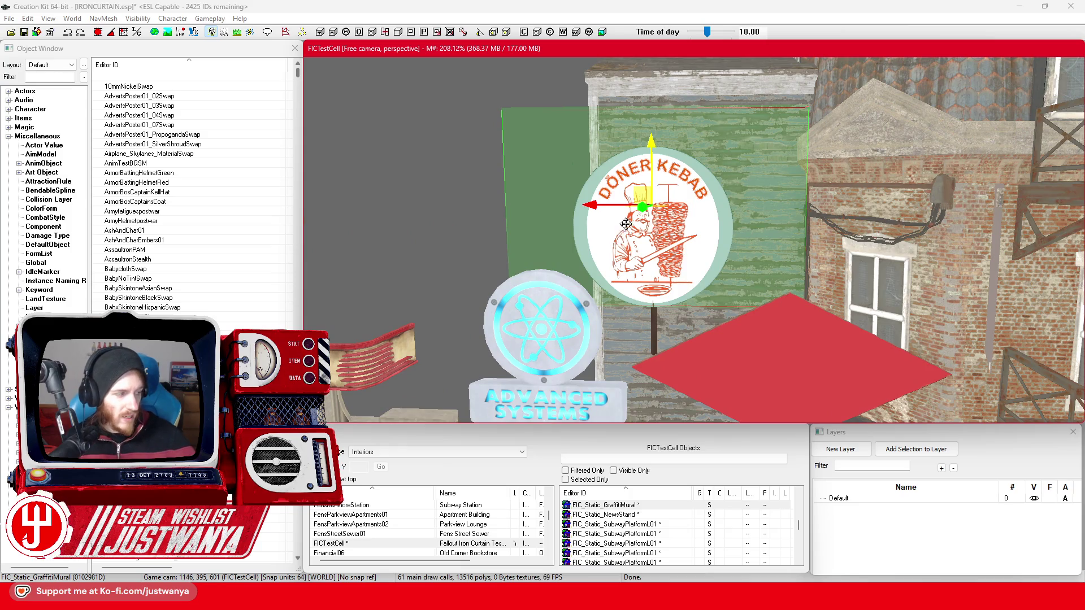
{"action": "scroll", "coordinate": [626, 223], "scroll_direction": "down", "scroll_amount": 3}
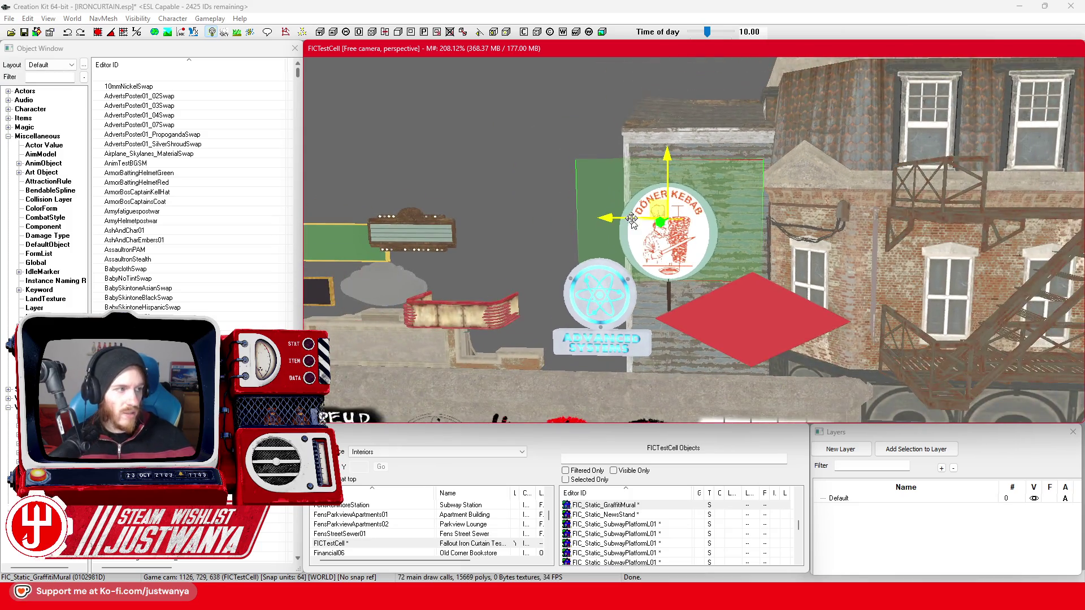
{"action": "left_click_drag", "start_coordinate": [632, 220], "coordinate": [690, 250]}
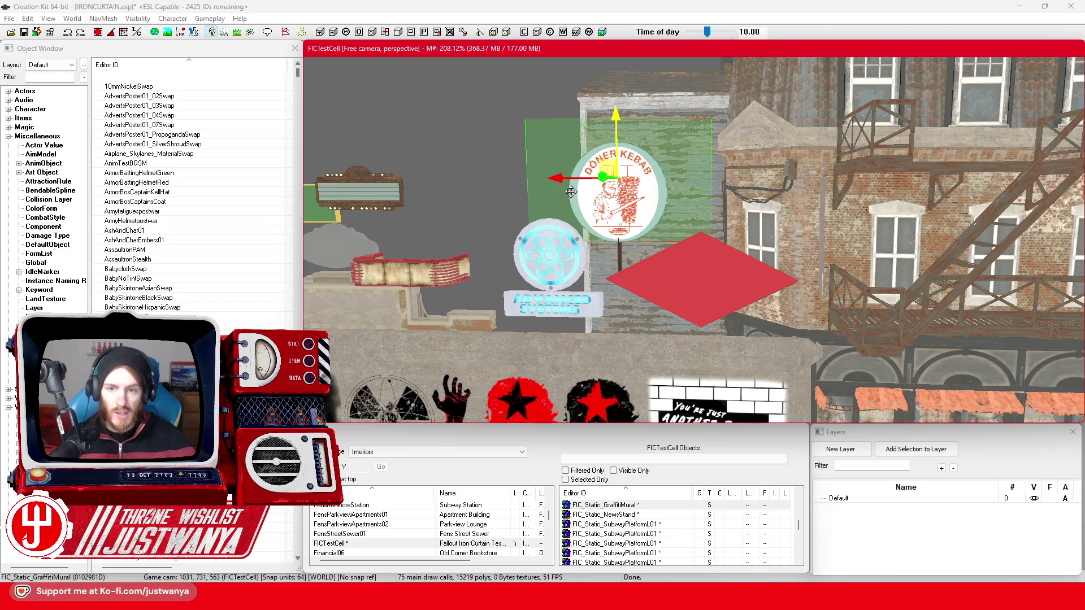
{"action": "mouse_move", "coordinate": [571, 191]}
{"action": "left_mouse_down"}
{"action": "mouse_move", "coordinate": [734, 244]}
{"action": "mouse_move", "coordinate": [678, 249]}
{"action": "mouse_move", "coordinate": [626, 240]}
{"action": "mouse_move", "coordinate": [622, 194]}
{"action": "mouse_move", "coordinate": [763, 194]}
{"action": "left_mouse_up"}
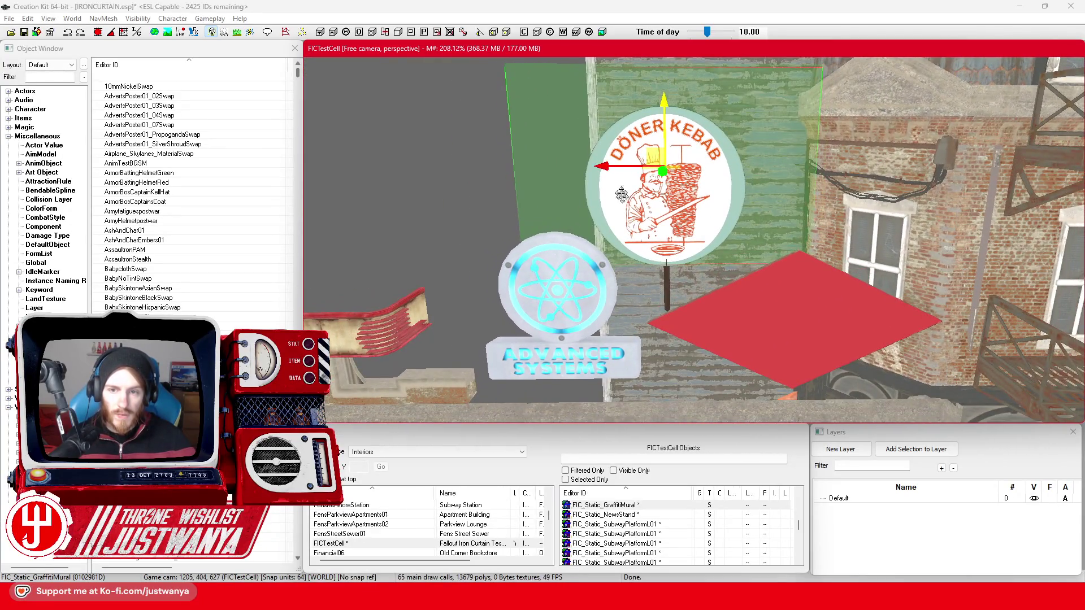
Duplicate the Döner Kebab sign with Ctrl+D and centre the copy on the red diamond board below.
{"action": "key", "text": "ctrl+d"}
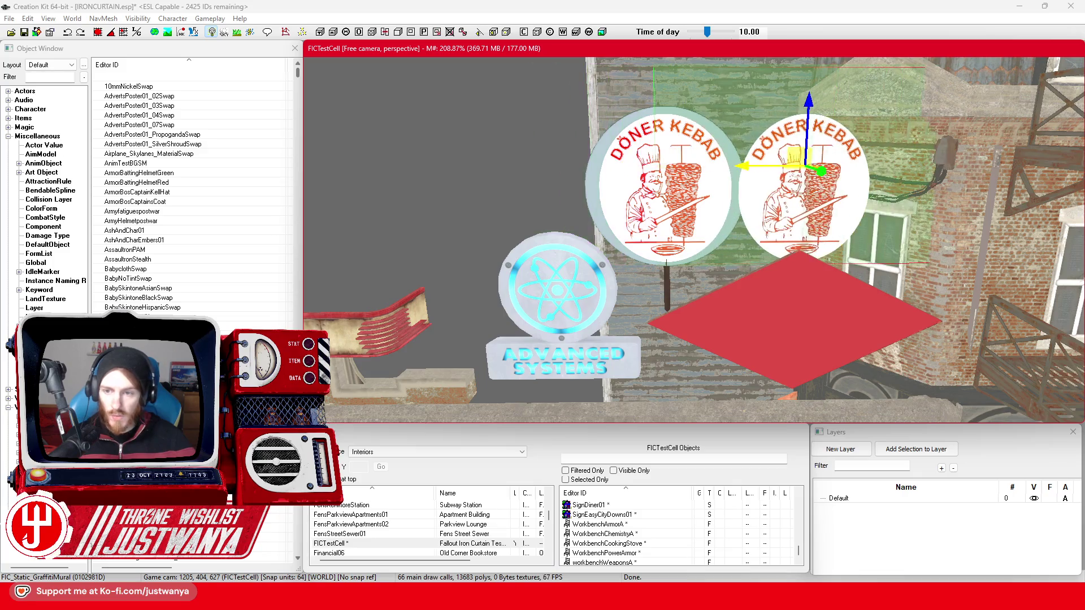
{"action": "left_click_drag", "start_coordinate": [744, 157], "coordinate": [808, 130]}
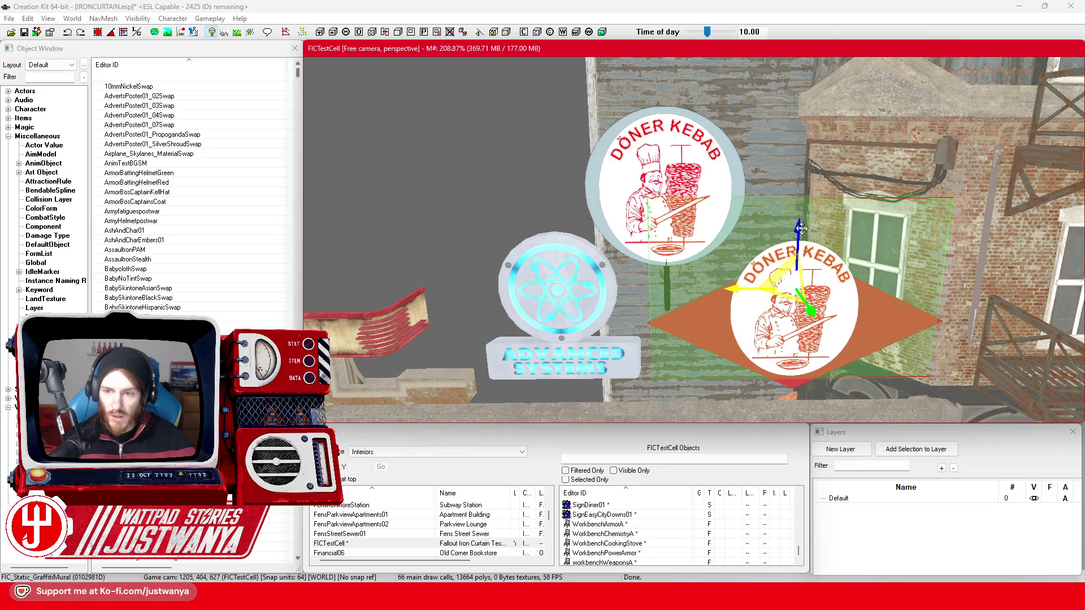
{"action": "scroll", "coordinate": [790, 234], "scroll_direction": "up", "scroll_amount": 3}
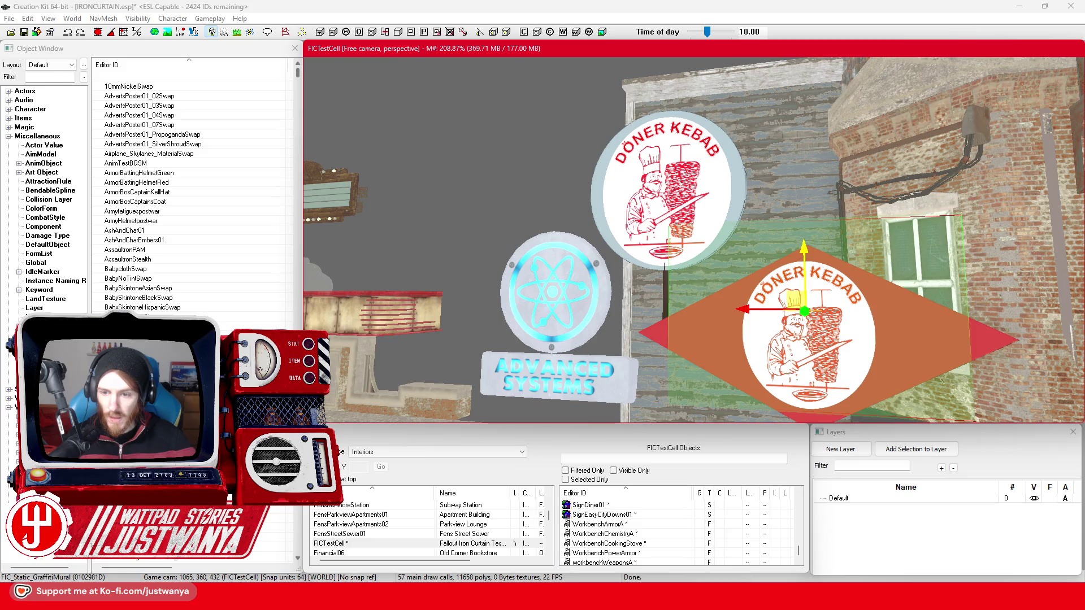
{"action": "scroll", "coordinate": [812, 260], "scroll_direction": "down", "scroll_amount": 2}
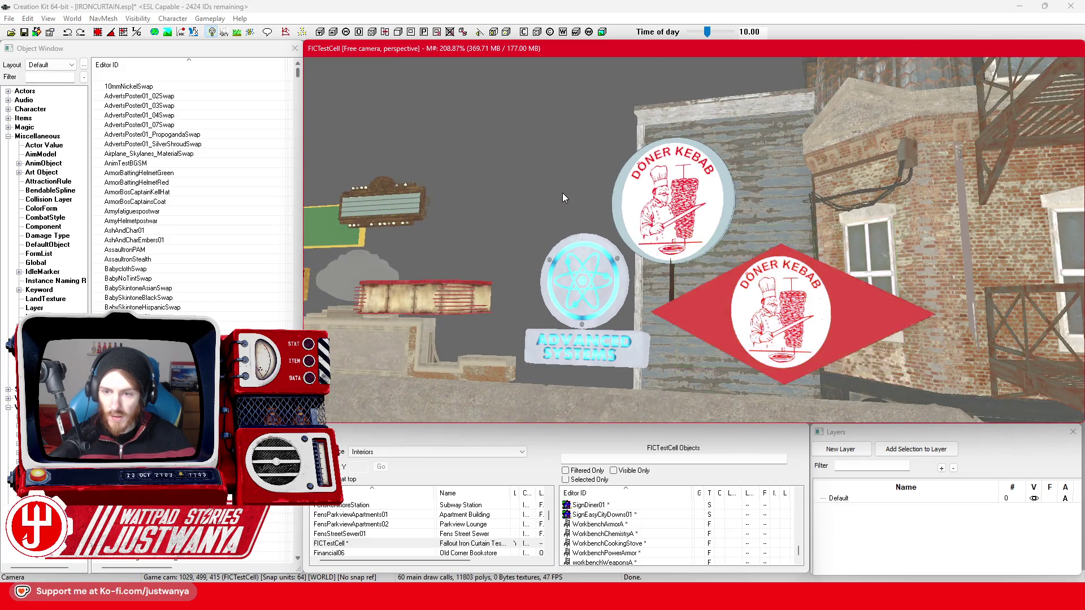
{"action": "scroll", "coordinate": [562, 192], "scroll_direction": "down", "scroll_amount": 4}
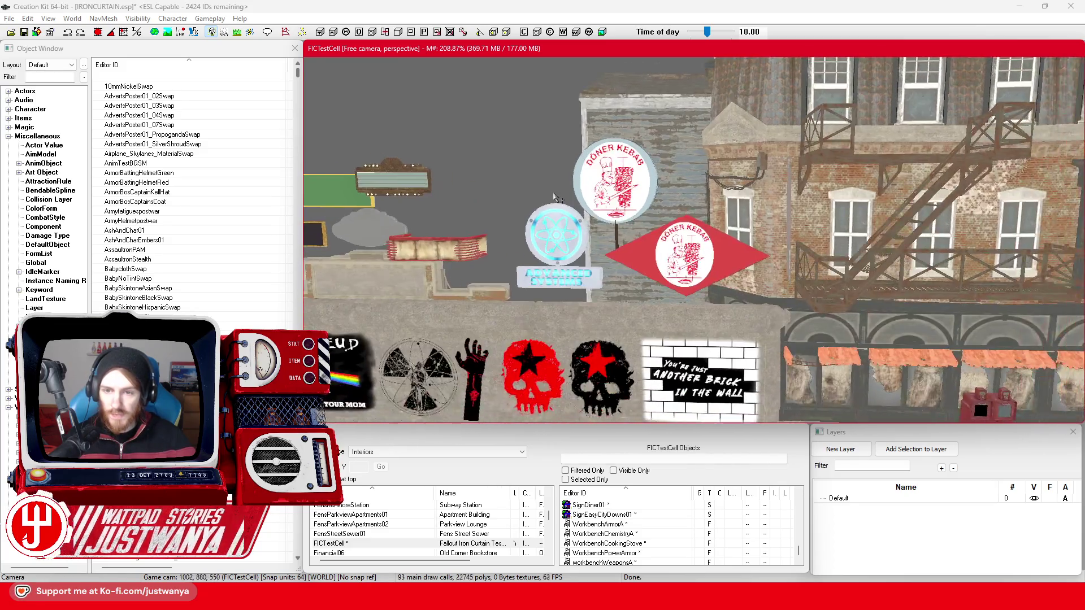
{"action": "scroll", "coordinate": [555, 196], "scroll_direction": "up", "scroll_amount": 6}
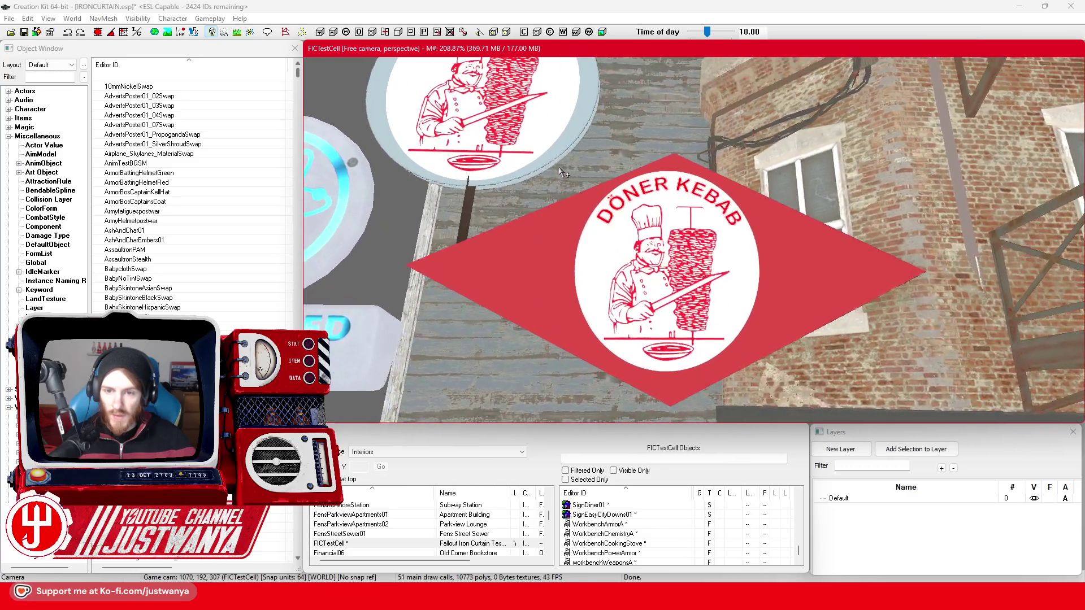
{"action": "scroll", "coordinate": [554, 171], "scroll_direction": "down", "scroll_amount": 3}
{"action": "scroll", "coordinate": [508, 166], "scroll_direction": "up", "scroll_amount": 3}
{"action": "scroll", "coordinate": [474, 164], "scroll_direction": "down", "scroll_amount": 3}
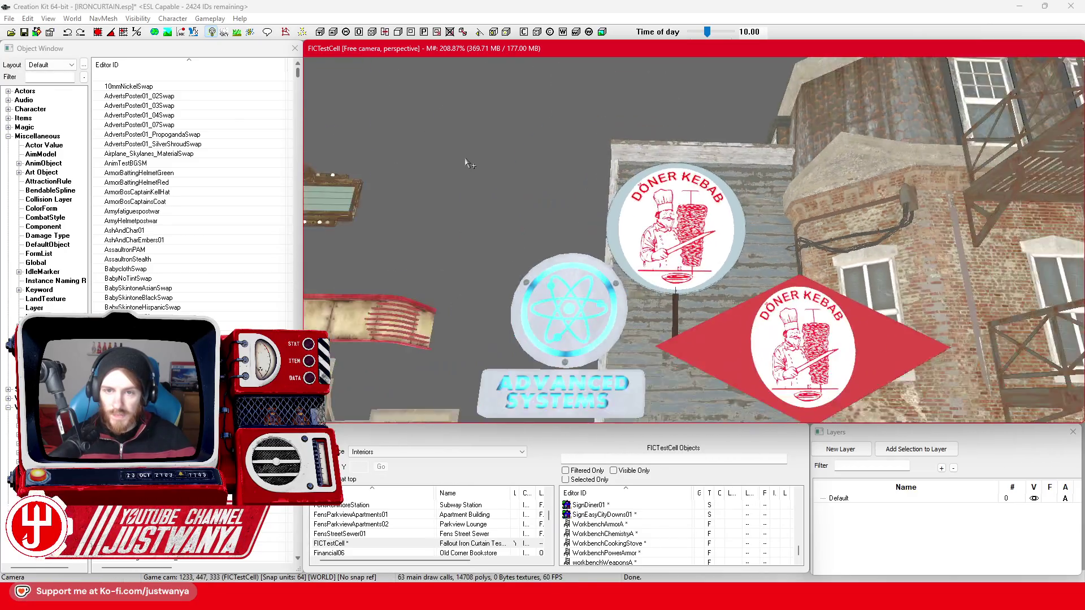
{"action": "scroll", "coordinate": [469, 164], "scroll_direction": "down", "scroll_amount": 5}
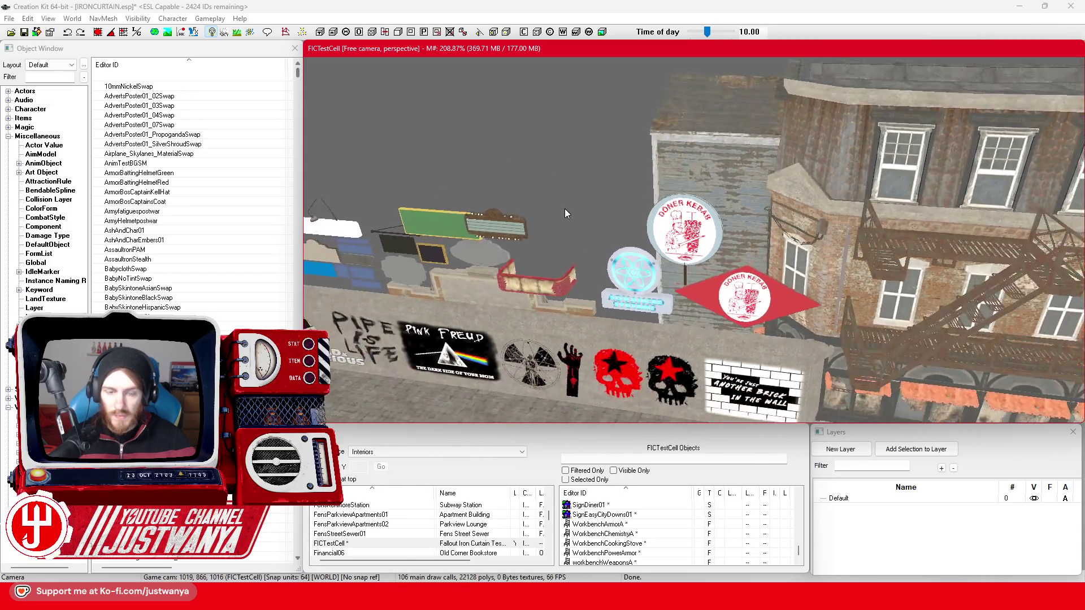
{"action": "scroll", "coordinate": [566, 213], "scroll_direction": "down", "scroll_amount": 4}
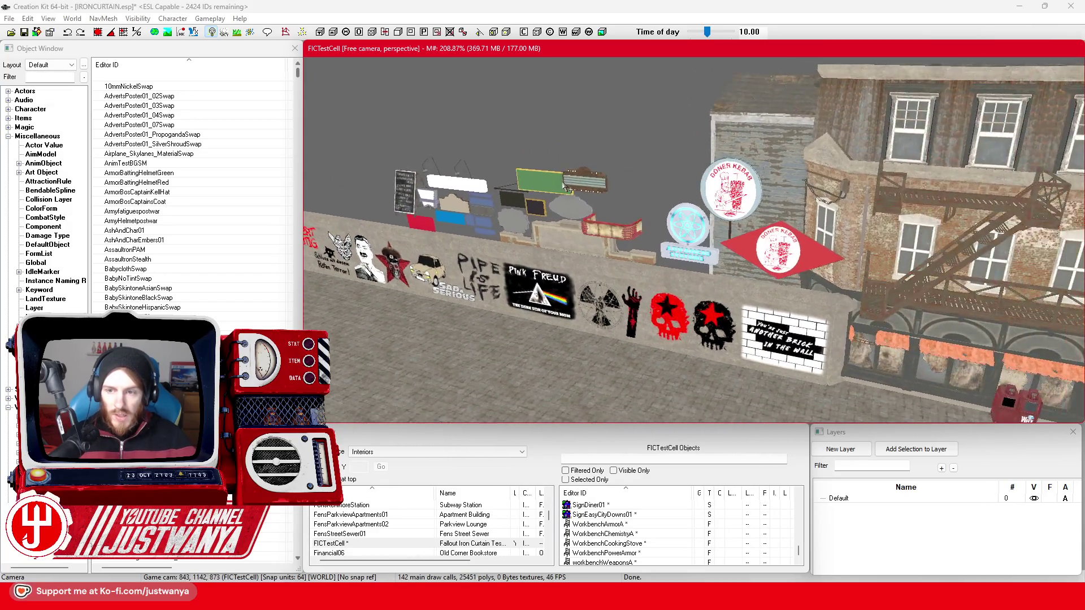
{"action": "scroll", "coordinate": [566, 188], "scroll_direction": "up", "scroll_amount": 3}
Save the plugin, then pan across the wall of signs and the Berlin wall pieces.
{"action": "left_click", "coordinate": [24, 33]}
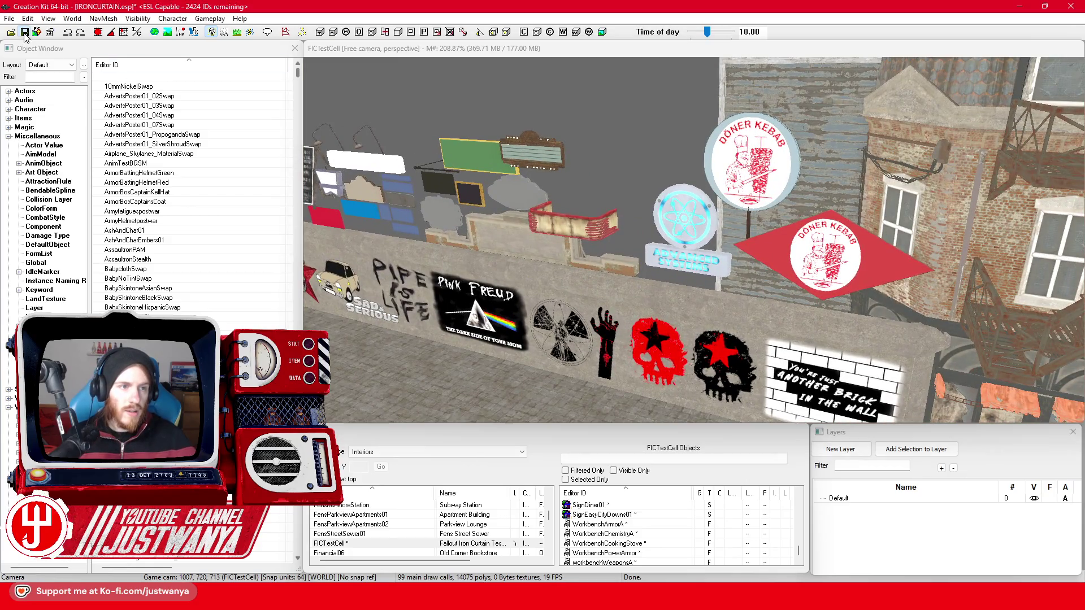
{"action": "left_click", "coordinate": [574, 111]}
{"action": "scroll", "coordinate": [598, 166], "scroll_direction": "up", "scroll_amount": 2}
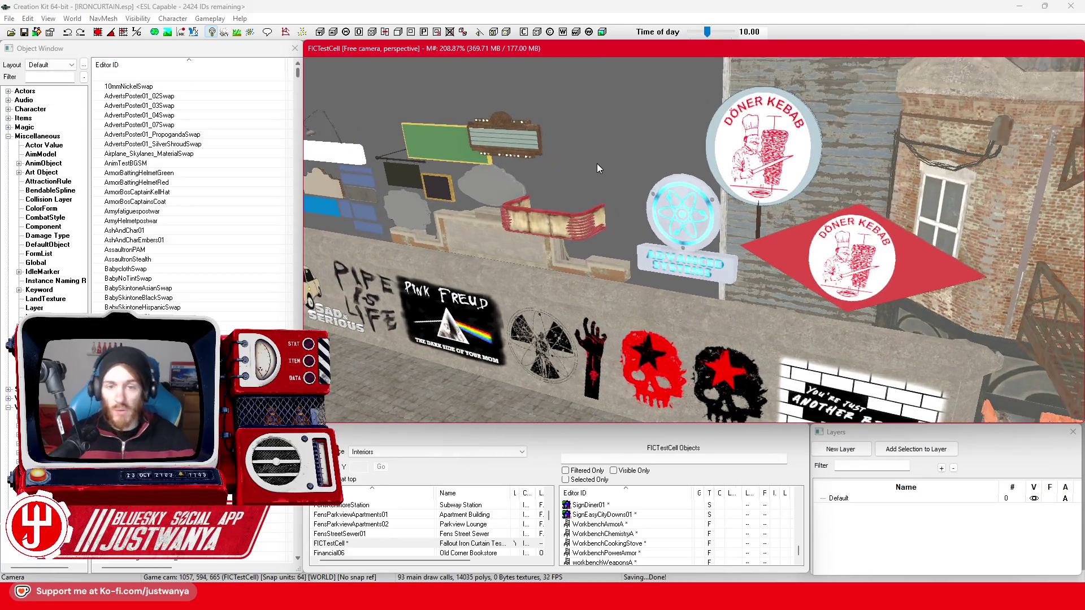
{"action": "left_click_drag", "start_coordinate": [584, 128], "coordinate": [639, 136]}
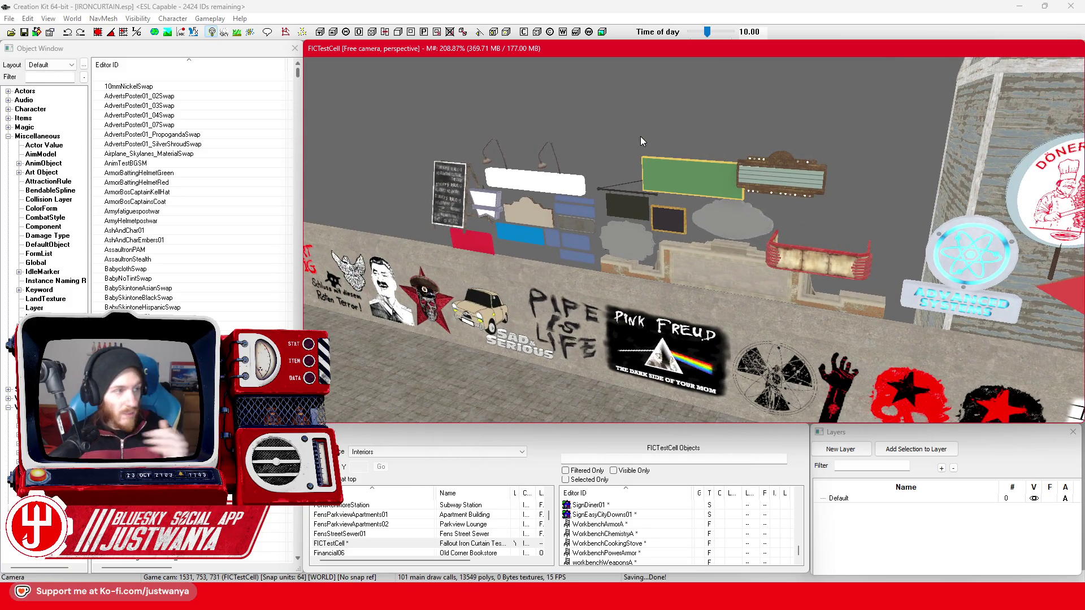
{"action": "left_click_drag", "start_coordinate": [857, 136], "coordinate": [913, 80]}
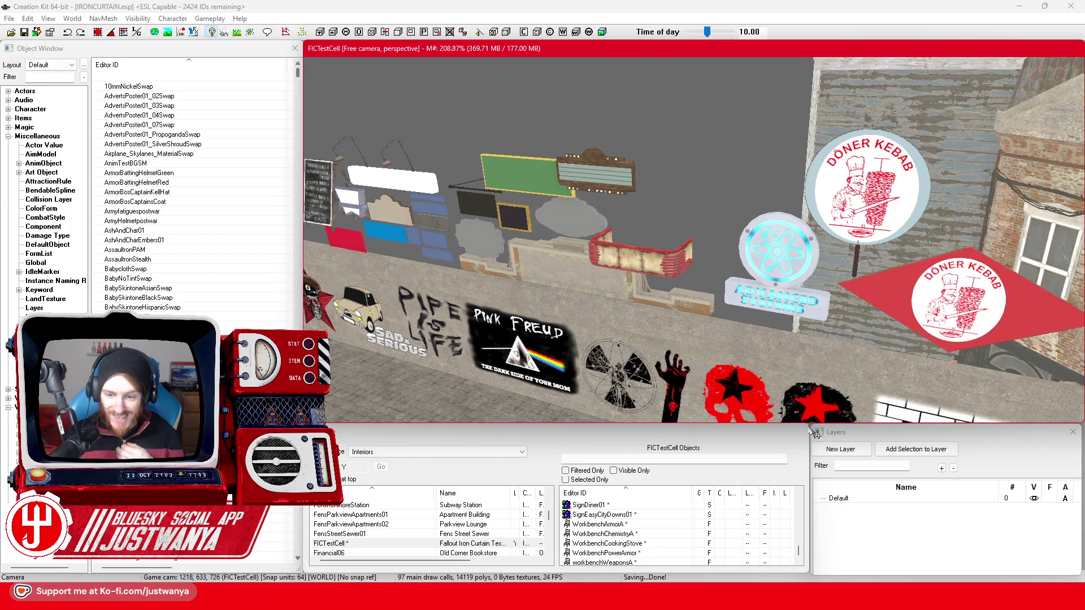
{"action": "scroll", "coordinate": [702, 361], "scroll_direction": "down", "scroll_amount": 3}
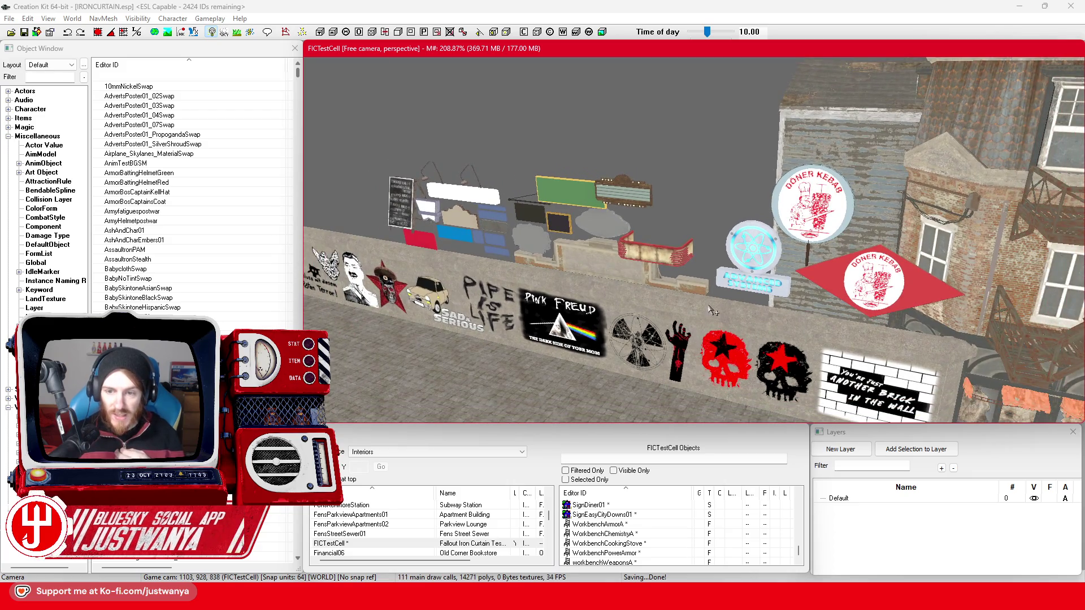
{"action": "left_click", "coordinate": [682, 341]}
{"action": "mouse_move", "coordinate": [681, 341]}
{"action": "left_mouse_down"}
{"action": "mouse_move", "coordinate": [582, 328]}
{"action": "mouse_move", "coordinate": [757, 348]}
{"action": "mouse_move", "coordinate": [587, 276]}
{"action": "left_mouse_up"}
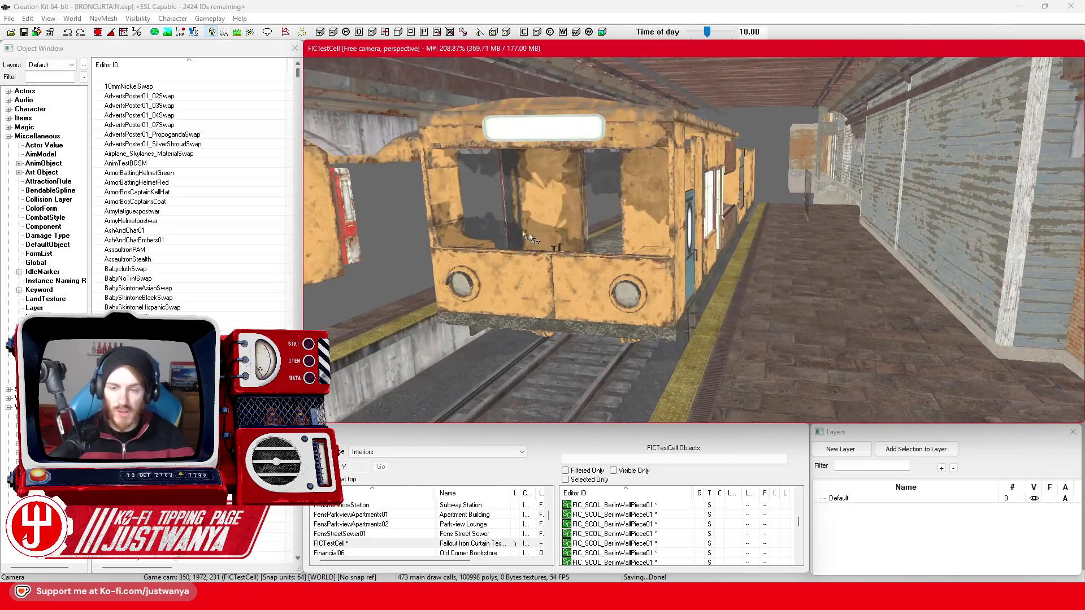
Bring the view to the train car, frame it on the green sliding door, and save.
{"action": "left_click_drag", "start_coordinate": [395, 189], "coordinate": [600, 318]}
{"action": "left_click", "coordinate": [602, 294]}
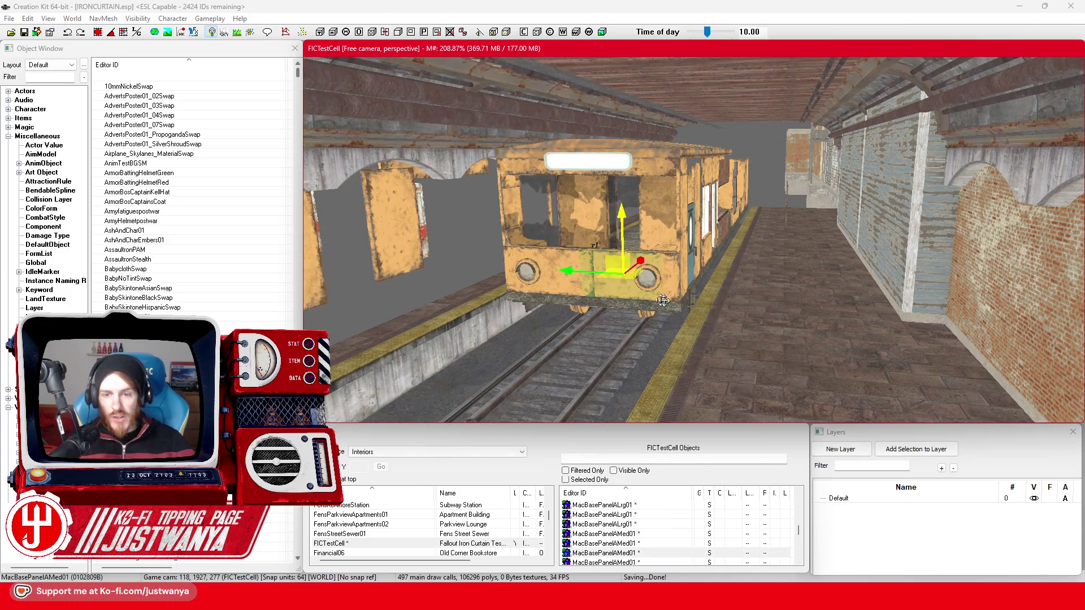
{"action": "key", "text": "f"}
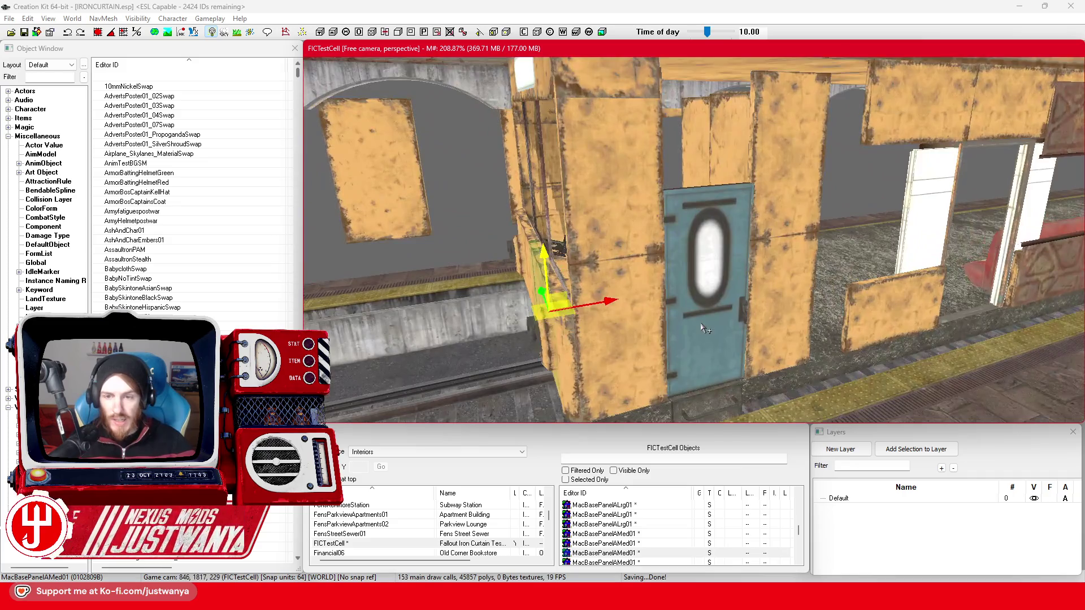
{"action": "left_click", "coordinate": [705, 327]}
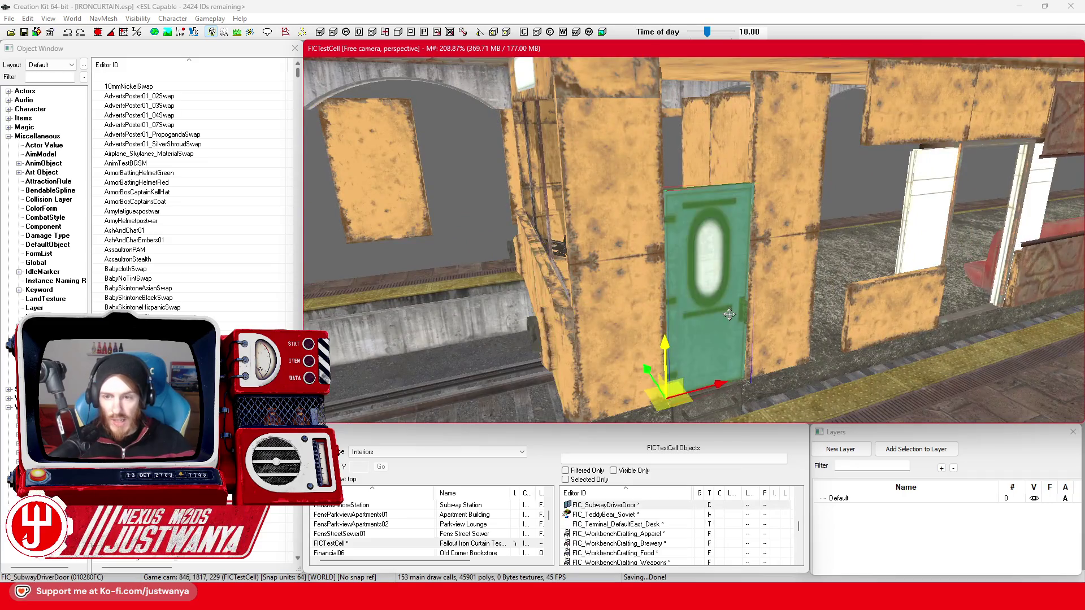
{"action": "key", "text": "f"}
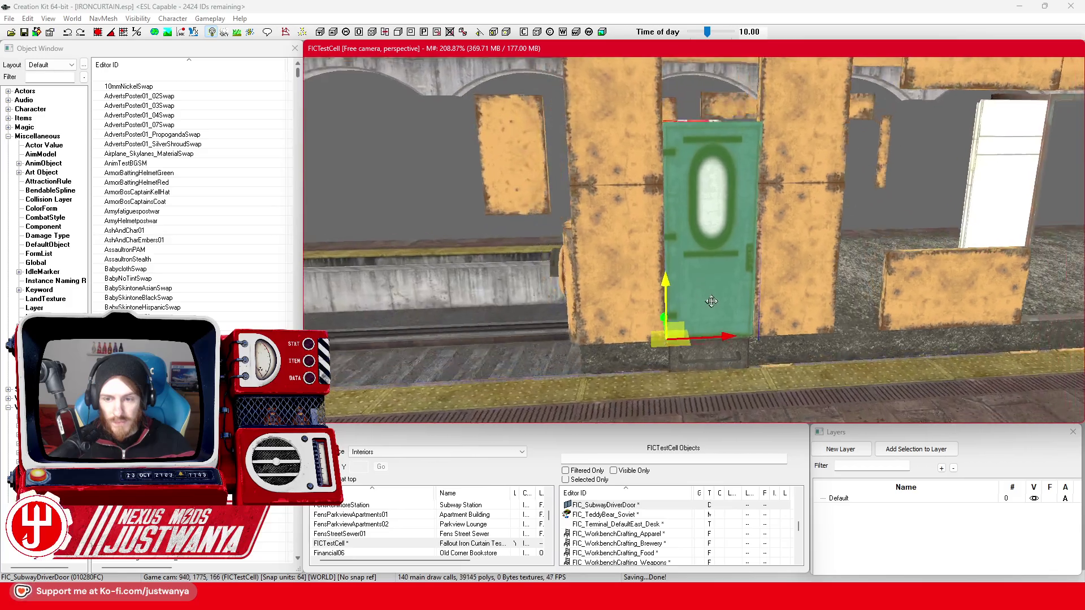
{"action": "scroll", "coordinate": [689, 282], "scroll_direction": "up", "scroll_amount": 5}
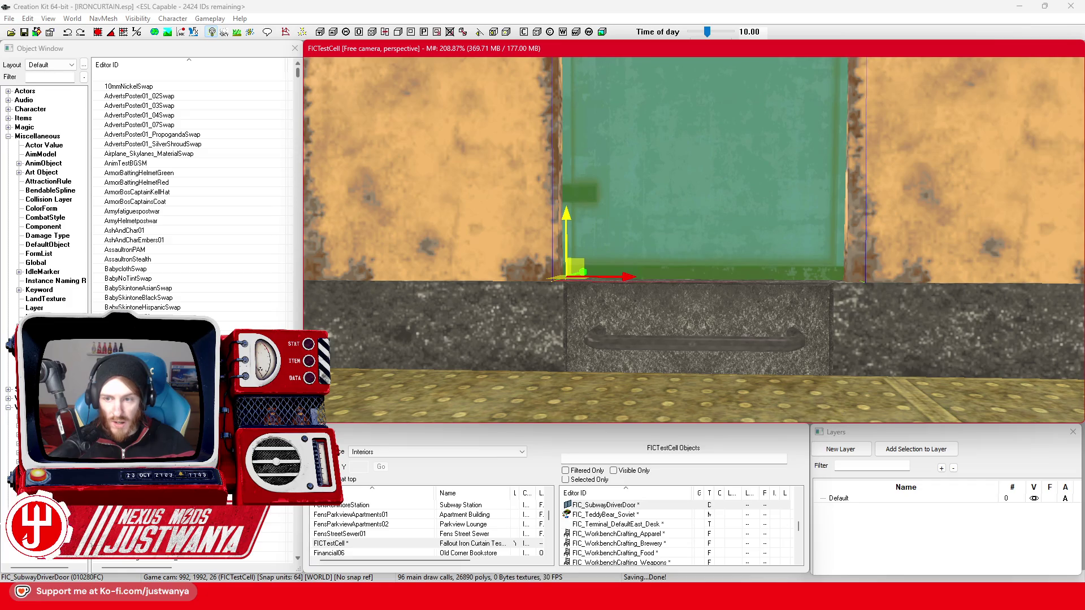
{"action": "scroll", "coordinate": [671, 282], "scroll_direction": "down", "scroll_amount": 5}
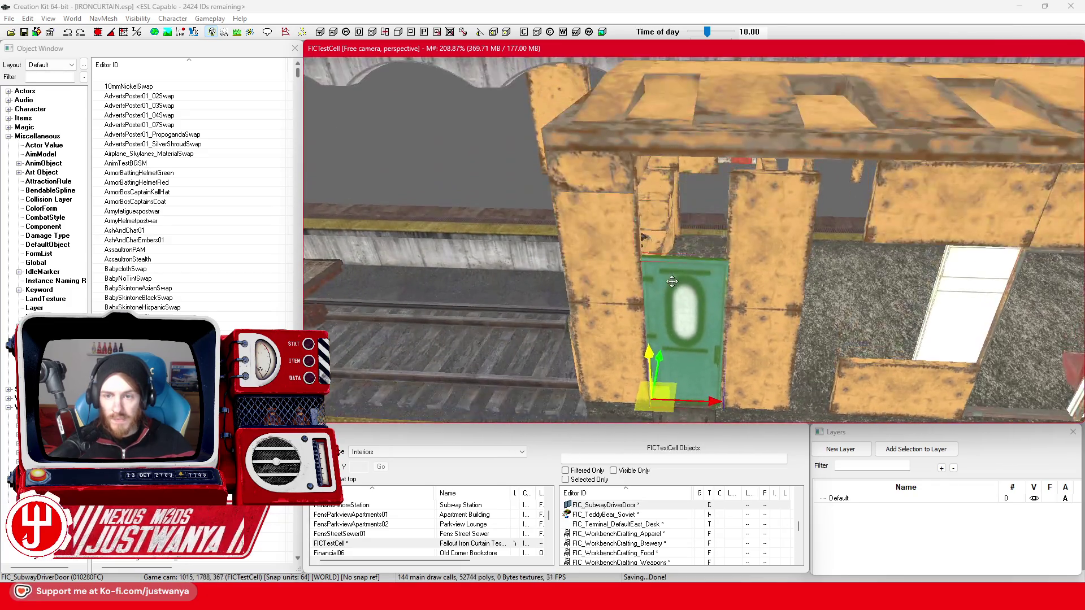
{"action": "key", "text": "shift"}
{"action": "key", "text": "shift"}
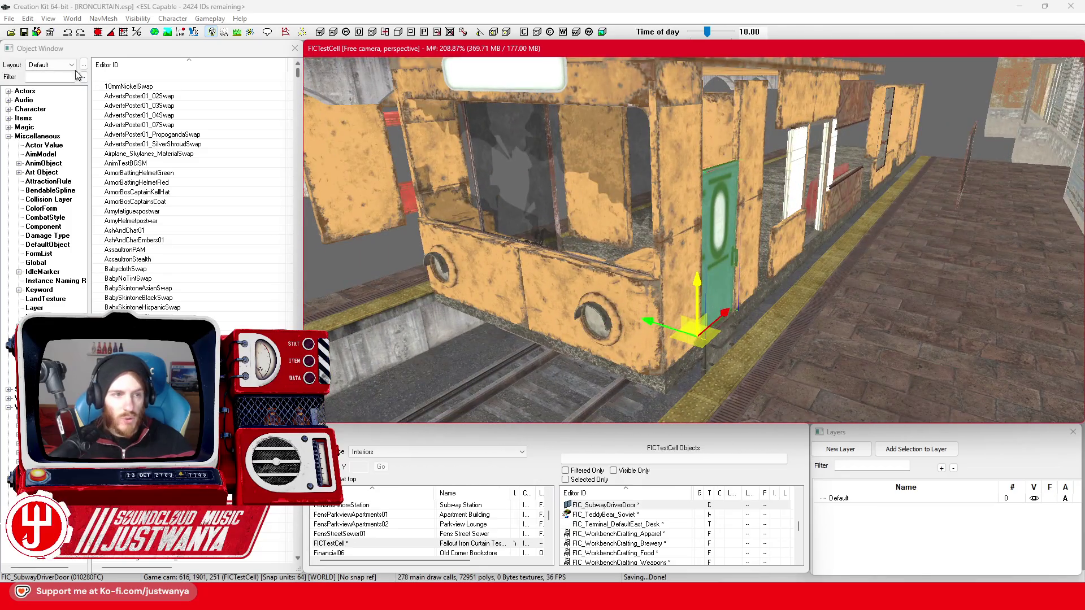
{"action": "left_click", "coordinate": [25, 33]}
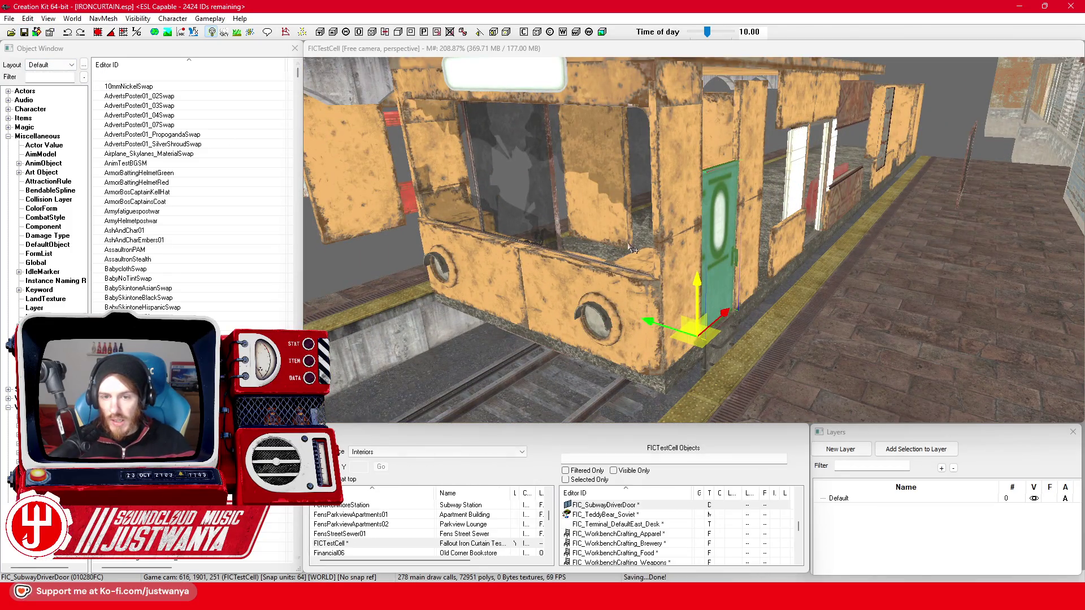
Slide the two small MacBasePanelASml01 wall panels beside the door sideways, nudge them left, and save.
{"action": "scroll", "coordinate": [726, 280], "scroll_direction": "up", "scroll_amount": 5}
{"action": "key", "text": "shift"}
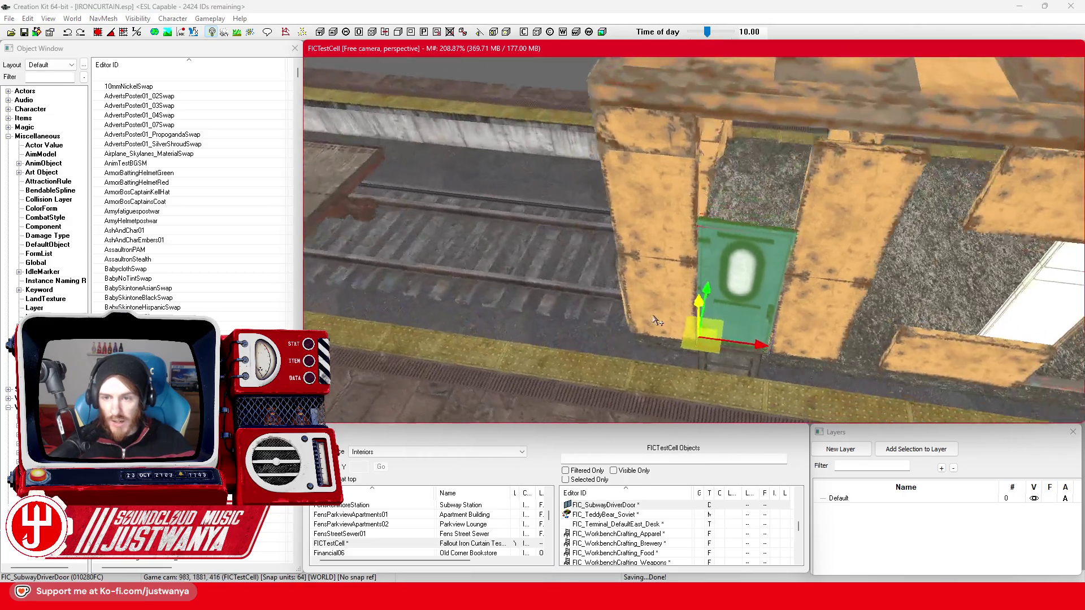
{"action": "scroll", "coordinate": [664, 311], "scroll_direction": "up", "scroll_amount": 1}
{"action": "left_click", "coordinate": [802, 312]}
{"action": "left_click", "coordinate": [817, 187], "text": "ctrl"}
{"action": "left_click_drag", "start_coordinate": [767, 197], "coordinate": [308, 198]}
{"action": "key", "text": "c"}
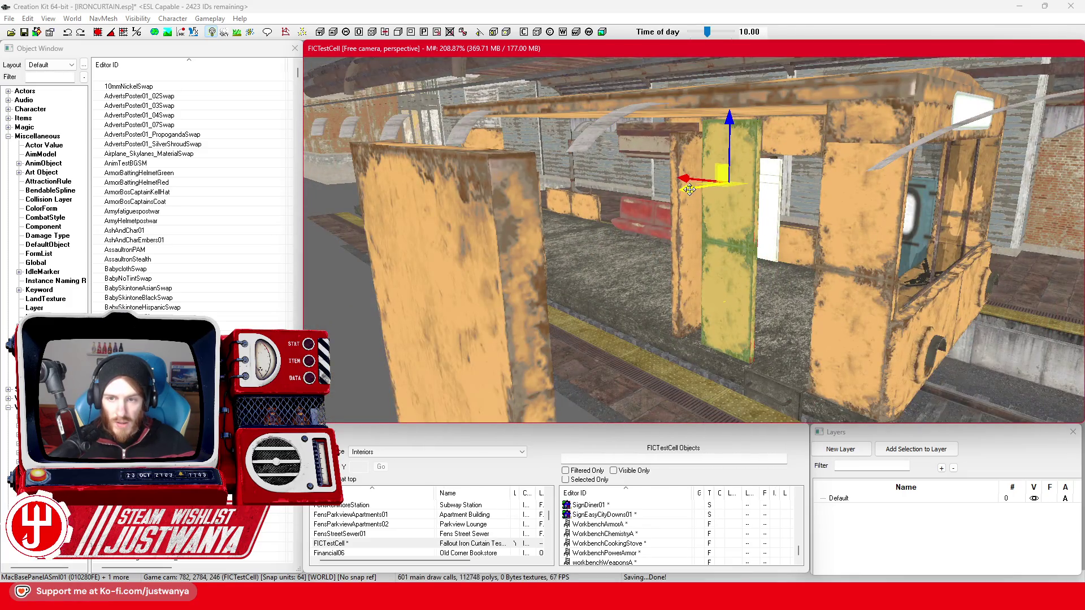
{"action": "left_click_drag", "start_coordinate": [689, 189], "coordinate": [683, 189]}
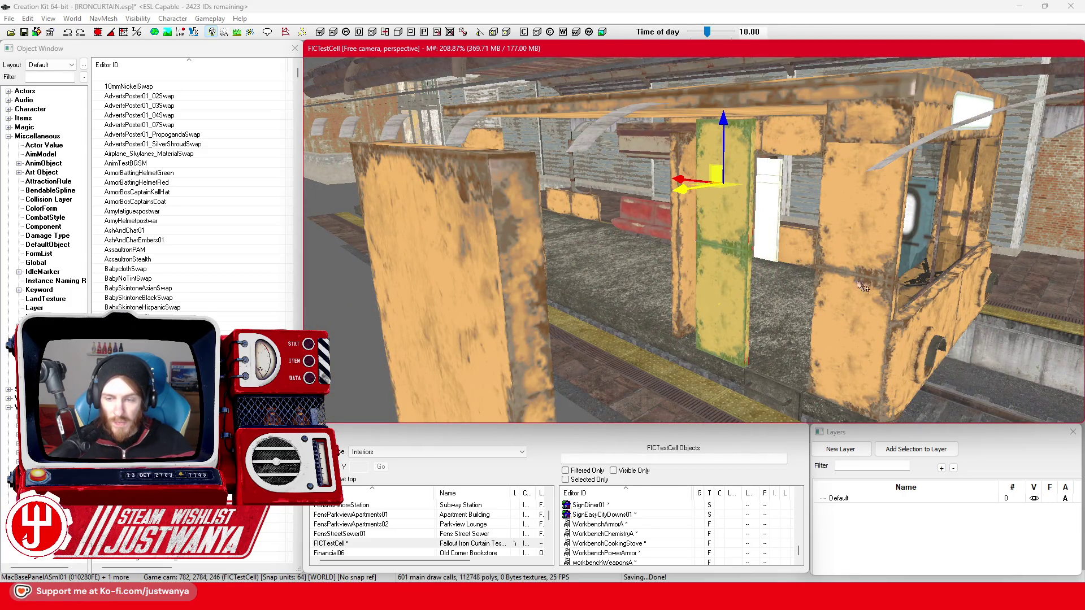
{"action": "scroll", "coordinate": [834, 273], "scroll_direction": "down", "scroll_amount": 5}
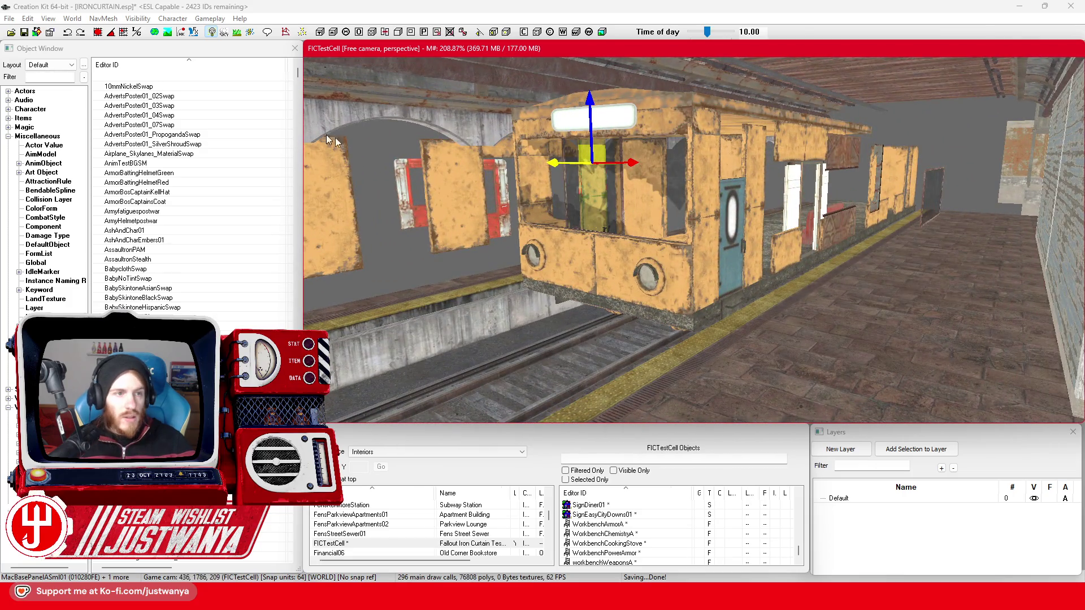
{"action": "left_click", "coordinate": [24, 33]}
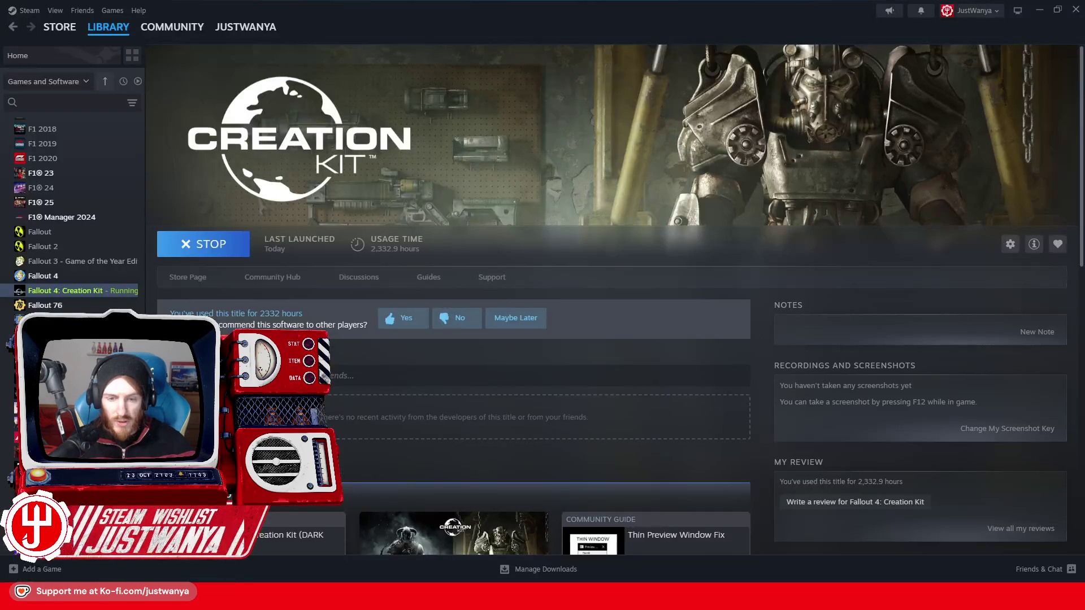
Play Fallout 4 from its Steam library page and Alt+Tab to the game window.
{"action": "left_click", "coordinate": [93, 277]}
{"action": "left_click", "coordinate": [206, 243]}
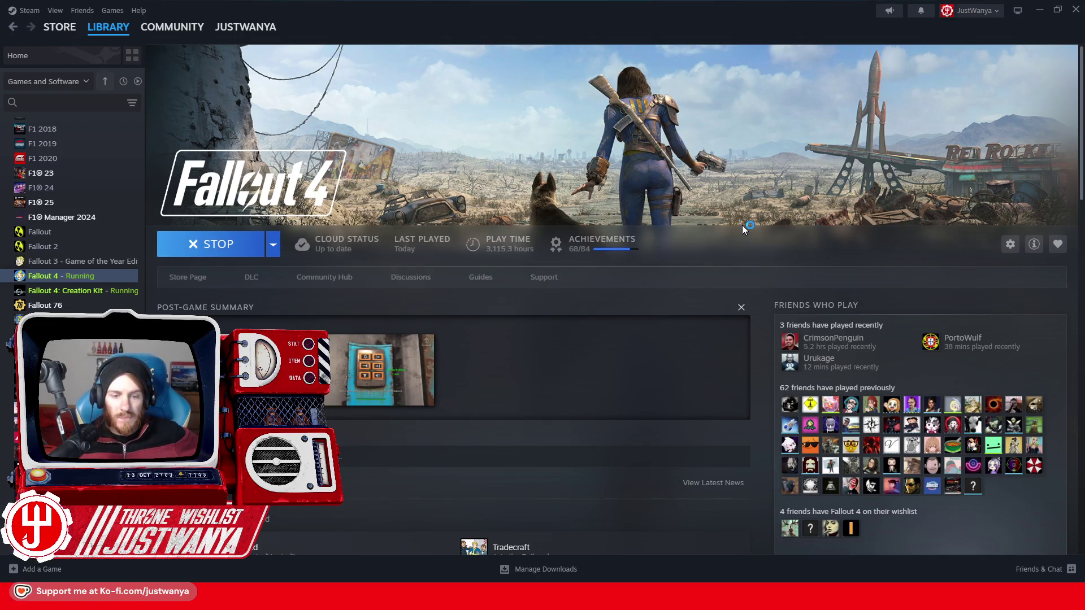
{"action": "key", "text": "alt+Tab"}
{"action": "key", "text": "alt+Tab"}
{"action": "key", "text": "alt+Tab"}
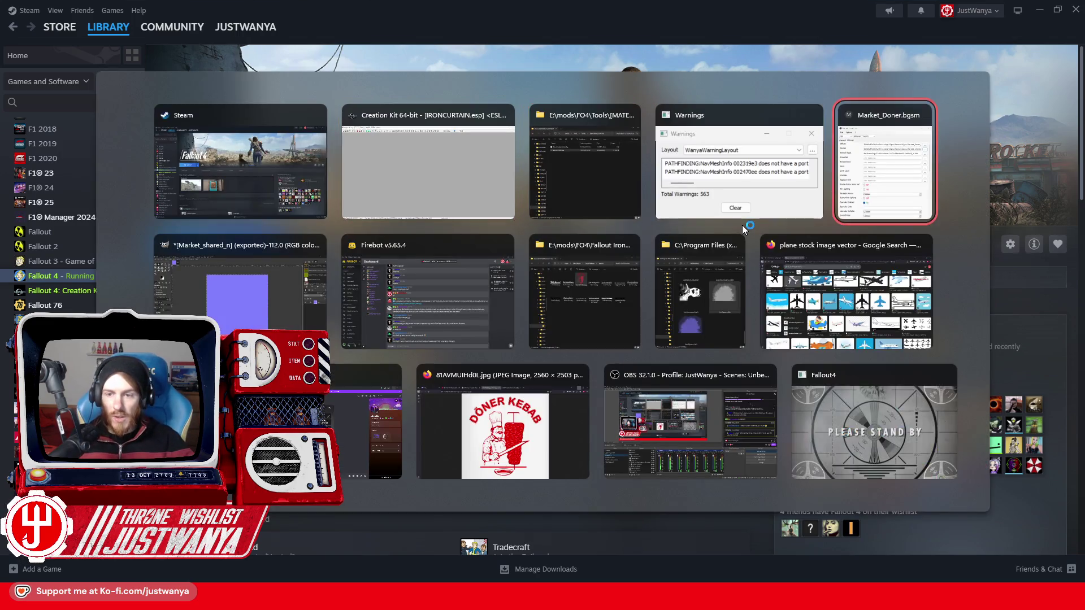
{"action": "key", "text": "alt+Tab"}
{"action": "key", "text": "alt+Tab"}
{"action": "key", "text": "alt+Tab"}
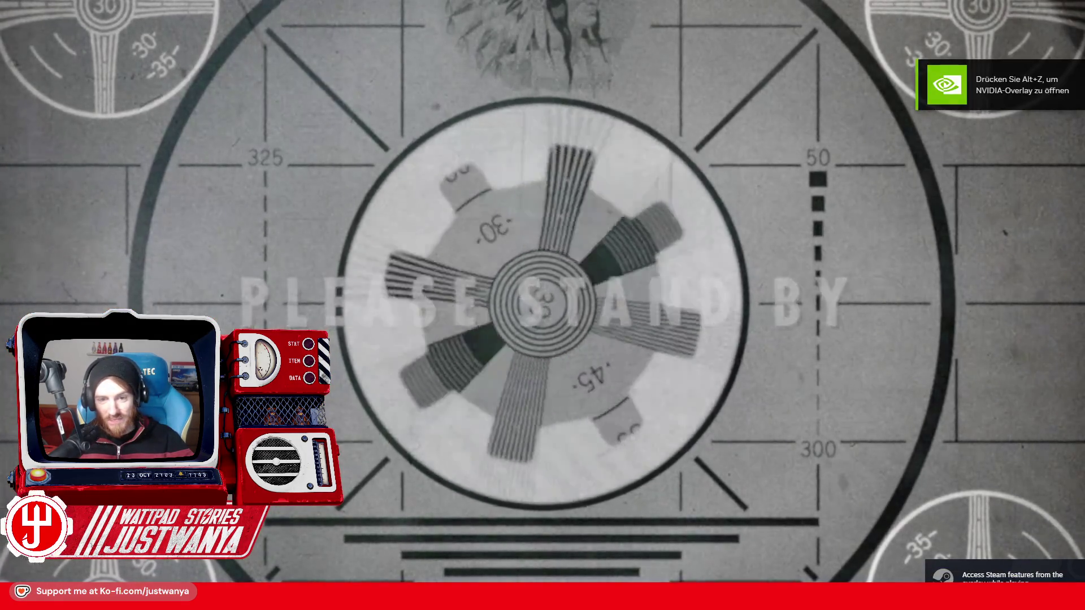
Open the console and run 'coc FICTestCell' to travel to the test cell.
{"action": "key", "text": "grave"}
{"action": "type", "text": "coc FIC"}
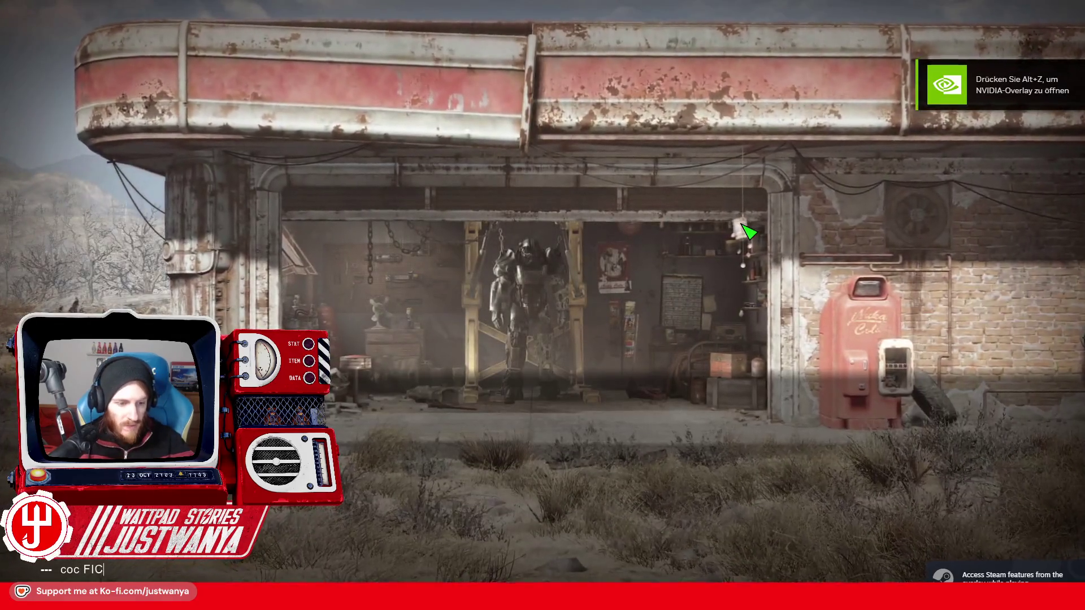
{"action": "type", "text": "TestCell"}
{"action": "key", "text": "Return"}
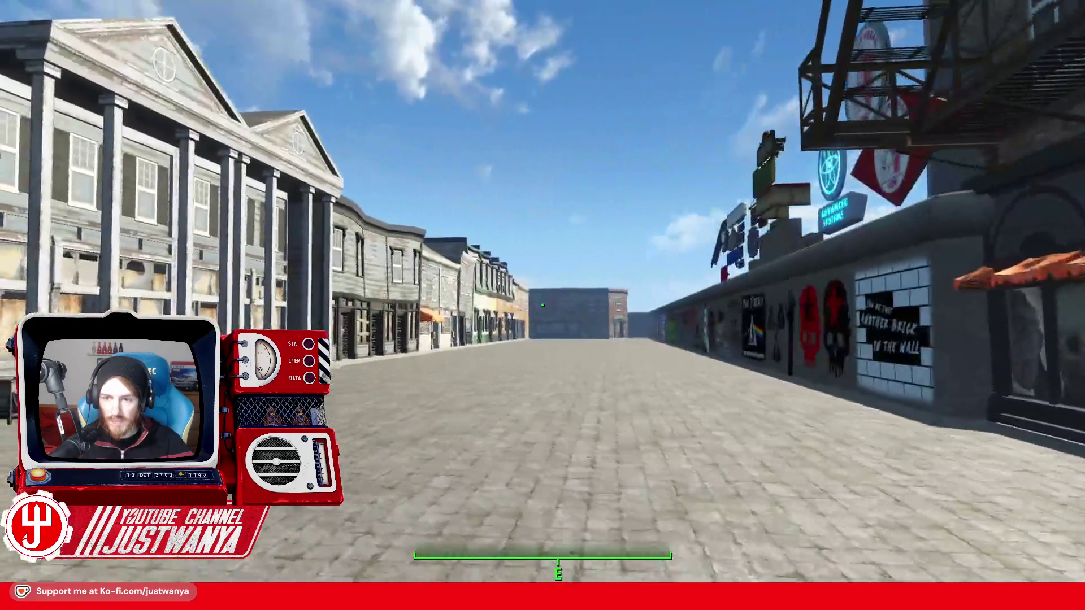
Walk up to and back from the Döner Kebab signs to inspect them and the graffiti wall.
{"action": "key", "text": "w"}
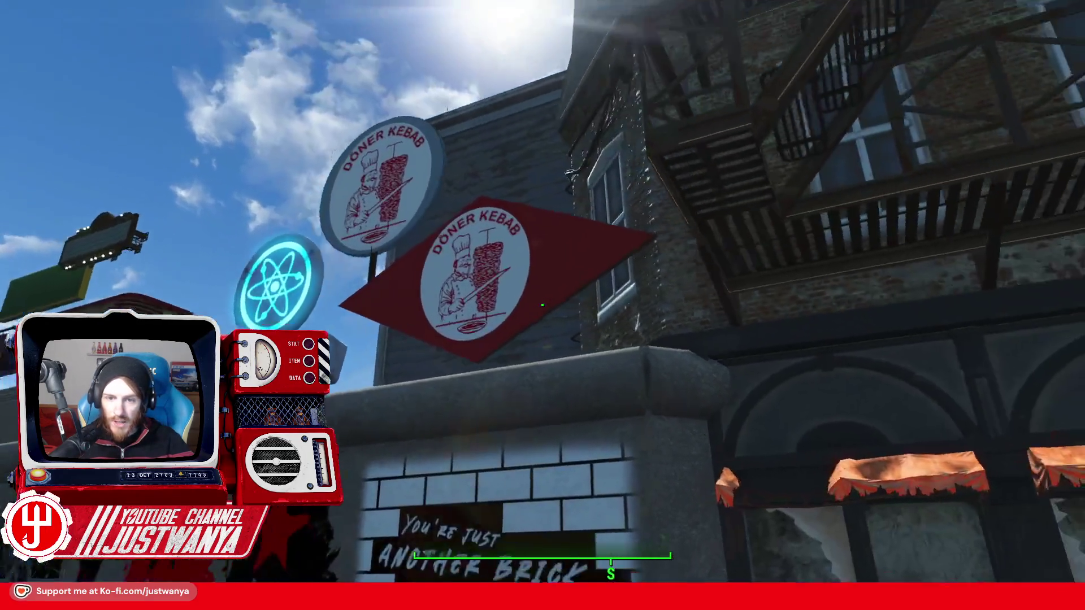
{"action": "key", "text": "w"}
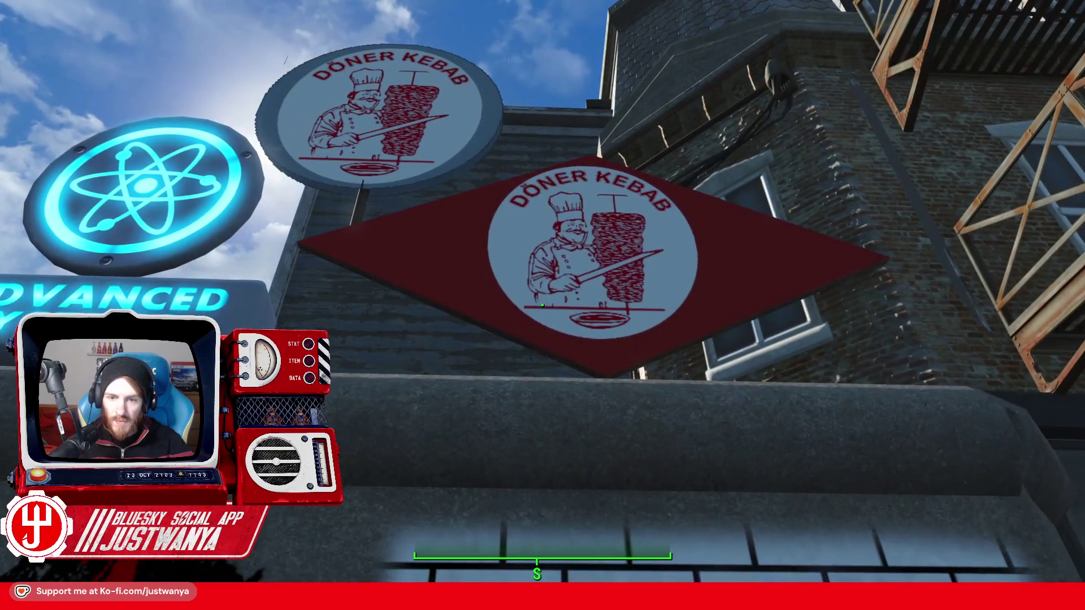
{"action": "key", "text": "s"}
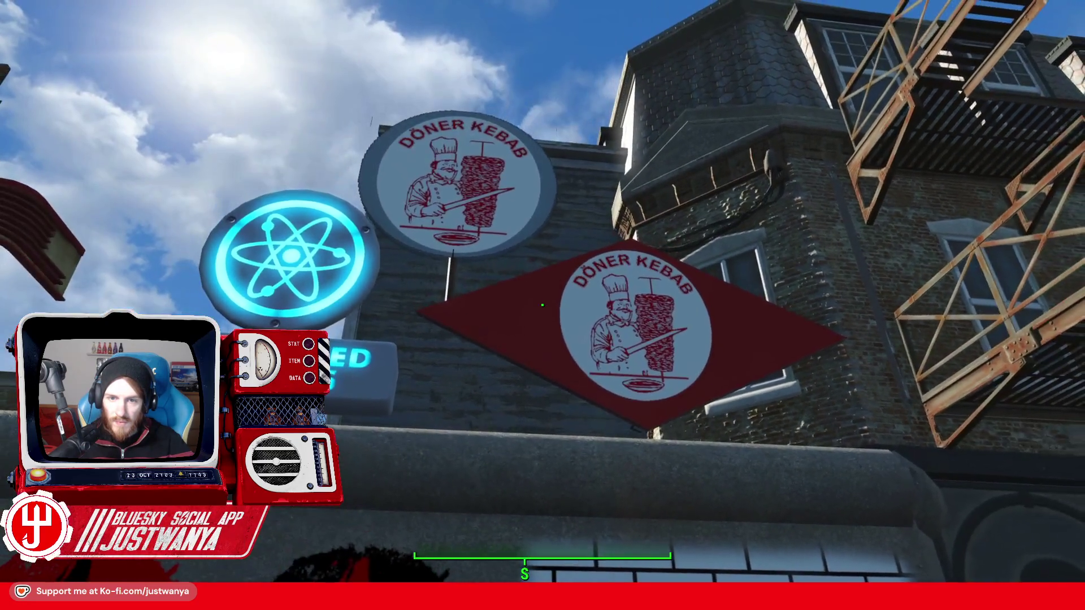
{"action": "key", "text": "d"}
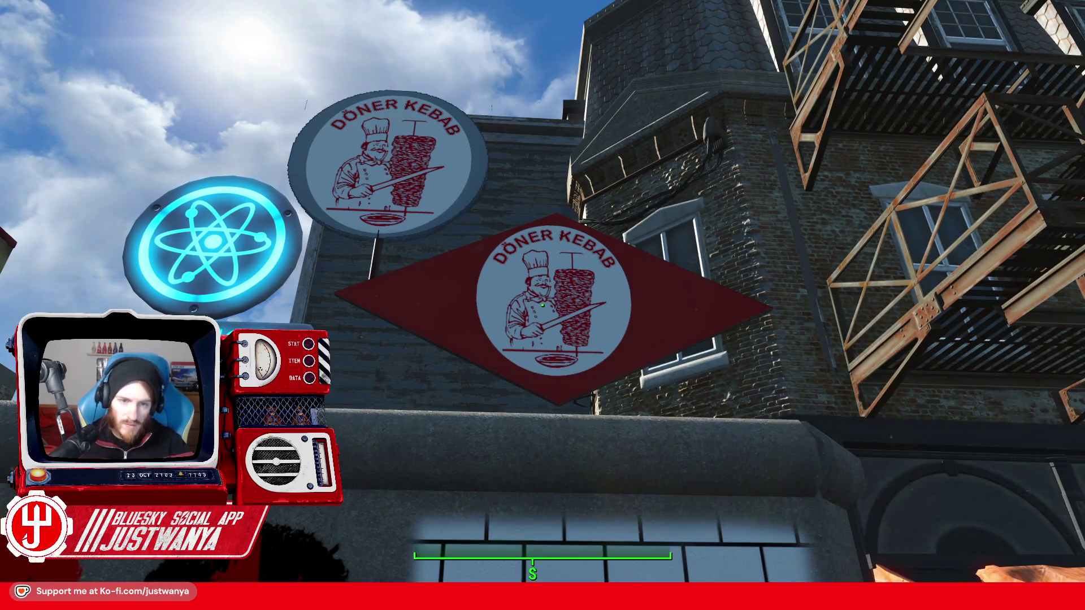
{"action": "key", "text": "w"}
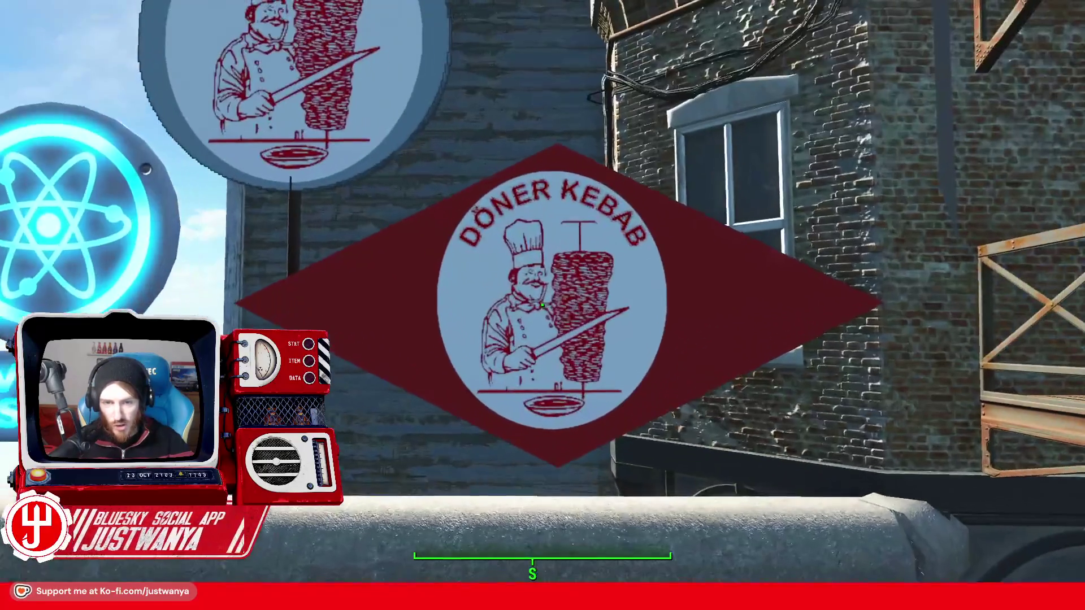
{"action": "key", "text": "s"}
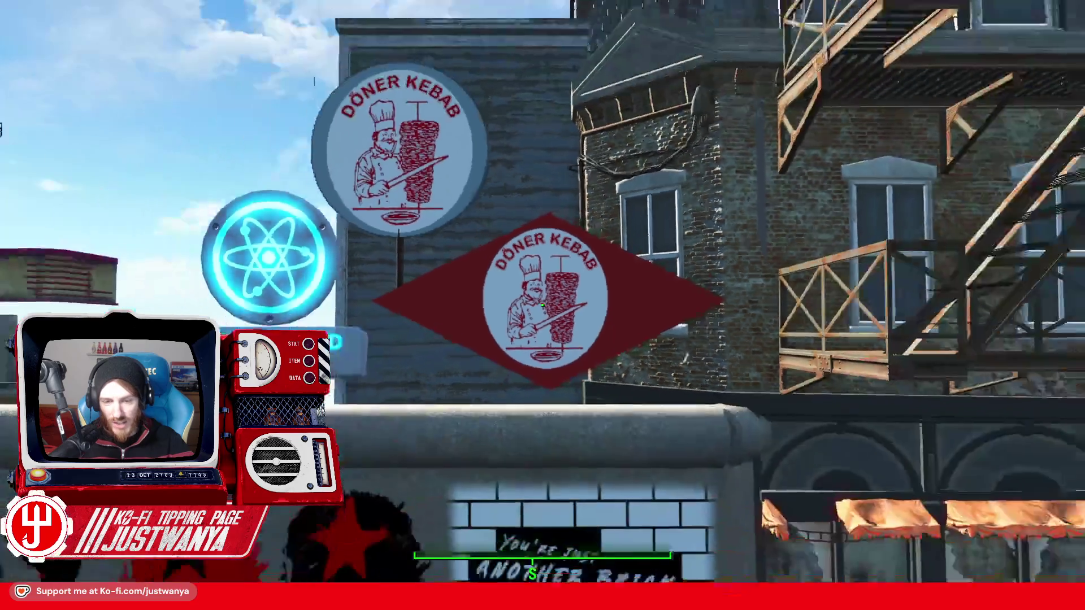
{"action": "key", "text": "s"}
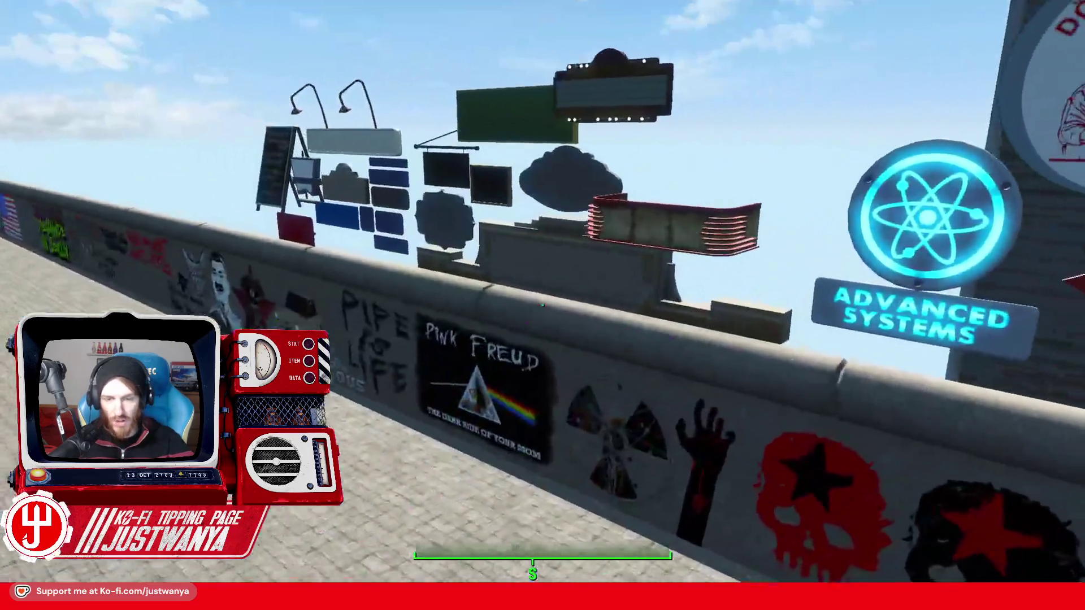
{"action": "key", "text": "s"}
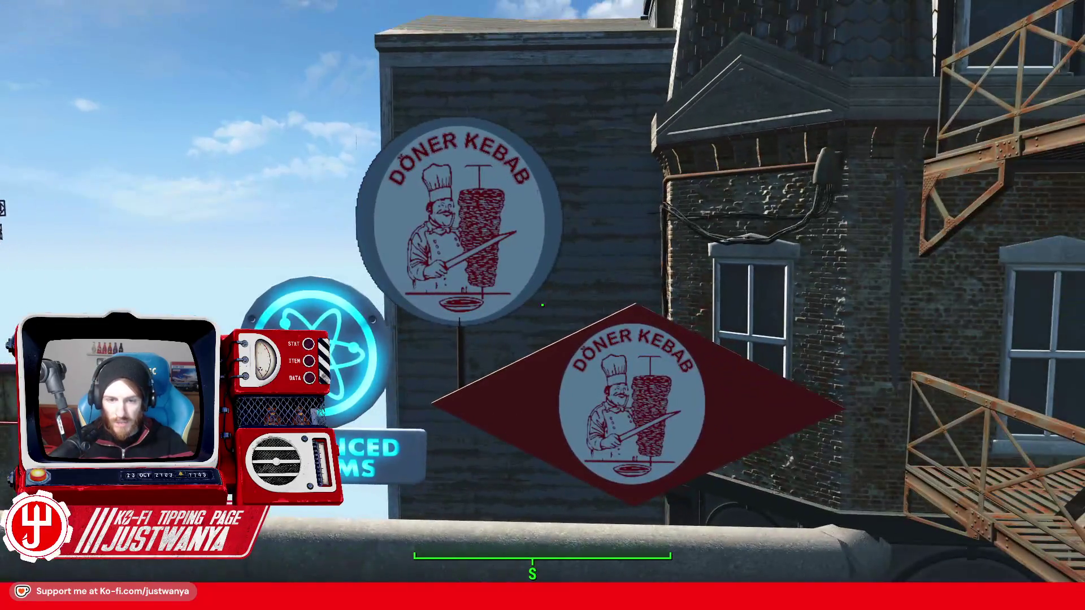
{"action": "key", "text": "s"}
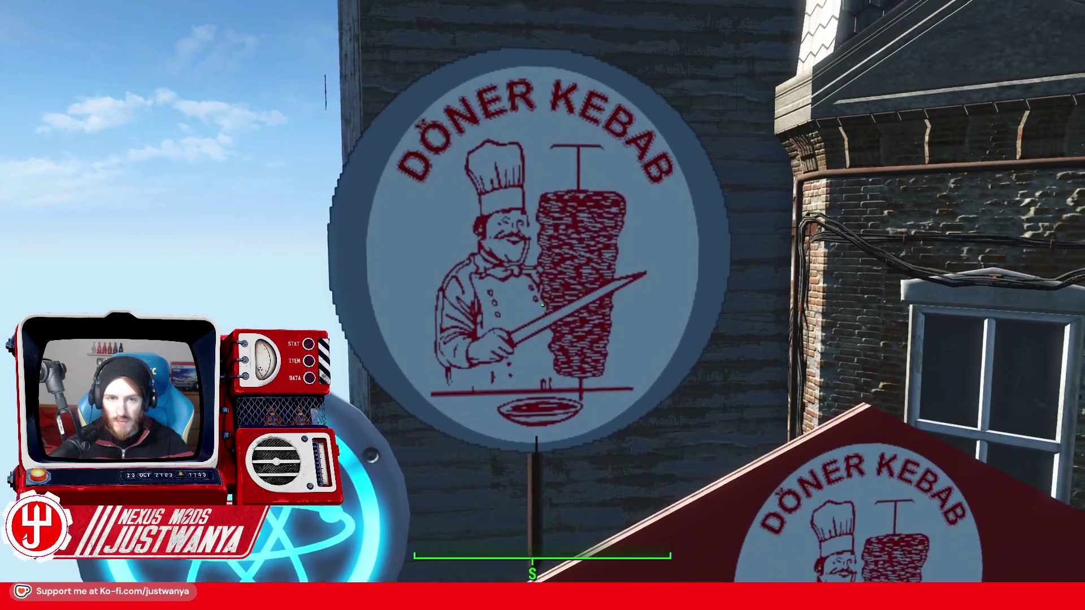
{"action": "key", "text": "w"}
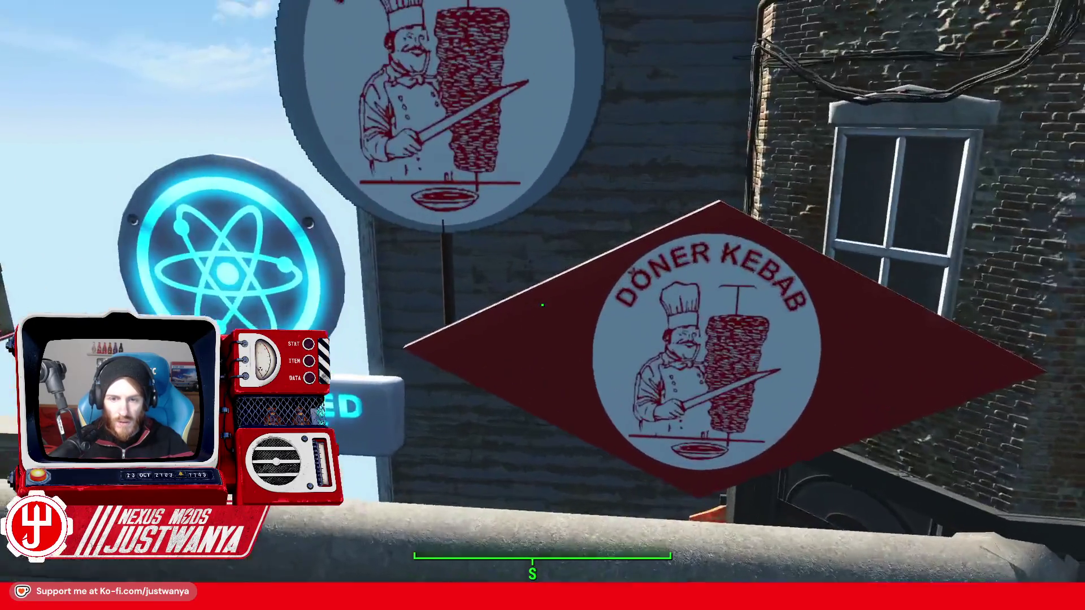
{"action": "key", "text": "s"}
{"action": "key", "text": "w"}
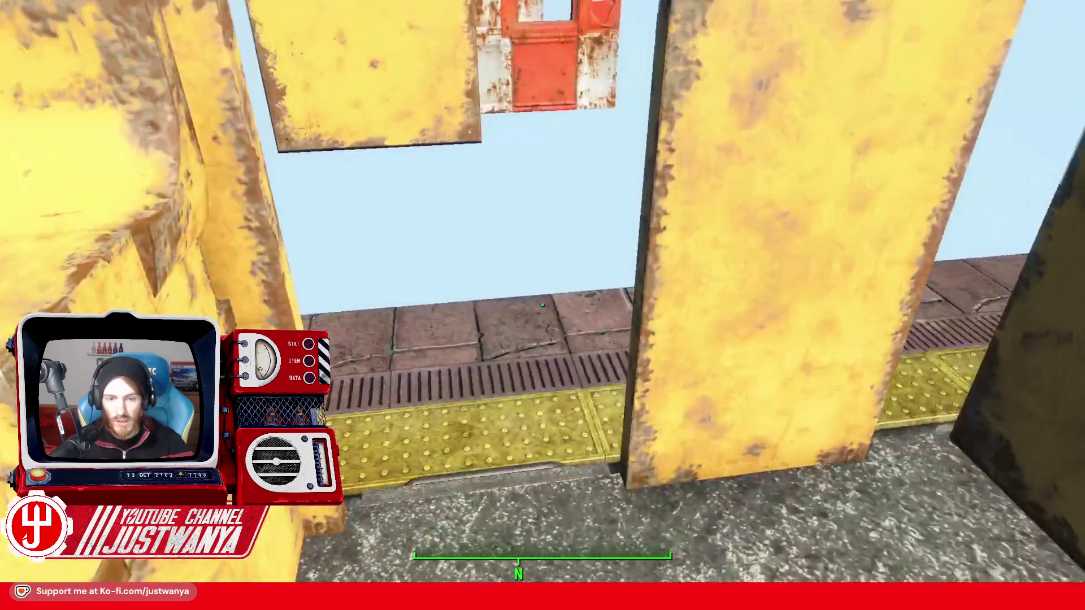
Walk between the red bench and the yellow driver's cab inside the subway car.
{"action": "key", "text": "w"}
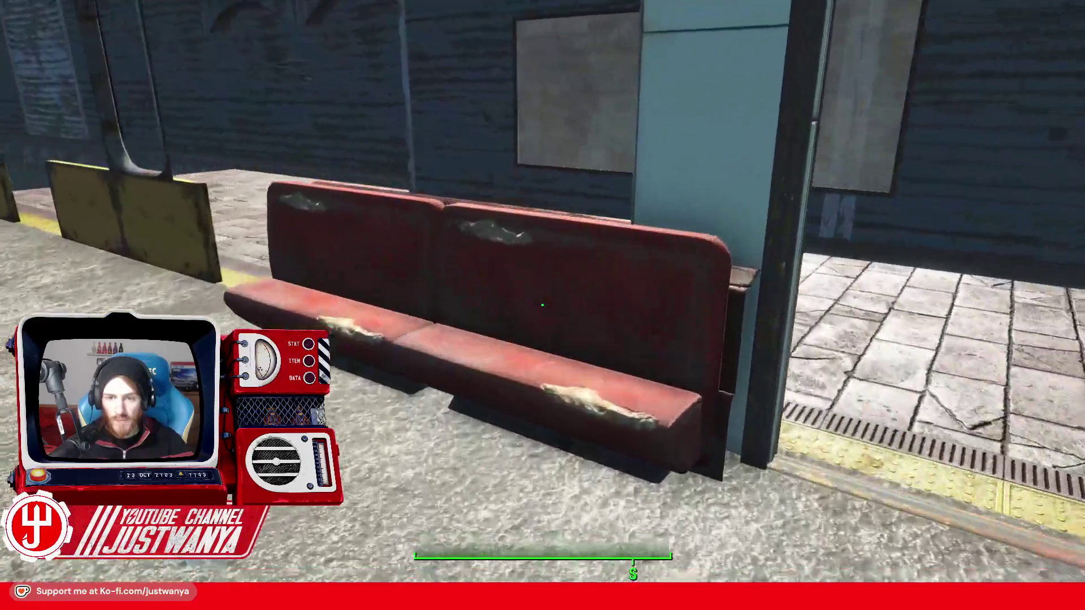
{"action": "key", "text": "s"}
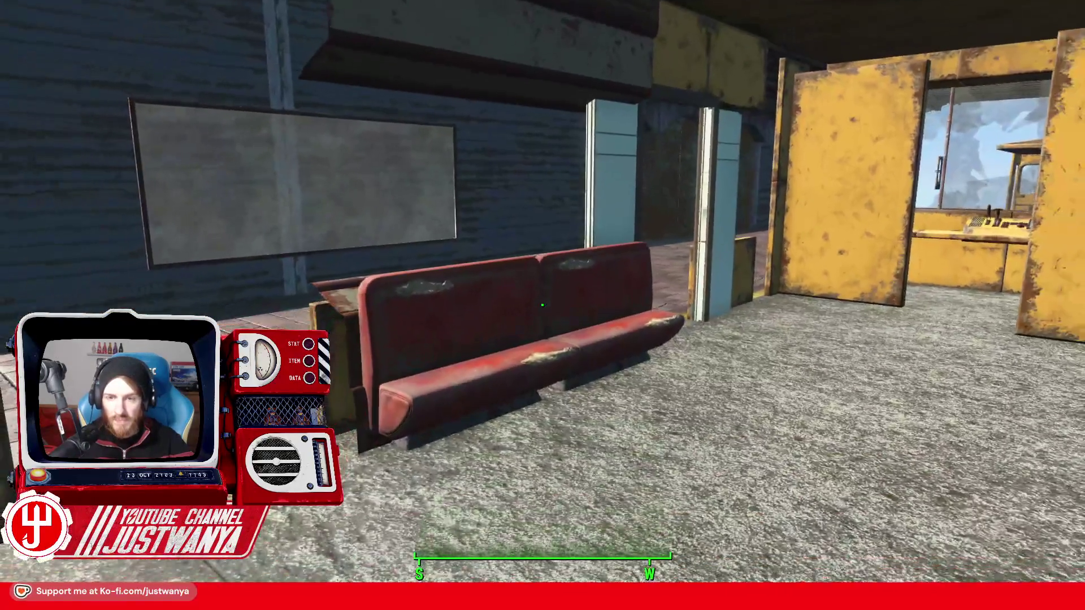
{"action": "key", "text": "w"}
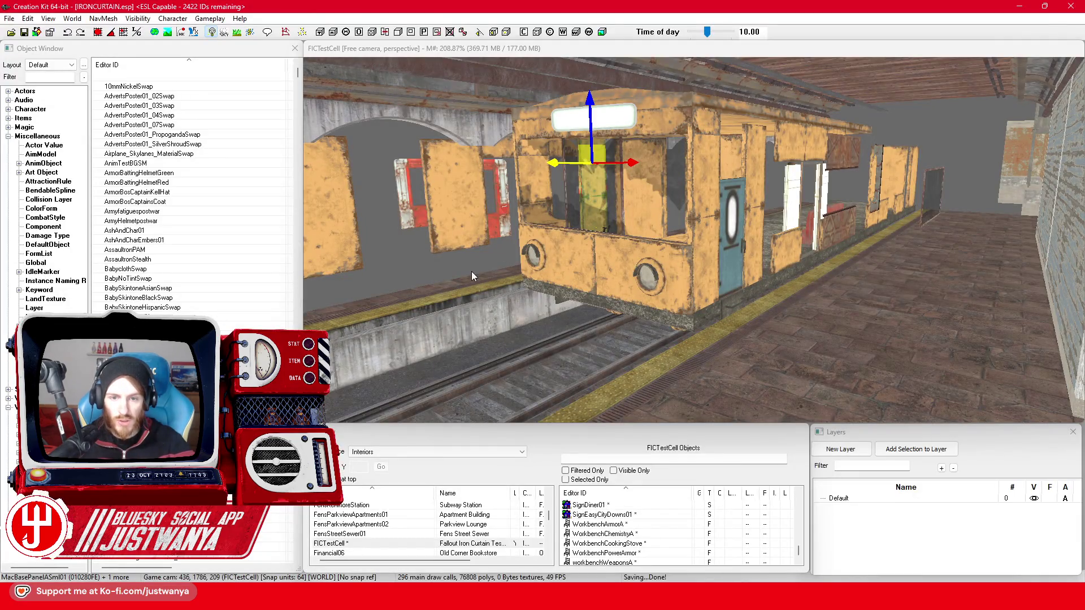
Activate the Creation Kit render window and zoom in on the yellow subway car.
{"action": "left_click", "coordinate": [478, 259]}
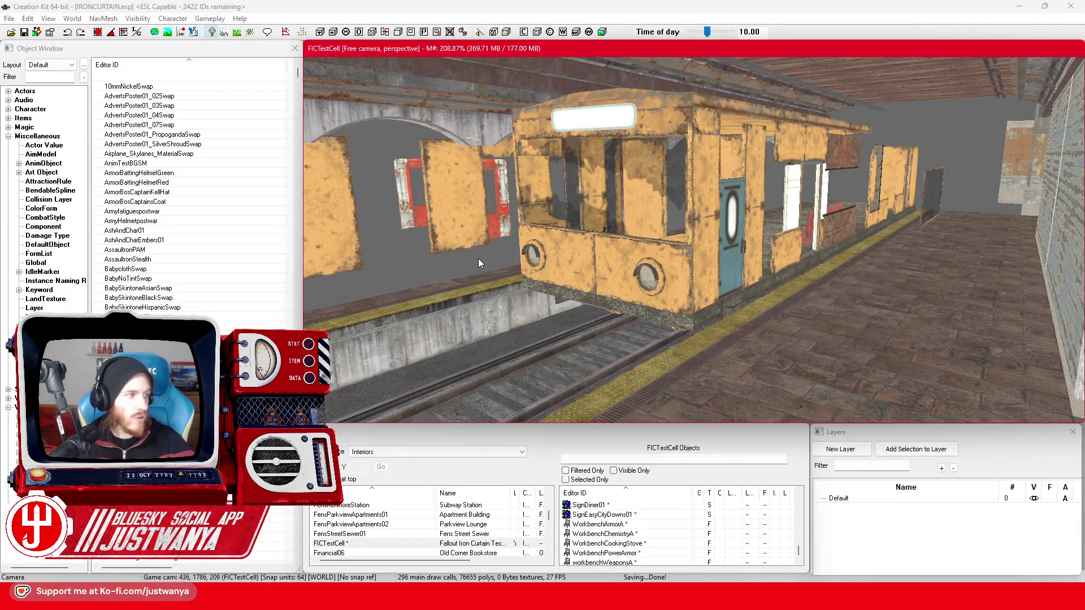
{"action": "scroll", "coordinate": [477, 259], "scroll_direction": "up", "scroll_amount": 3}
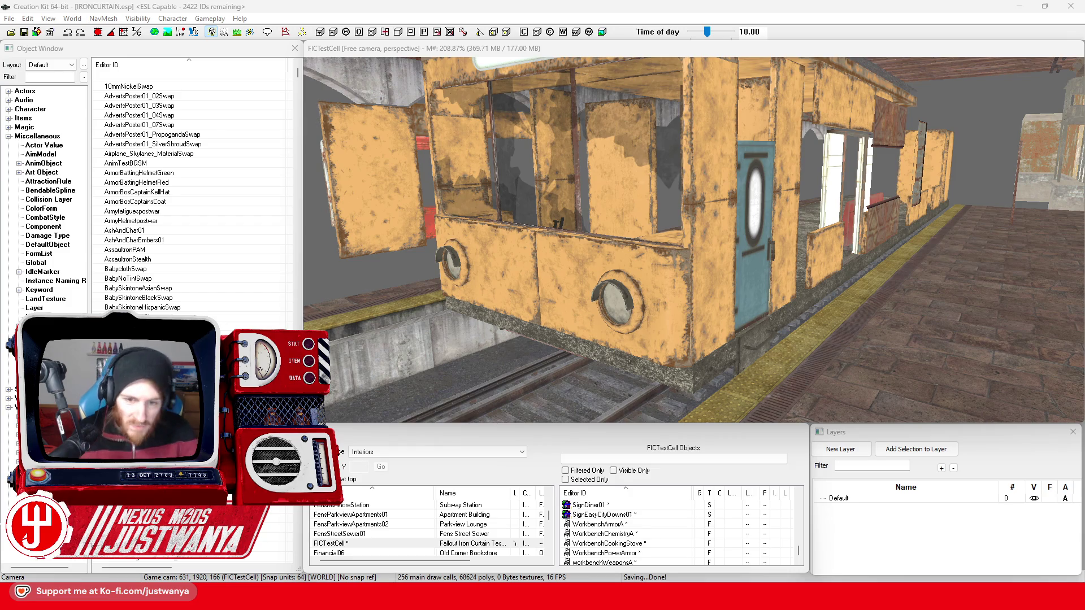
Fly the camera along the train front and side into the carriage, inspecting panels, blue door and red bench.
{"action": "left_click", "coordinate": [385, 281]}
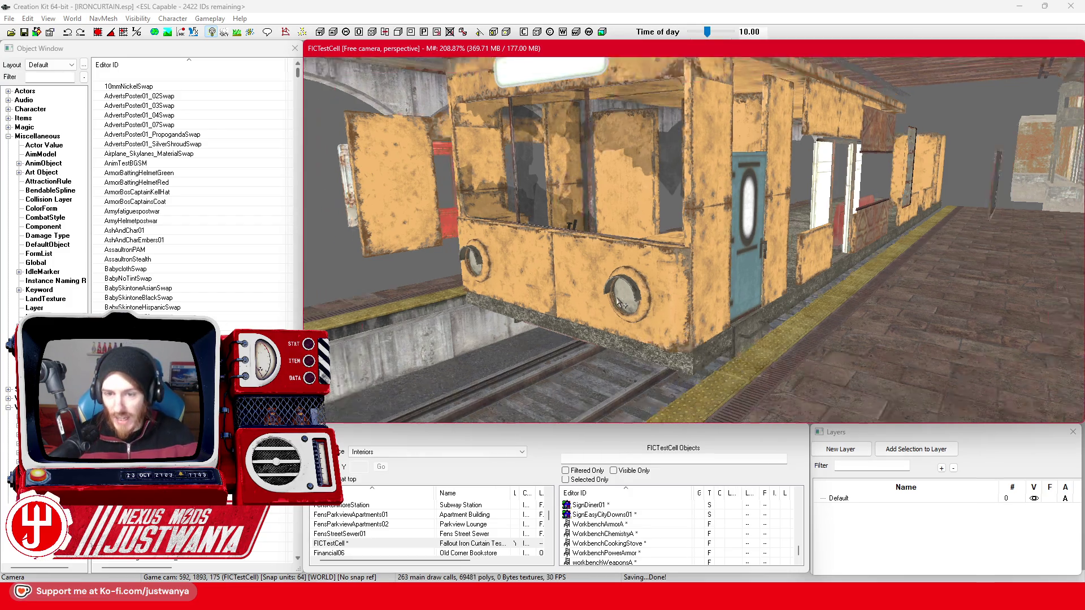
{"action": "key", "text": "a"}
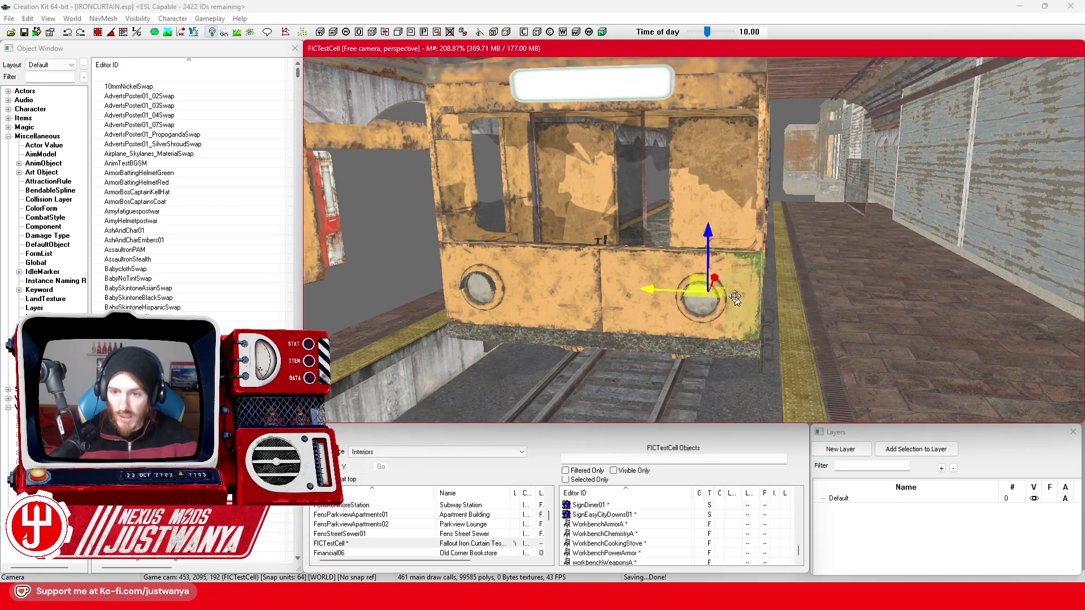
{"action": "left_click", "coordinate": [700, 342]}
{"action": "key", "text": "d"}
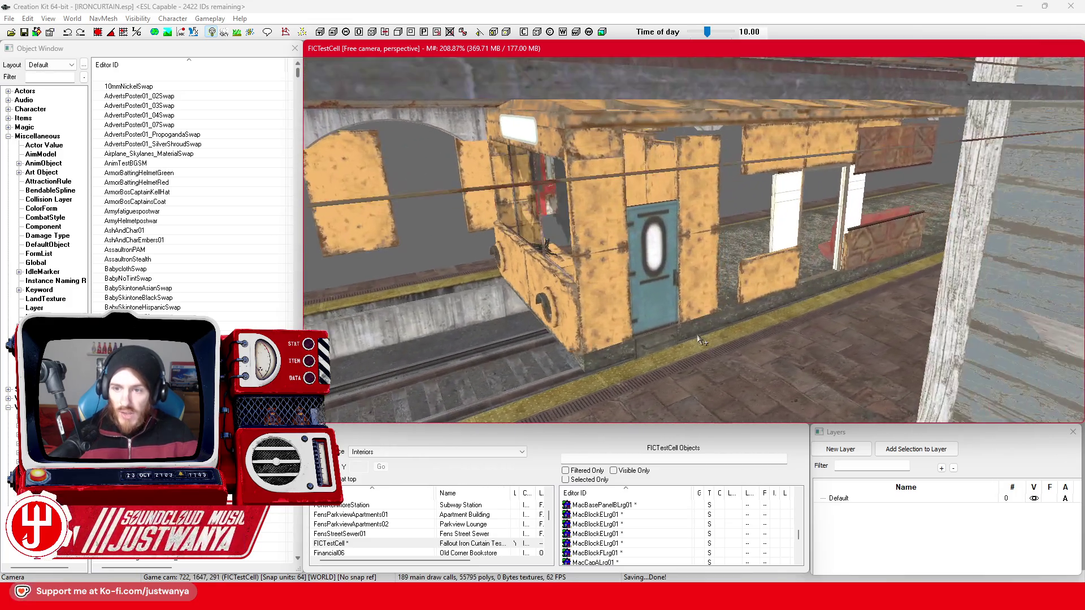
{"action": "key", "text": "w"}
{"action": "left_click", "coordinate": [658, 317]}
{"action": "key", "text": "w"}
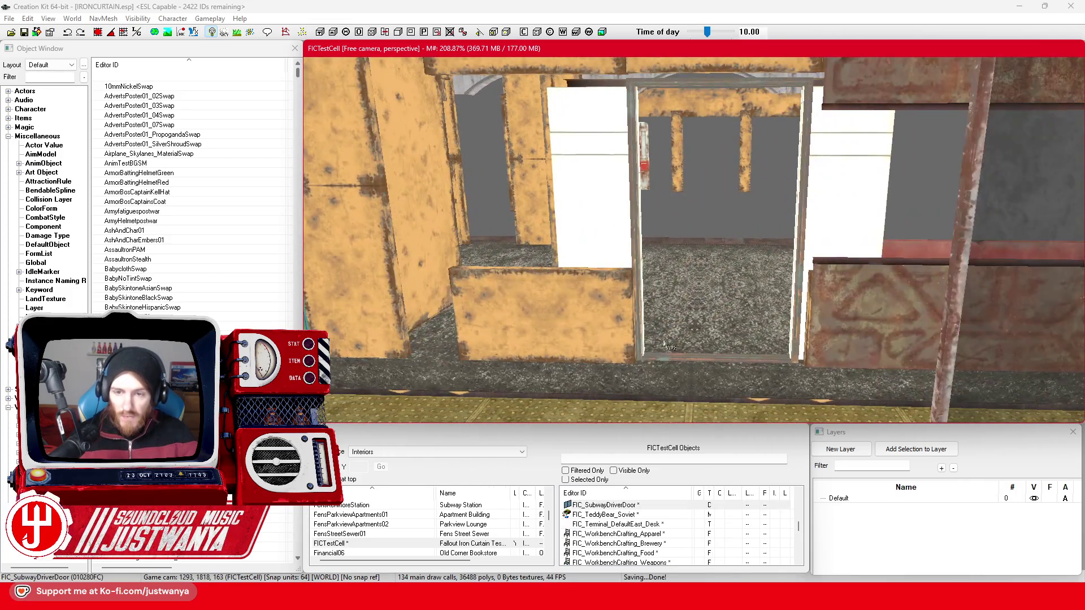
{"action": "left_click", "coordinate": [606, 327]}
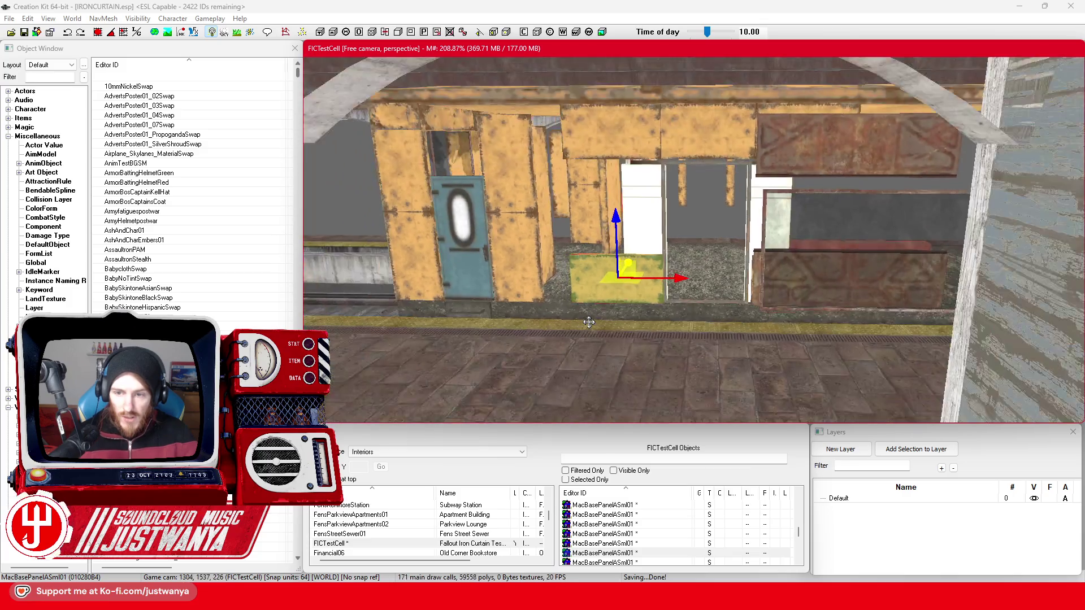
{"action": "key", "text": "w"}
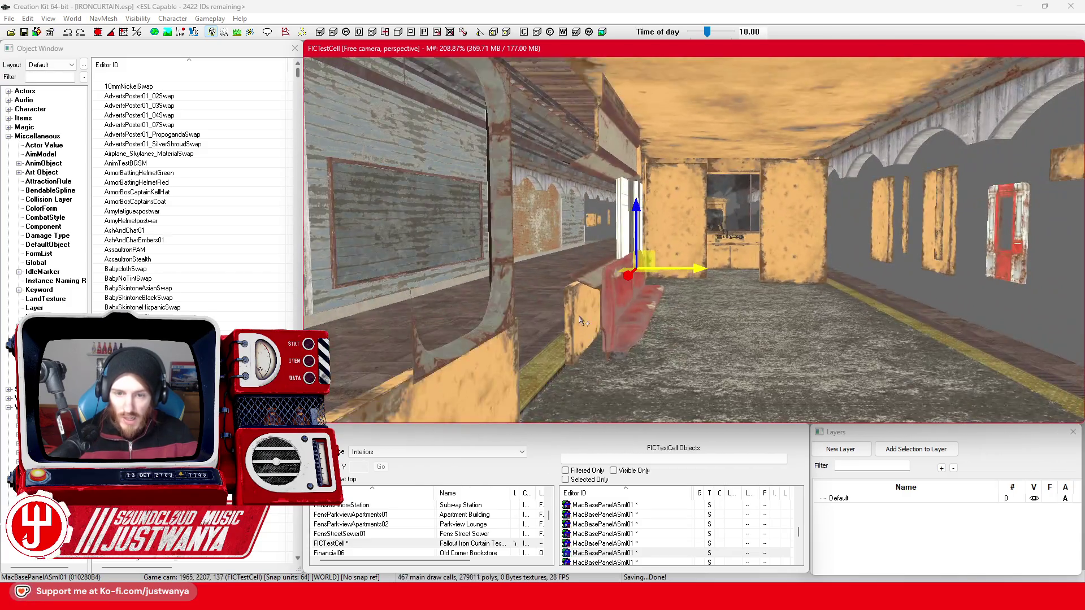
{"action": "left_click", "coordinate": [582, 320]}
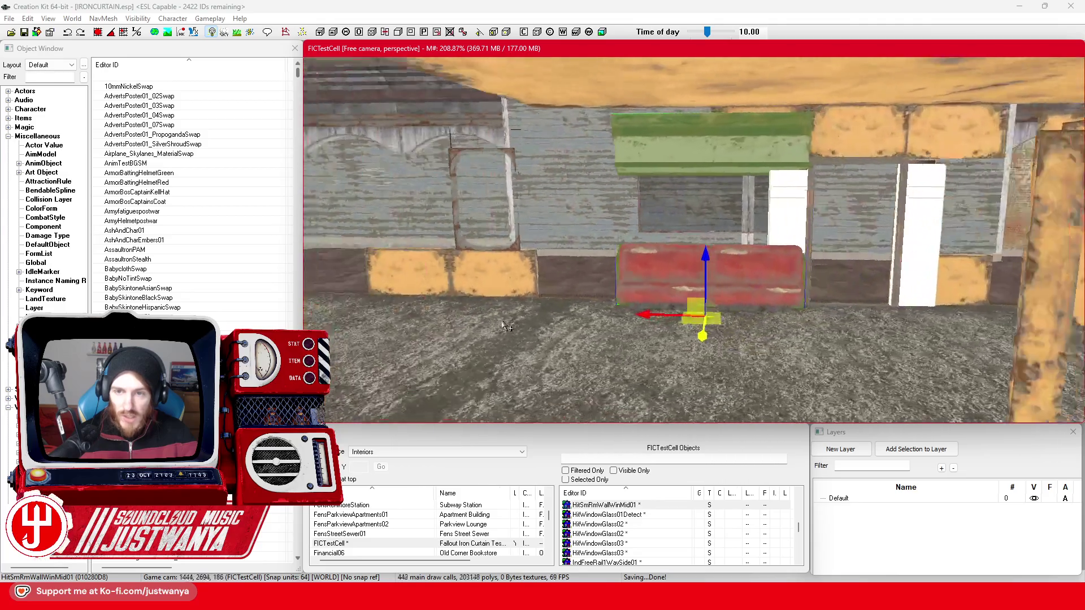
{"action": "mouse_move", "coordinate": [507, 326]}
{"action": "left_mouse_down"}
{"action": "mouse_move", "coordinate": [486, 324]}
{"action": "mouse_move", "coordinate": [655, 322]}
{"action": "left_mouse_up"}
{"action": "scroll", "coordinate": [654, 326], "scroll_direction": "up", "scroll_amount": 2}
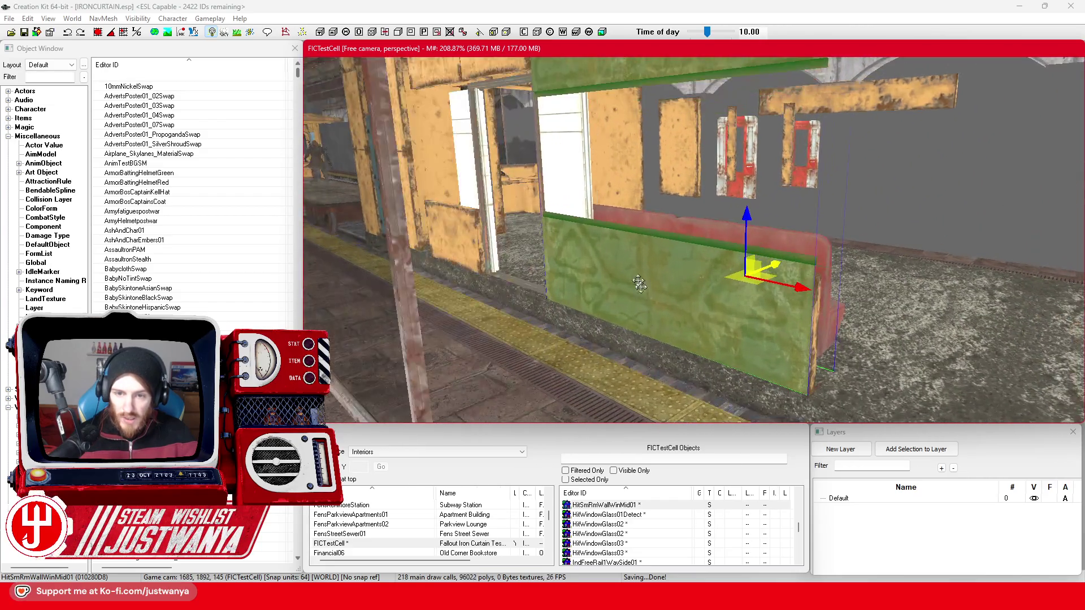
Move the window frame piece left toward the camera.
{"action": "left_click", "coordinate": [463, 247]}
{"action": "scroll", "coordinate": [502, 364], "scroll_direction": "up", "scroll_amount": 2}
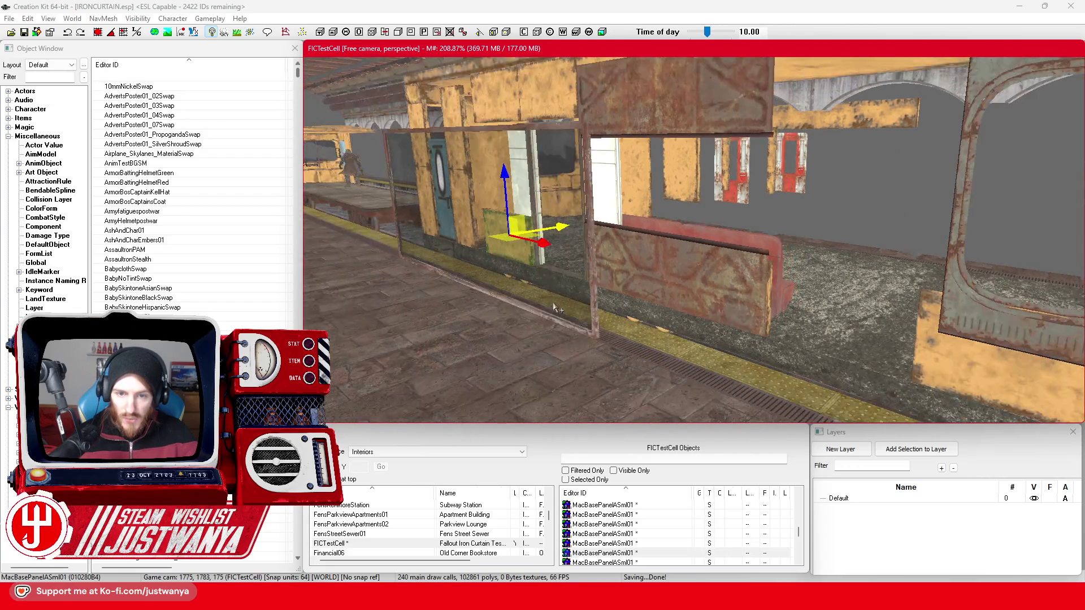
{"action": "scroll", "coordinate": [580, 331], "scroll_direction": "down", "scroll_amount": 1}
{"action": "left_click", "coordinate": [610, 303]}
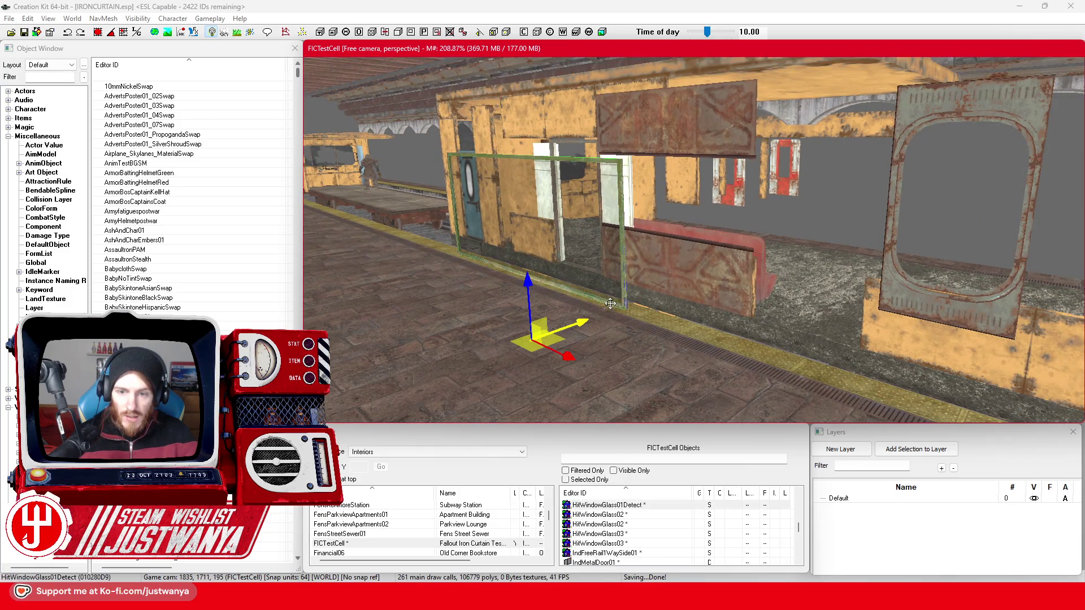
{"action": "left_click_drag", "start_coordinate": [580, 323], "coordinate": [621, 319]}
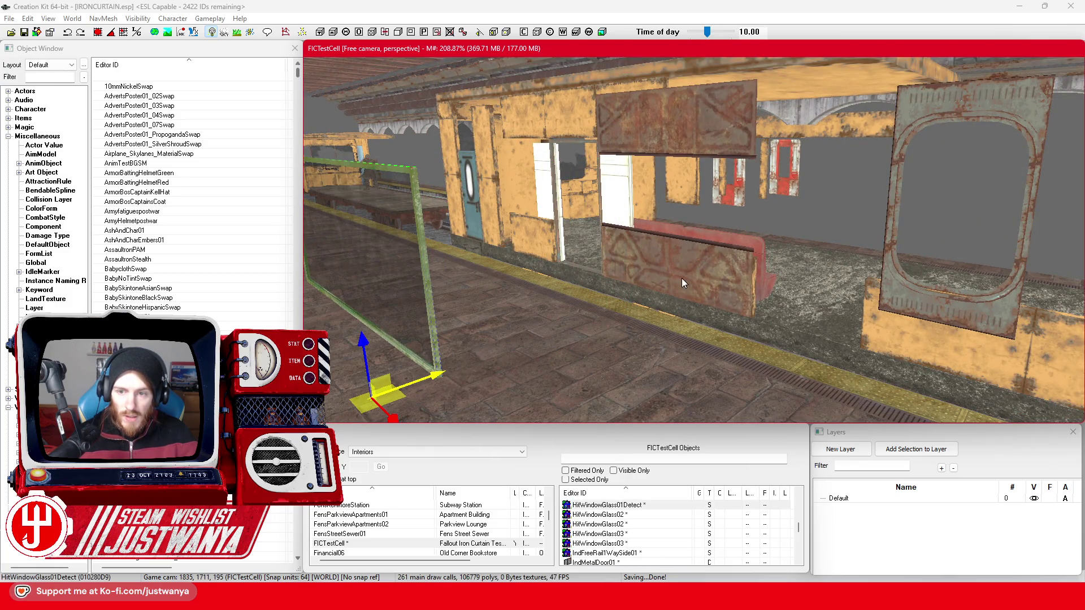
Shift the small yellow wall panel right into the wall and up onto the back wall.
{"action": "left_click", "coordinate": [684, 283]}
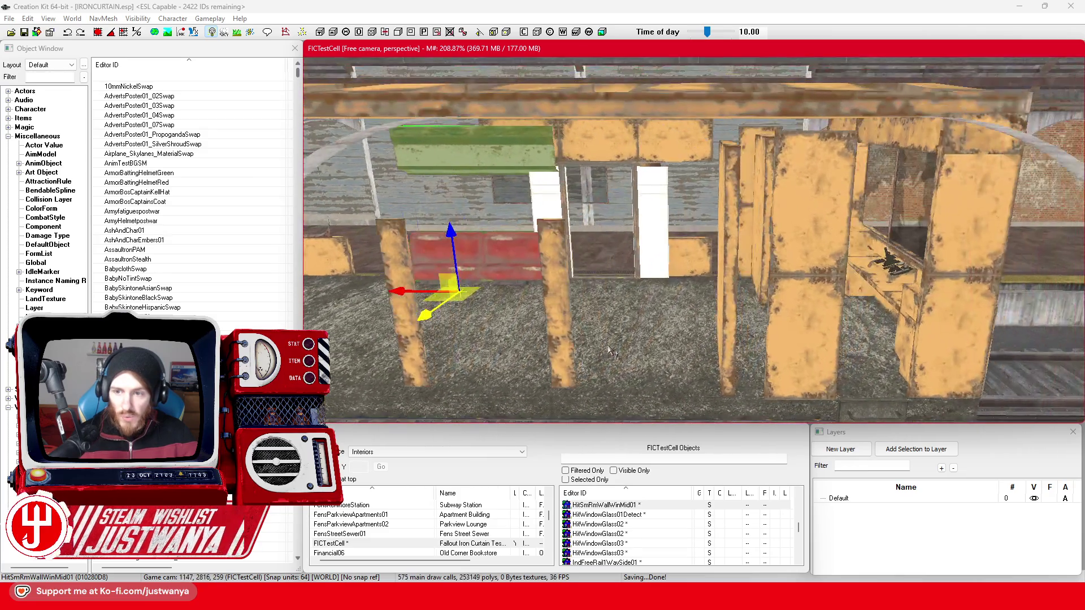
{"action": "left_click", "coordinate": [734, 339]}
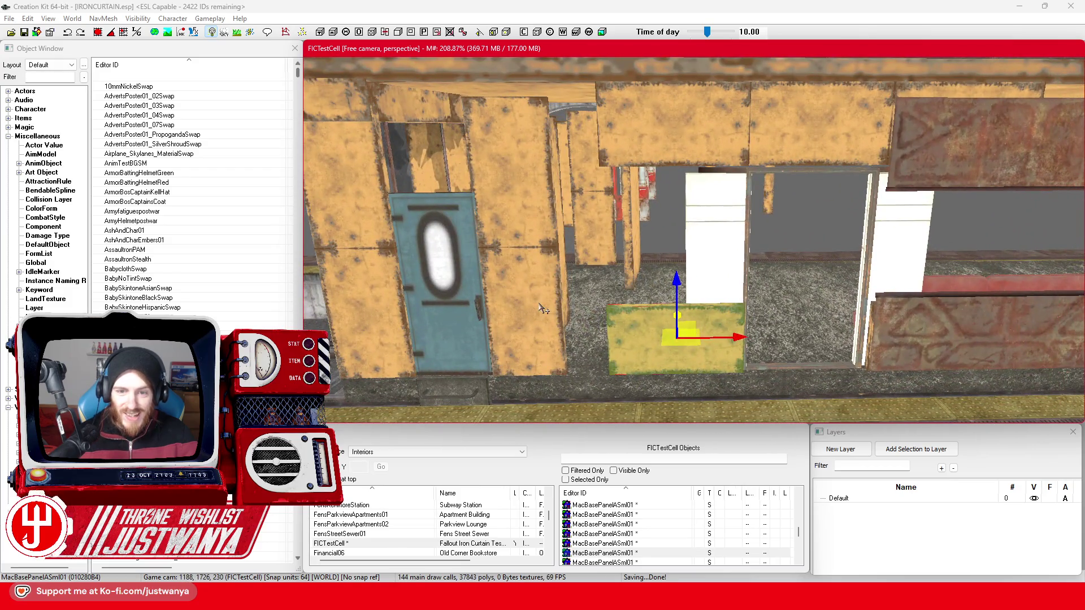
{"action": "left_click_drag", "start_coordinate": [700, 339], "coordinate": [1017, 332]}
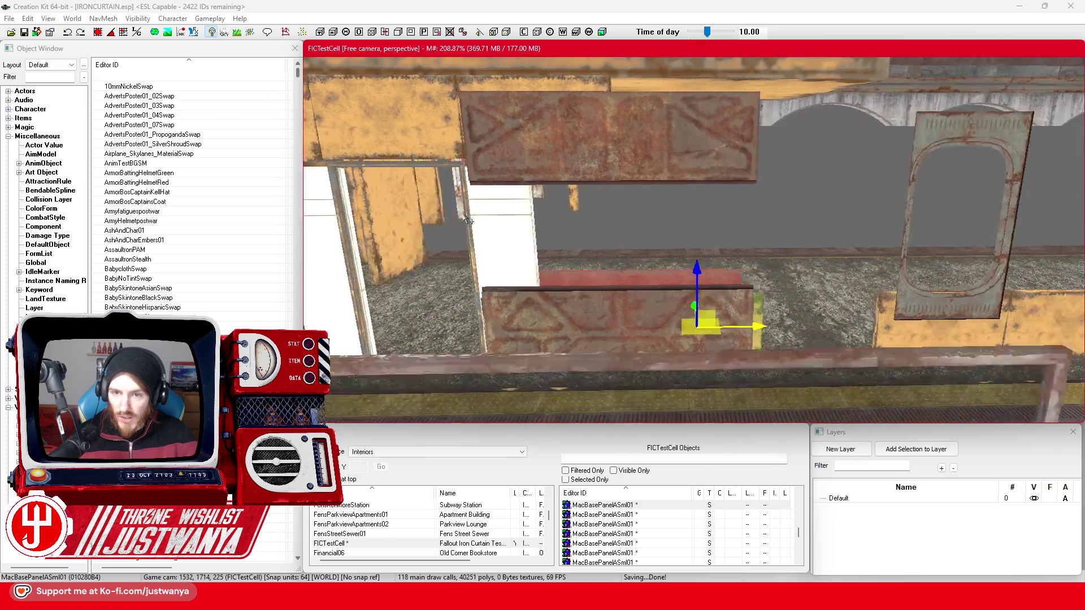
{"action": "key", "text": "f"}
{"action": "mouse_move", "coordinate": [814, 307]}
{"action": "left_mouse_down"}
{"action": "mouse_move", "coordinate": [757, 307]}
{"action": "mouse_move", "coordinate": [735, 254]}
{"action": "left_mouse_up"}
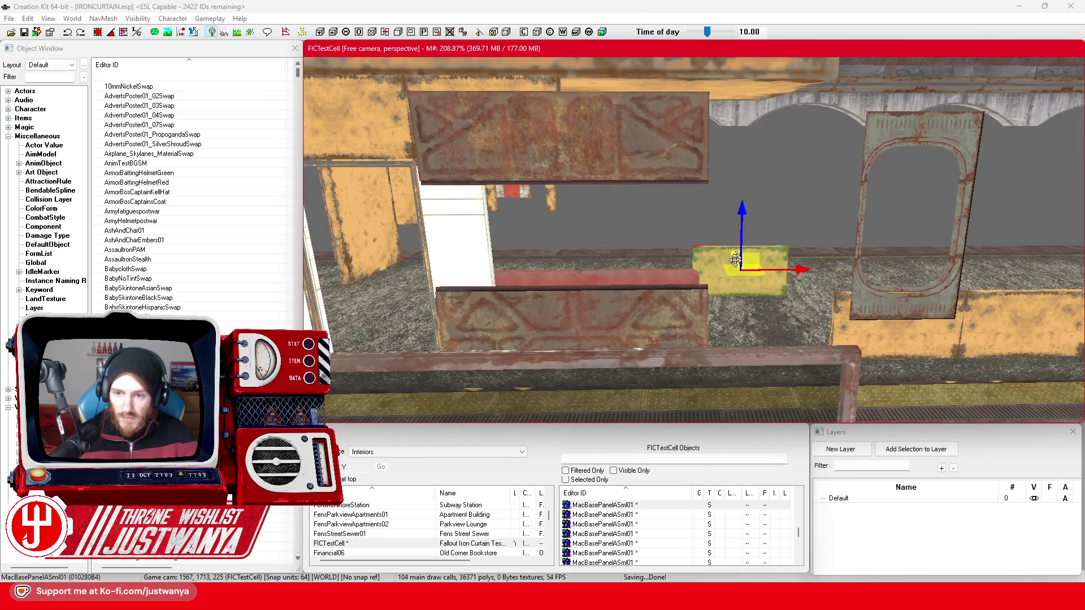
{"action": "scroll", "coordinate": [734, 254], "scroll_direction": "down", "scroll_amount": 3}
Move the HitPlugWin01 window plug frame across to the left wall beside the blue door.
{"action": "left_click", "coordinate": [390, 373]}
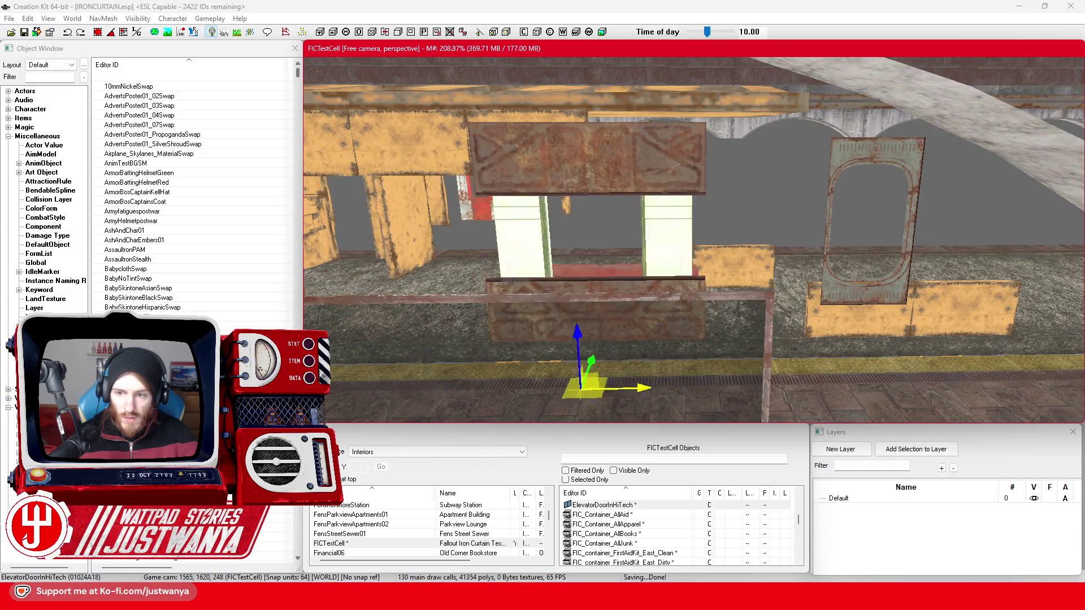
{"action": "left_click", "coordinate": [409, 144]}
{"action": "left_click_drag", "start_coordinate": [585, 201], "coordinate": [616, 199]}
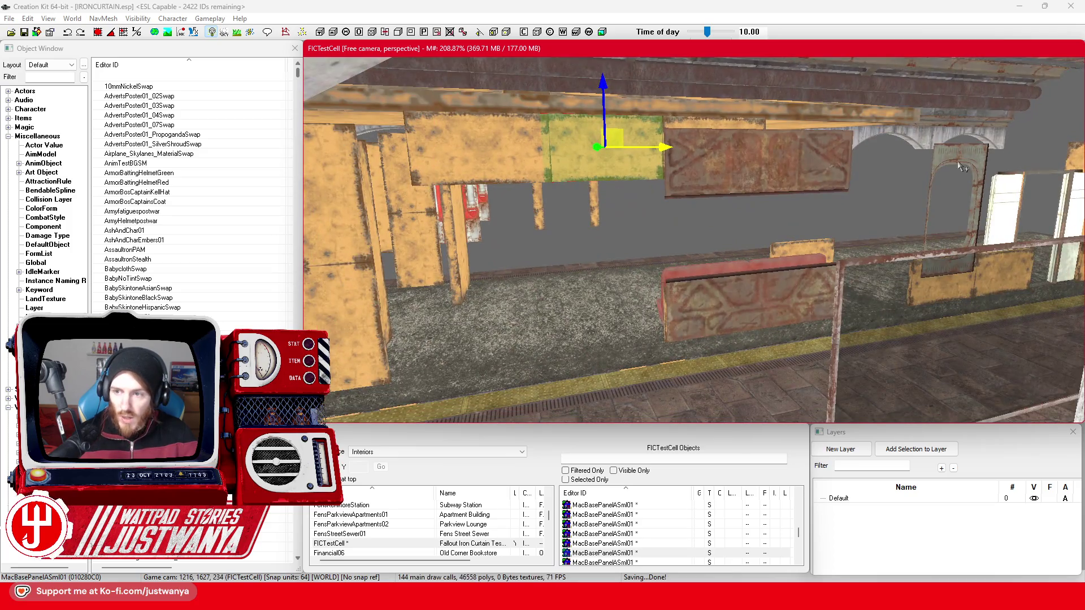
{"action": "left_click", "coordinate": [958, 166]}
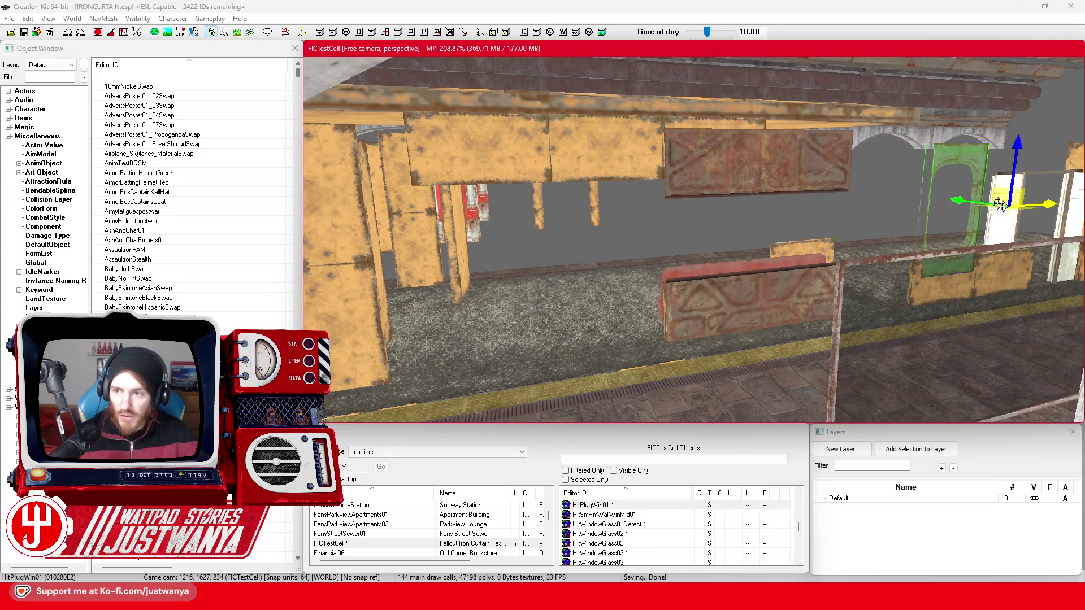
{"action": "mouse_move", "coordinate": [1045, 203]}
{"action": "left_mouse_down"}
{"action": "mouse_move", "coordinate": [442, 297]}
{"action": "mouse_move", "coordinate": [505, 302]}
{"action": "left_mouse_up"}
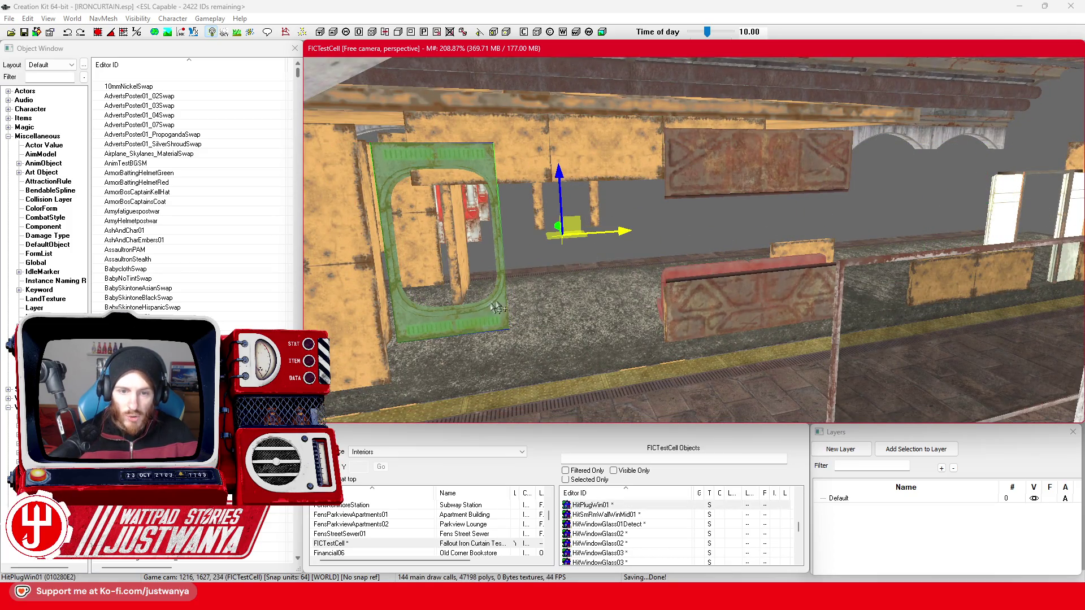
{"action": "scroll", "coordinate": [475, 312], "scroll_direction": "down", "scroll_amount": 3}
{"action": "scroll", "coordinate": [492, 309], "scroll_direction": "up", "scroll_amount": 5}
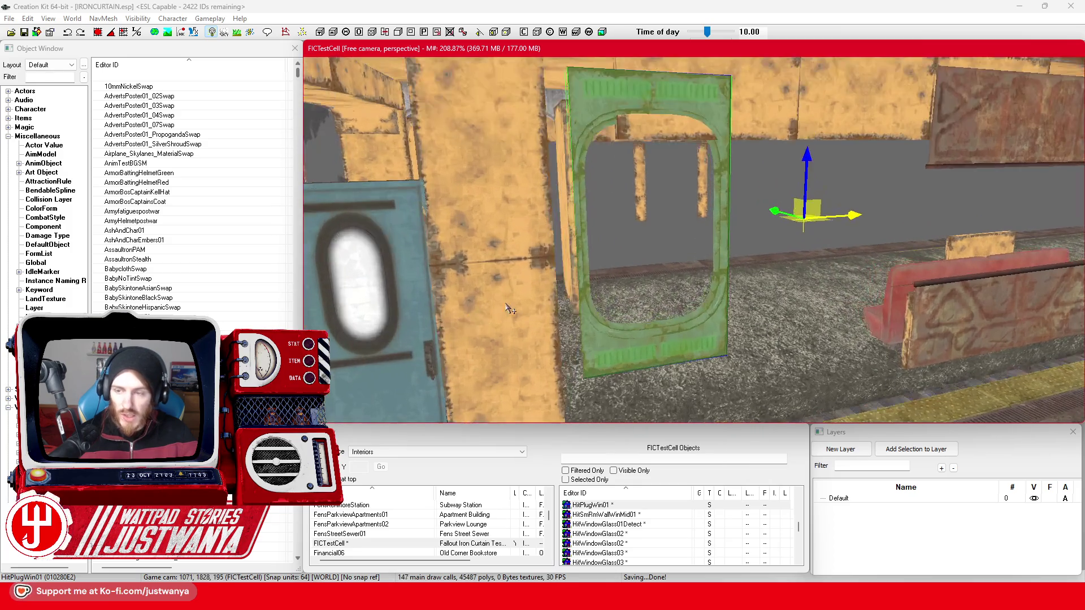
{"action": "scroll", "coordinate": [676, 356], "scroll_direction": "down", "scroll_amount": 3}
{"action": "scroll", "coordinate": [676, 356], "scroll_direction": "up", "scroll_amount": 2}
Select the two upper wall panels, then the window plug frame again.
{"action": "left_click", "coordinate": [794, 125]}
{"action": "scroll", "coordinate": [872, 133], "scroll_direction": "down", "scroll_amount": 2}
{"action": "left_click", "coordinate": [890, 144], "text": "ctrl"}
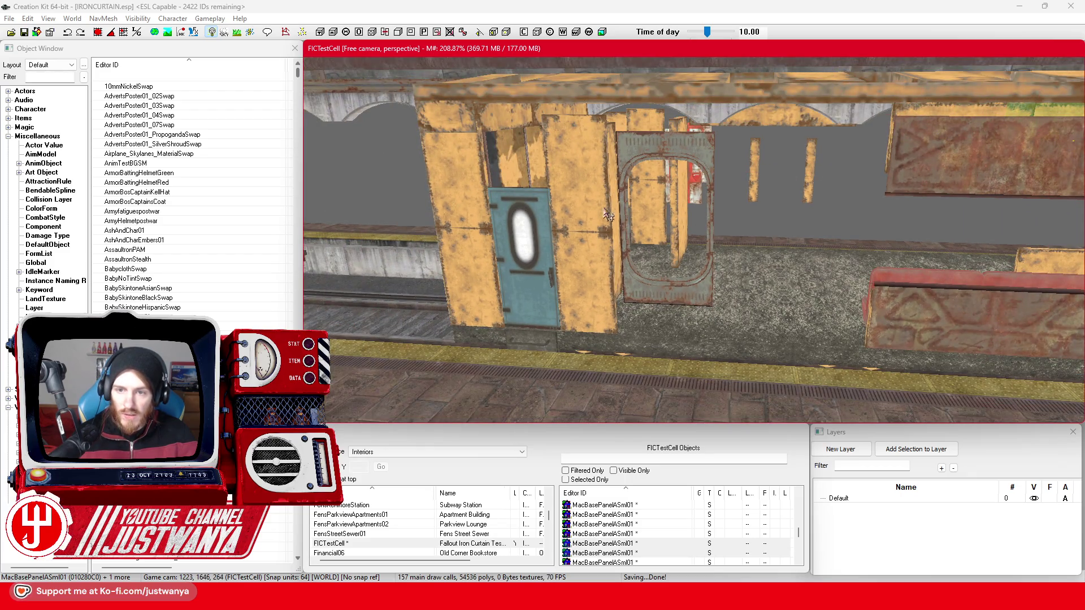
{"action": "left_click", "coordinate": [629, 160]}
{"action": "scroll", "coordinate": [603, 217], "scroll_direction": "up", "scroll_amount": 2}
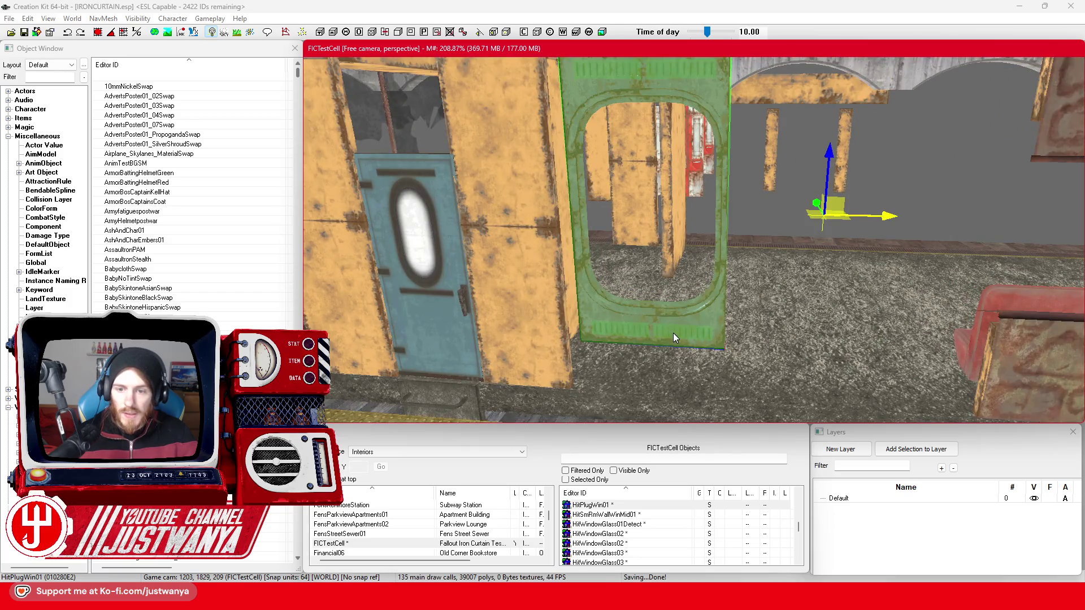
Check the window plug frame's Material Swap list in its reference properties and cancel unchanged.
{"action": "double_click", "coordinate": [672, 337]}
{"action": "left_click", "coordinate": [558, 316]}
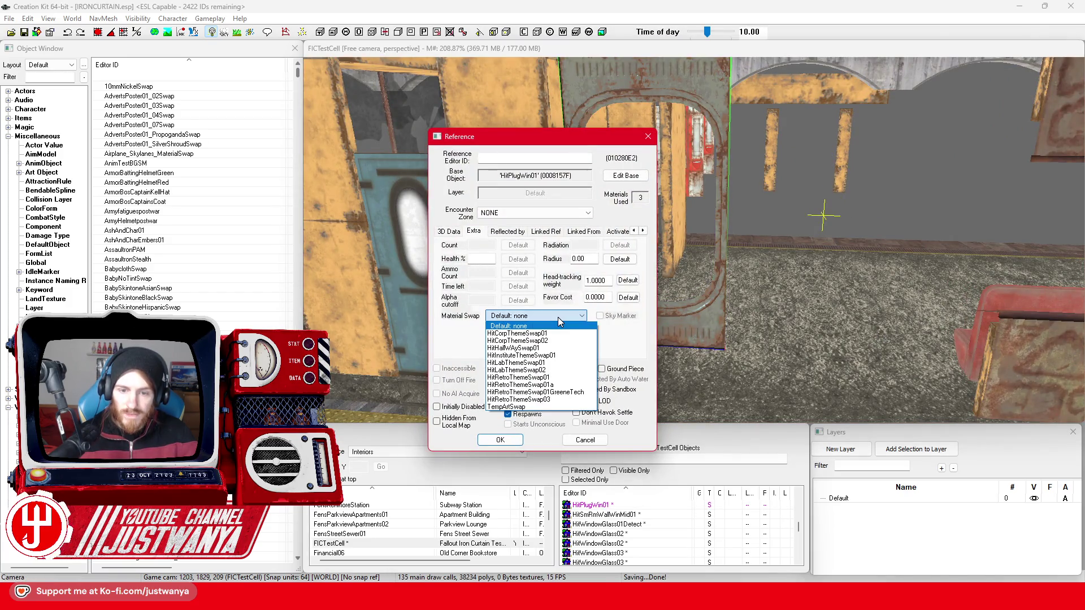
{"action": "left_click", "coordinate": [557, 317]}
{"action": "left_click", "coordinate": [585, 440]}
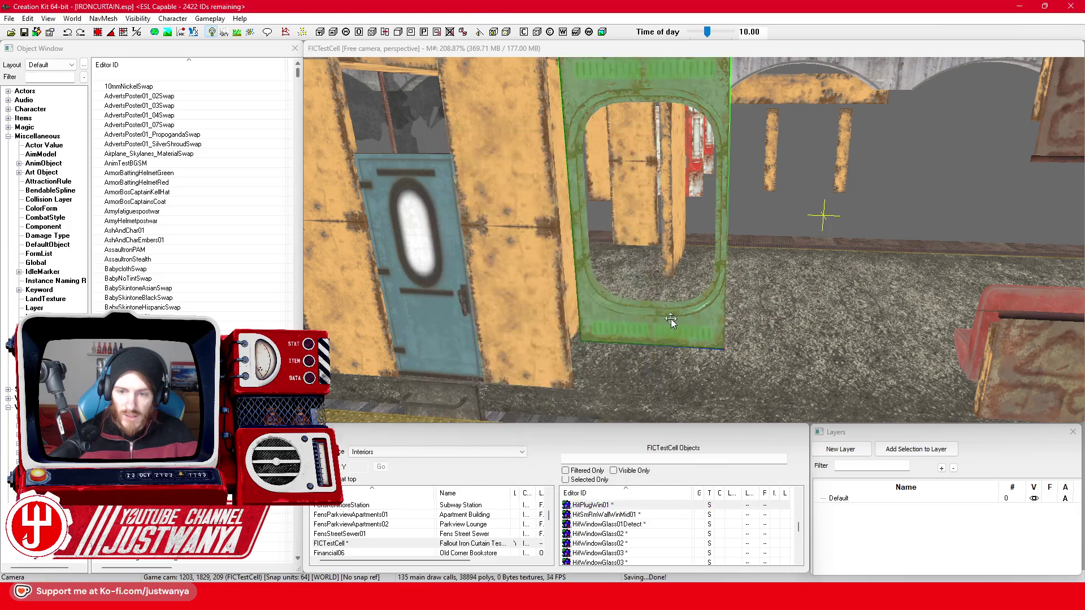
Undo the window plug frame's last move, returning it to its earlier spot.
{"action": "key", "text": "shift"}
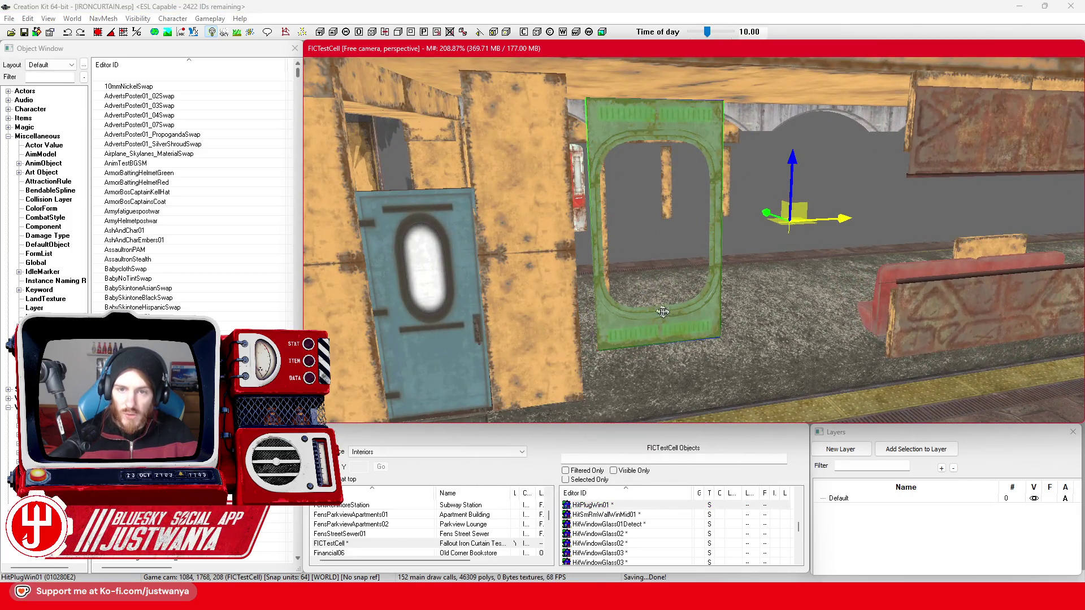
{"action": "key", "text": "shift"}
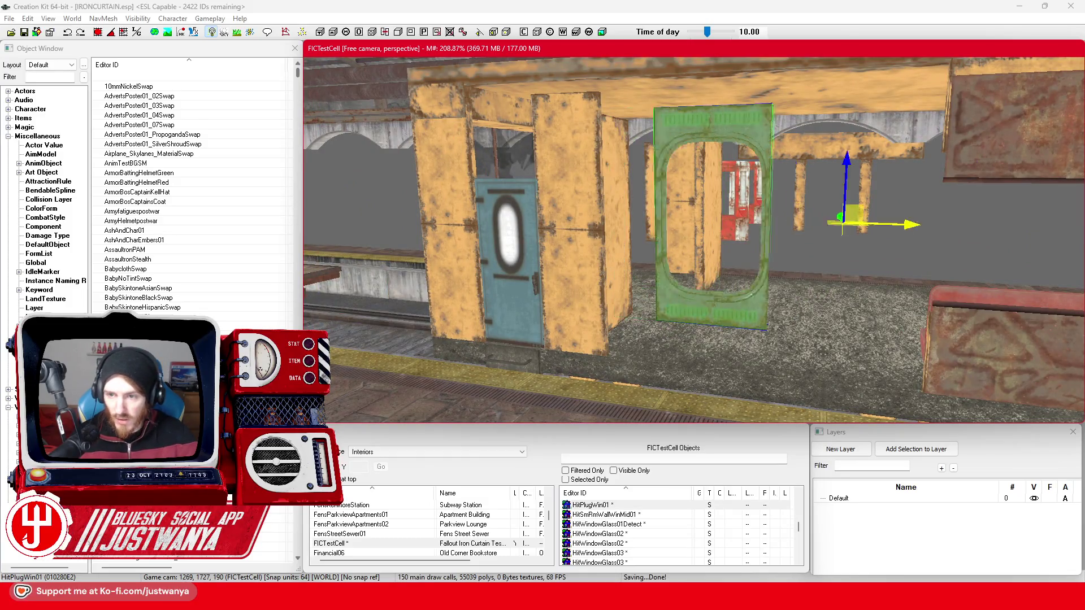
{"action": "key", "text": "ctrl+z"}
Raise the upper wall panel beside the blue door slightly.
{"action": "left_click", "coordinate": [570, 276]}
{"action": "key", "text": "shift"}
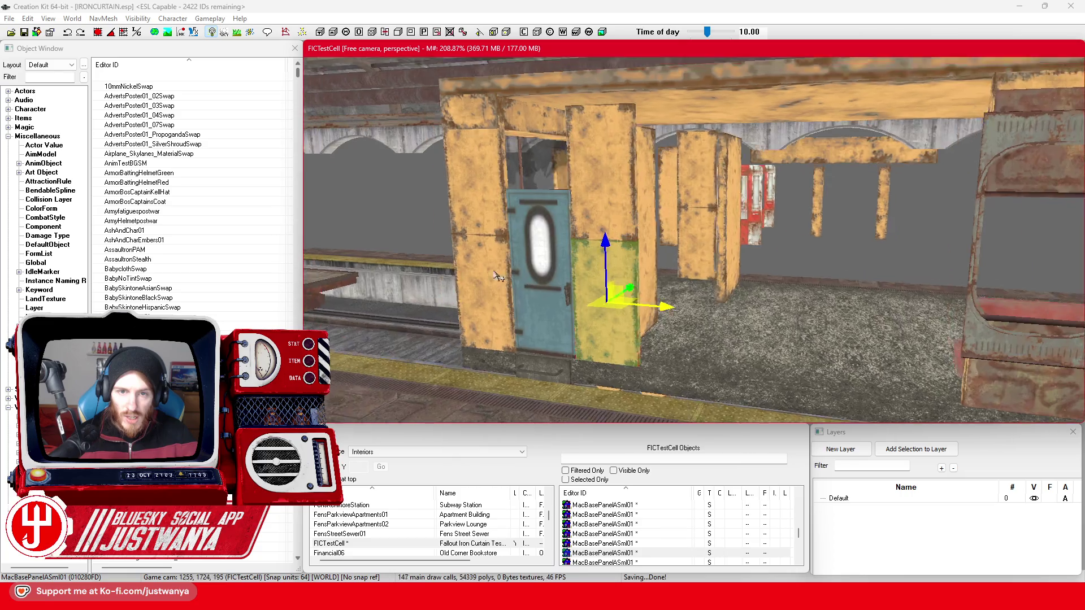
{"action": "scroll", "coordinate": [564, 277], "scroll_direction": "up", "scroll_amount": 5}
{"action": "scroll", "coordinate": [609, 278], "scroll_direction": "down", "scroll_amount": 5}
{"action": "key", "text": "shift"}
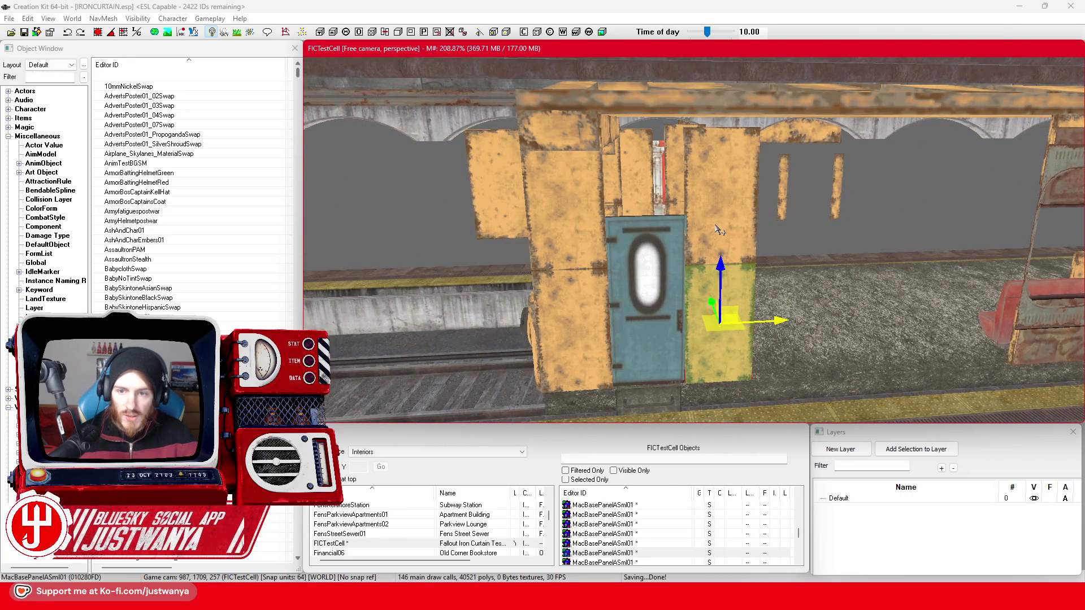
{"action": "left_click", "coordinate": [735, 127]}
{"action": "left_click_drag", "start_coordinate": [722, 135], "coordinate": [722, 130]}
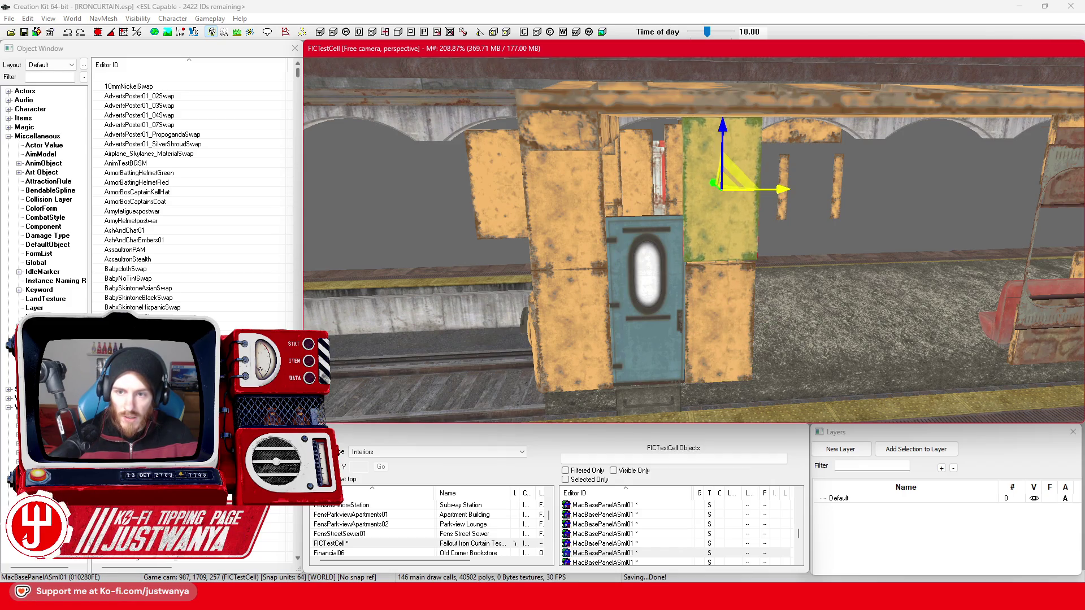
Select the lower and upper panels beside the blue door and raise both slightly.
{"action": "left_click", "coordinate": [728, 294]}
{"action": "key", "text": "shift"}
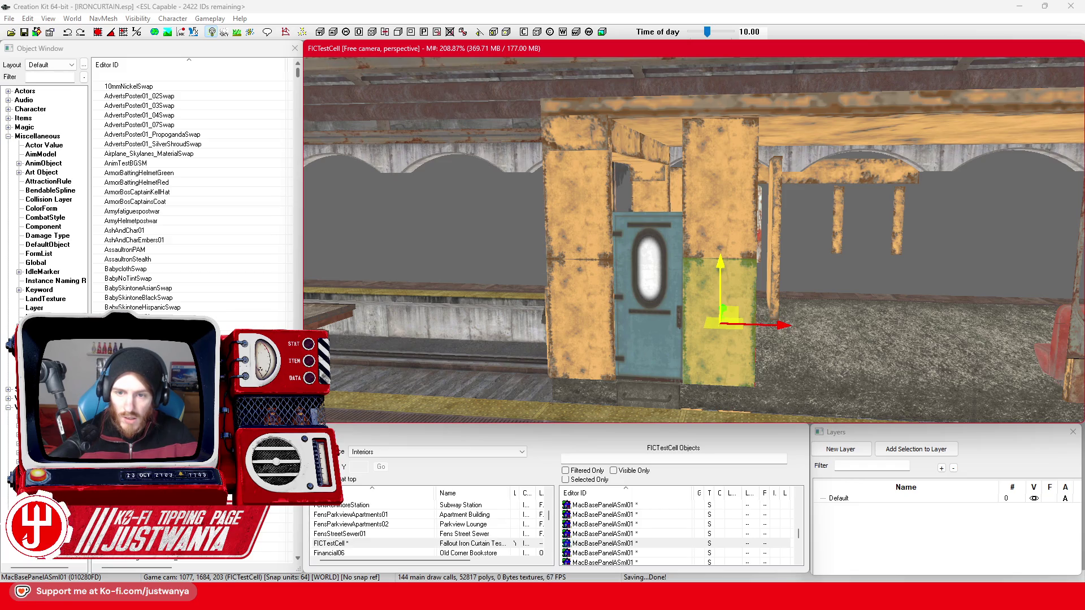
{"action": "left_click", "coordinate": [723, 204], "text": "ctrl"}
{"action": "mouse_move", "coordinate": [723, 204]}
{"action": "left_mouse_down"}
{"action": "mouse_move", "coordinate": [761, 198]}
{"action": "mouse_move", "coordinate": [702, 195]}
{"action": "mouse_move", "coordinate": [787, 187]}
{"action": "mouse_move", "coordinate": [773, 244]}
{"action": "mouse_move", "coordinate": [769, 192]}
{"action": "mouse_move", "coordinate": [757, 192]}
{"action": "mouse_move", "coordinate": [667, 249]}
{"action": "mouse_move", "coordinate": [597, 239]}
{"action": "mouse_move", "coordinate": [663, 230]}
{"action": "left_mouse_up"}
{"action": "left_click", "coordinate": [720, 265]}
Delete the upper and lower column panels and the wooden column panel.
{"action": "mouse_move", "coordinate": [669, 282]}
{"action": "left_mouse_down"}
{"action": "mouse_move", "coordinate": [619, 298]}
{"action": "mouse_move", "coordinate": [847, 214]}
{"action": "left_mouse_up"}
{"action": "scroll", "coordinate": [619, 298], "scroll_direction": "up", "scroll_amount": 5}
{"action": "left_click", "coordinate": [848, 213]}
{"action": "left_click", "coordinate": [824, 316], "text": "ctrl"}
{"action": "key", "text": "Delete"}
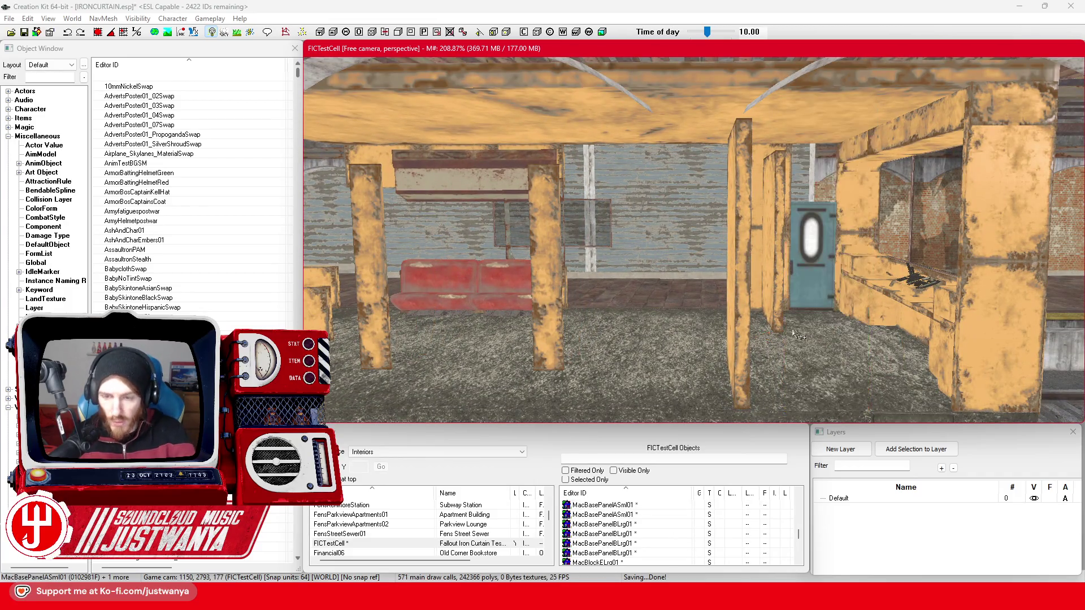
{"action": "left_click", "coordinate": [739, 317]}
{"action": "left_click_drag", "start_coordinate": [582, 322], "coordinate": [598, 327]}
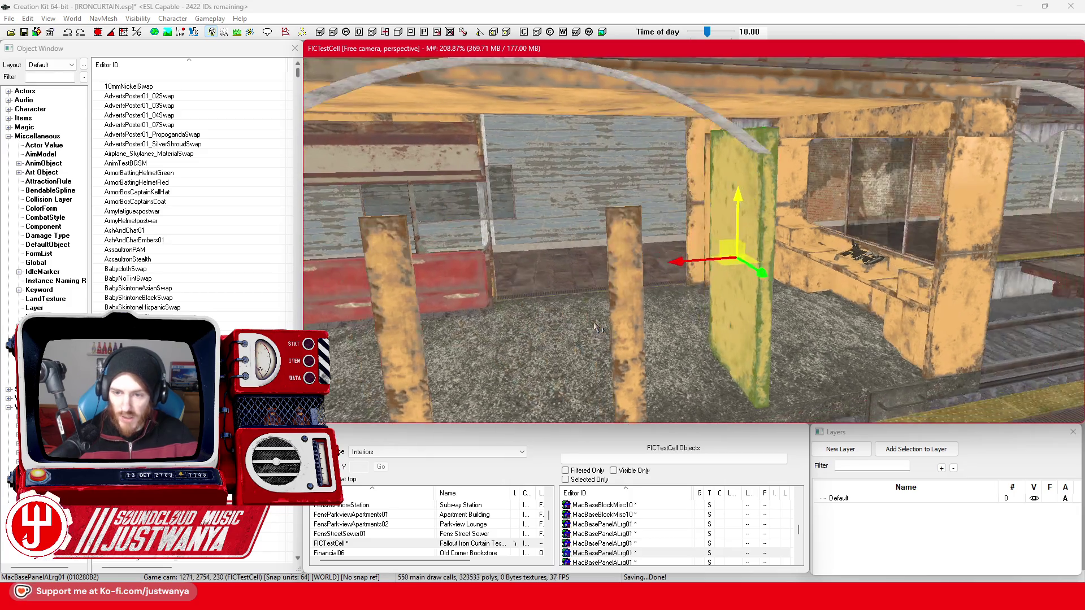
{"action": "key", "text": "Delete"}
Delete the green MacPlatform01 floor platform.
{"action": "left_click", "coordinate": [576, 333]}
{"action": "scroll", "coordinate": [551, 330], "scroll_direction": "up", "scroll_amount": 5}
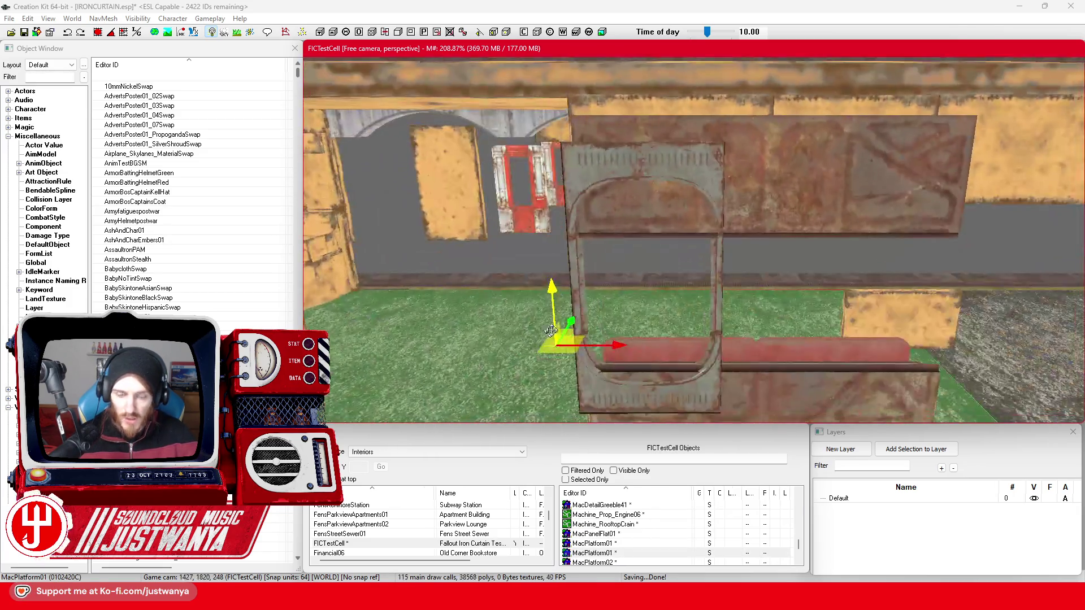
{"action": "scroll", "coordinate": [551, 330], "scroll_direction": "down", "scroll_amount": 5}
{"action": "key", "text": "Delete"}
Slide the small yellow MacBasePanelASml01 wall panel to the right along X.
{"action": "left_click", "coordinate": [484, 161]}
{"action": "left_click_drag", "start_coordinate": [507, 129], "coordinate": [604, 130]}
{"action": "mouse_move", "coordinate": [615, 226]}
{"action": "left_mouse_down"}
{"action": "mouse_move", "coordinate": [576, 191]}
{"action": "mouse_move", "coordinate": [661, 252]}
{"action": "mouse_move", "coordinate": [573, 249]}
{"action": "mouse_move", "coordinate": [622, 233]}
{"action": "left_mouse_up"}
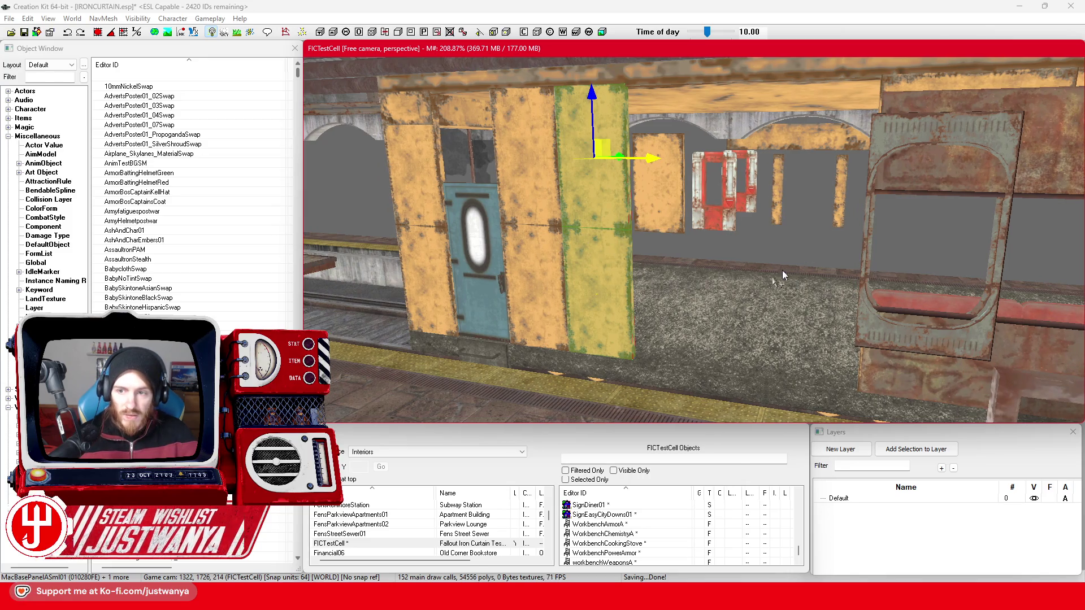
Move the HitSmRmWallWinMid01 window wall piece left, then nudge it back right.
{"action": "left_click", "coordinate": [924, 373]}
{"action": "left_click_drag", "start_coordinate": [924, 372], "coordinate": [738, 356]}
{"action": "left_click_drag", "start_coordinate": [818, 323], "coordinate": [600, 324]}
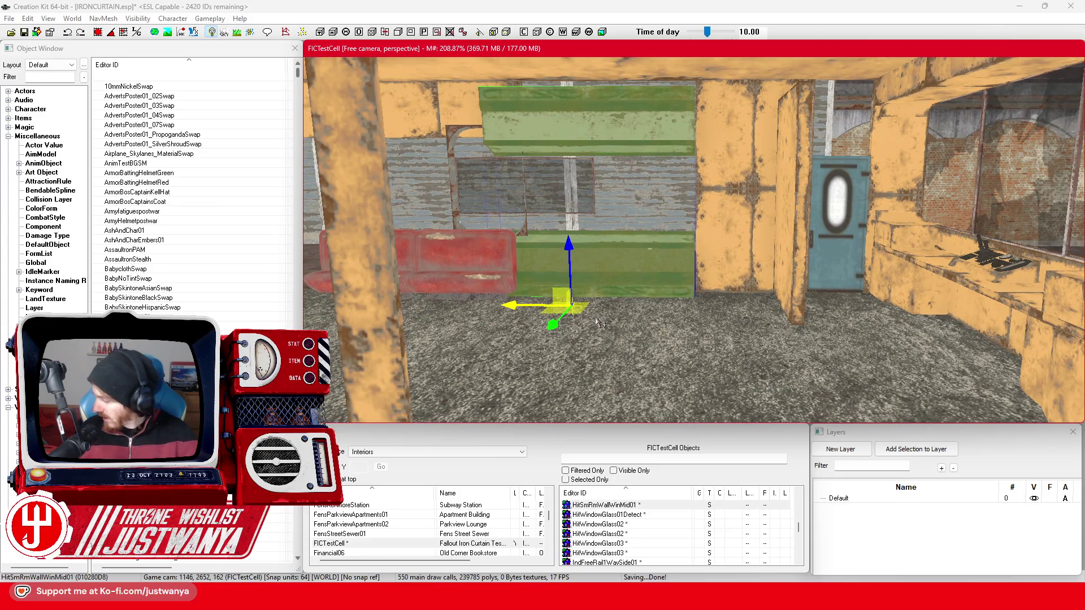
{"action": "mouse_move", "coordinate": [511, 306]}
{"action": "left_mouse_down"}
{"action": "mouse_move", "coordinate": [610, 306]}
{"action": "mouse_move", "coordinate": [589, 305]}
{"action": "left_mouse_up"}
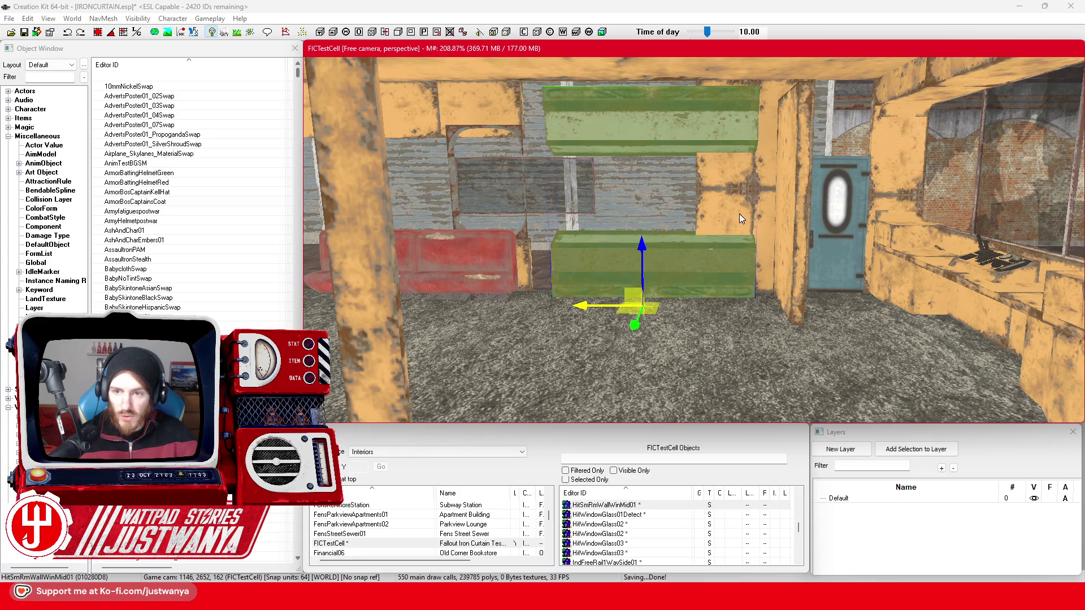
Frame the small yellow base panels and the window wall piece to check placement.
{"action": "left_click", "coordinate": [741, 219]}
{"action": "key", "text": "f"}
{"action": "left_click", "coordinate": [764, 268], "text": "ctrl"}
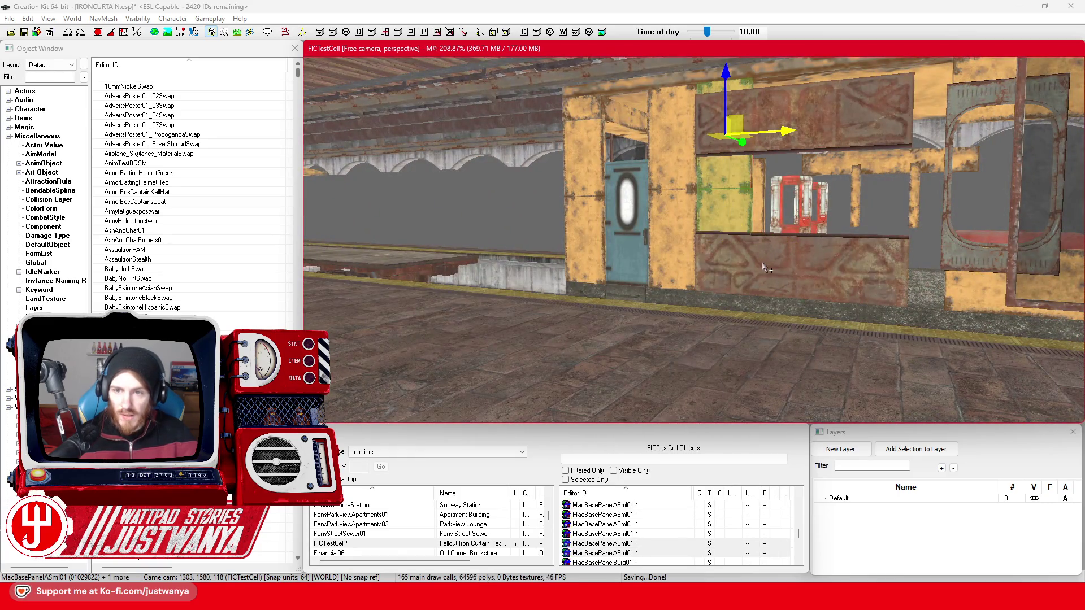
{"action": "left_click", "coordinate": [763, 269]}
{"action": "key", "text": "f"}
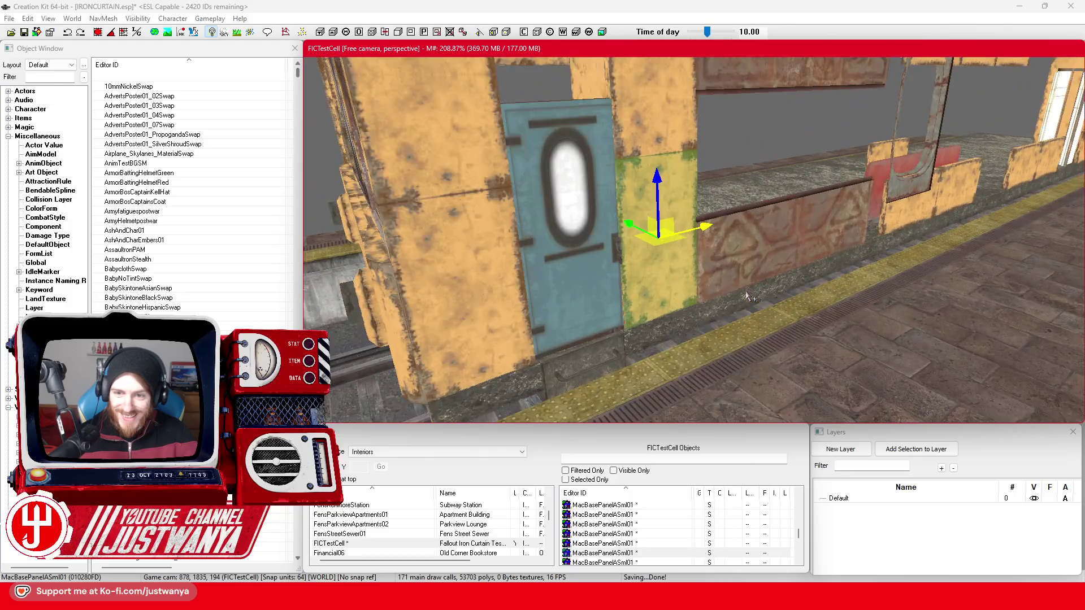
{"action": "left_click", "coordinate": [747, 296]}
{"action": "key", "text": "f"}
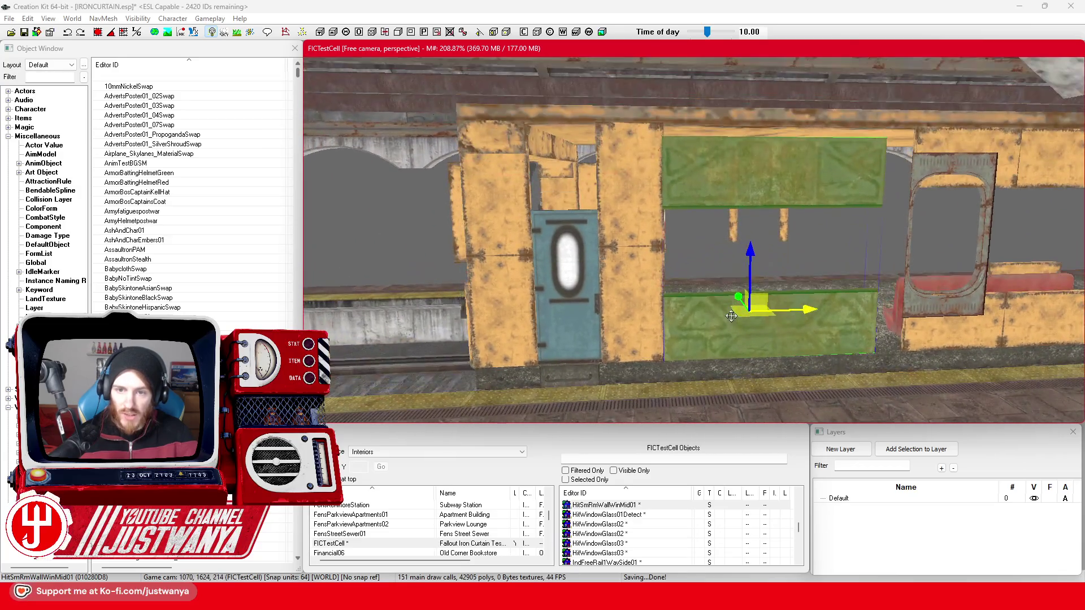
{"action": "scroll", "coordinate": [646, 190], "scroll_direction": "up", "scroll_amount": 5}
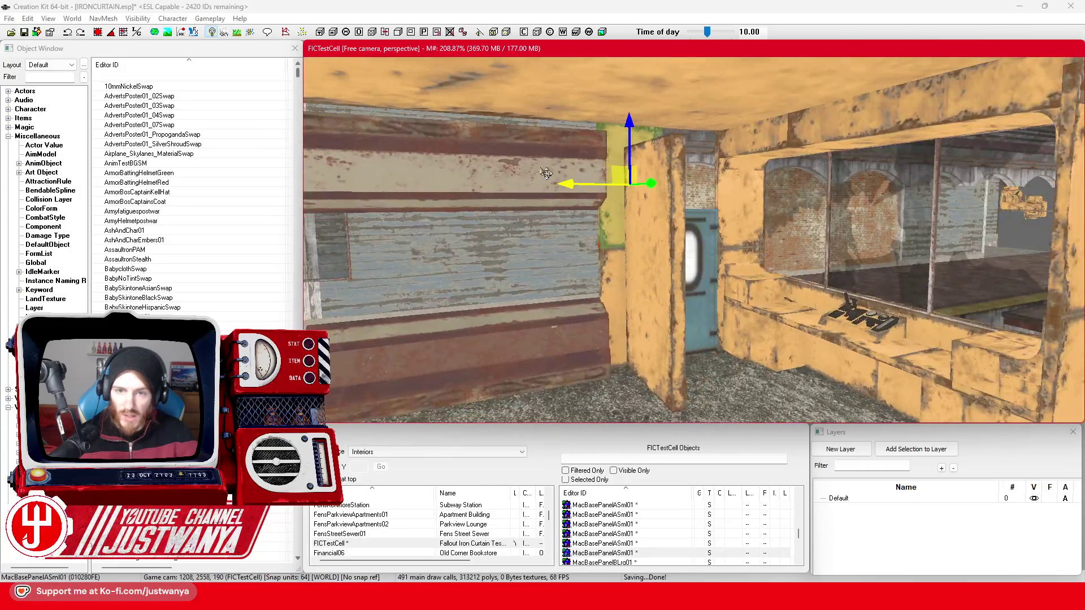
{"action": "scroll", "coordinate": [569, 255], "scroll_direction": "down", "scroll_amount": 5}
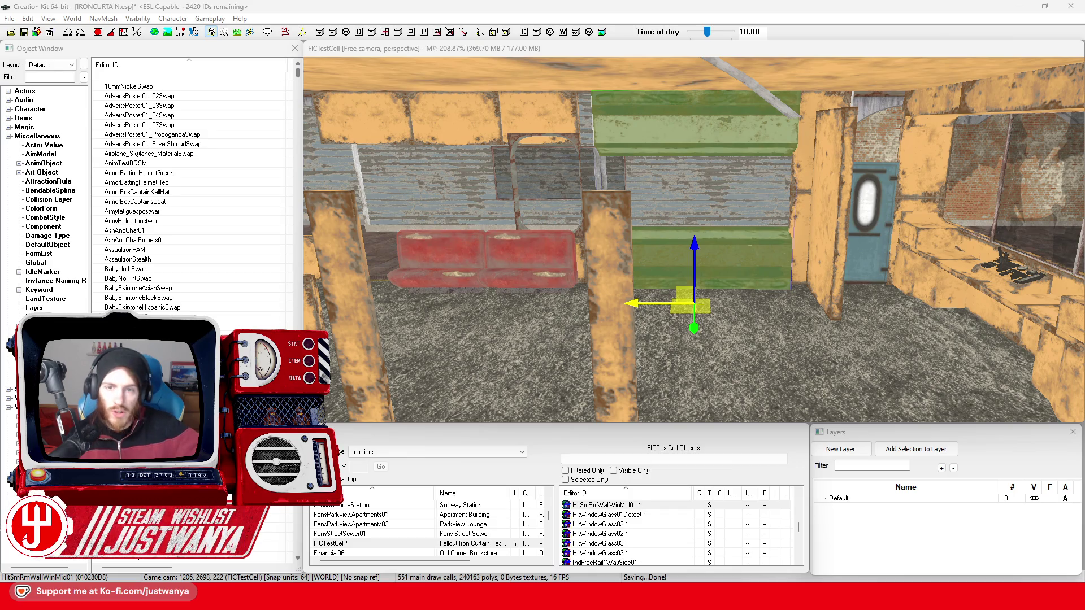
Rotate the green HitSmRmWallWinMid01 window wall piece to a new angle.
{"action": "left_click", "coordinate": [725, 239]}
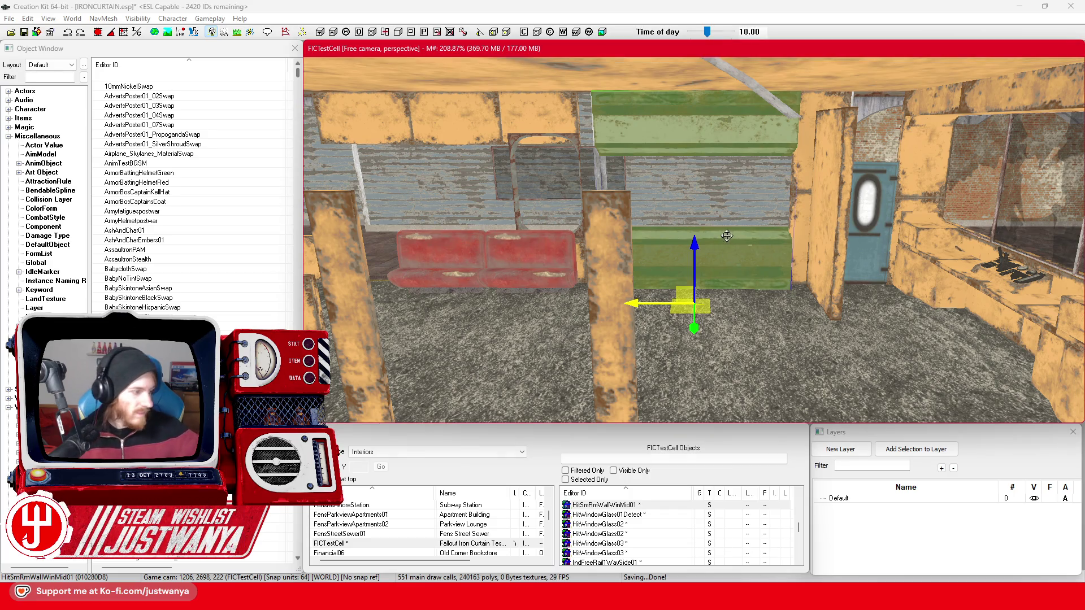
{"action": "scroll", "coordinate": [686, 265], "scroll_direction": "up", "scroll_amount": 5}
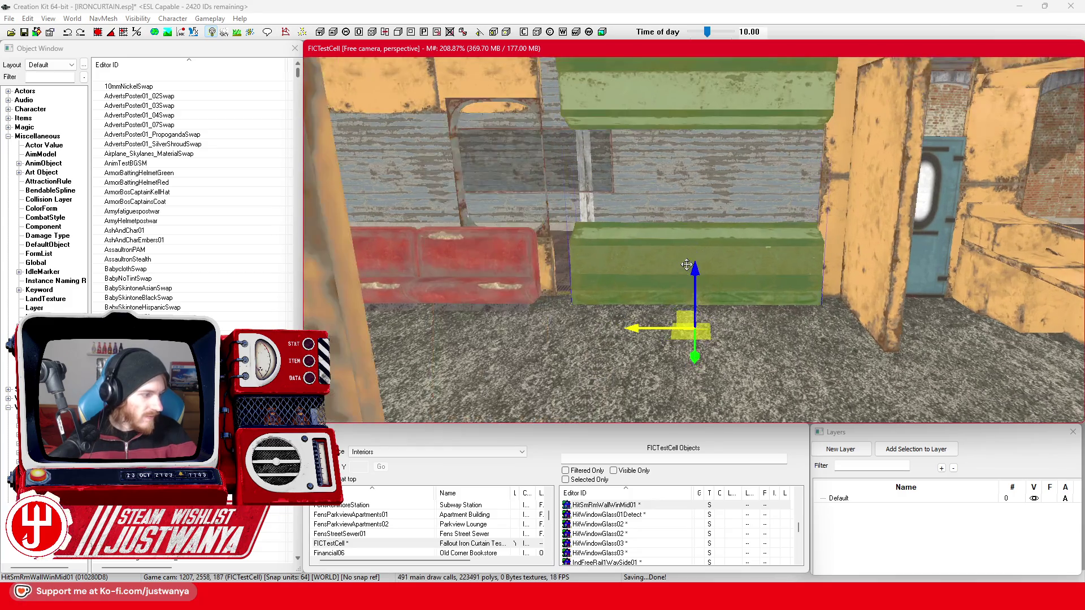
{"action": "key", "text": "shift"}
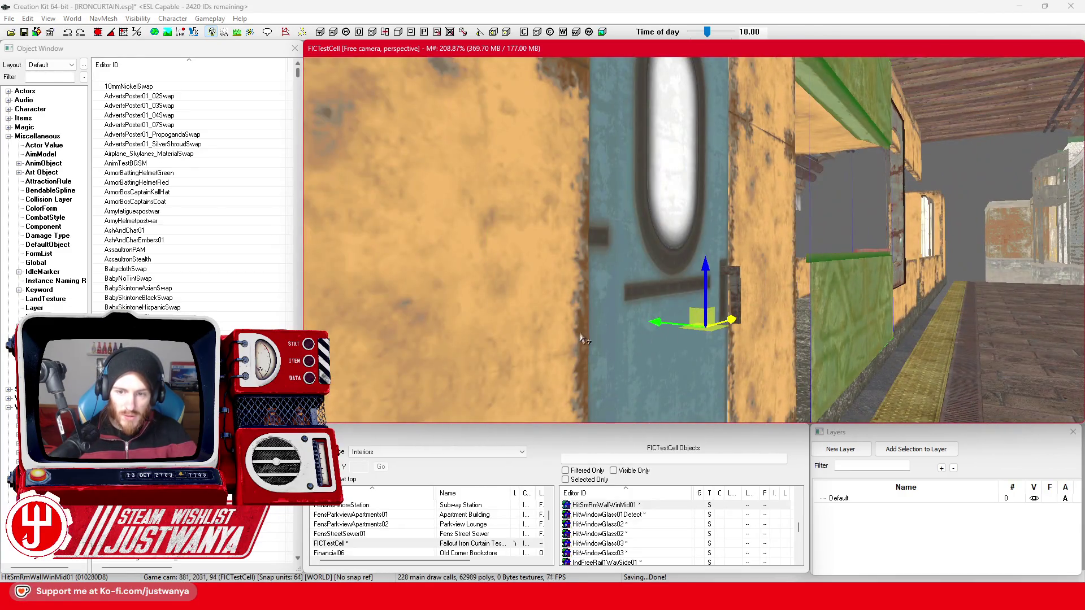
{"action": "left_click_drag", "start_coordinate": [585, 340], "coordinate": [565, 340]}
{"action": "key", "text": "shift"}
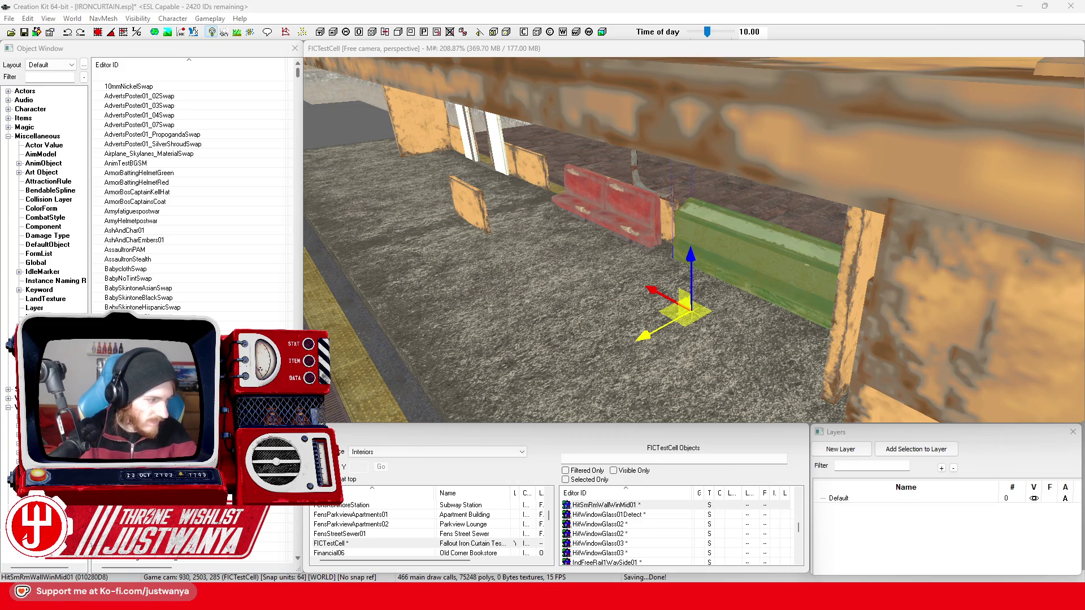
Turn toward the blue door wall and select the green window frame.
{"action": "left_click", "coordinate": [659, 270]}
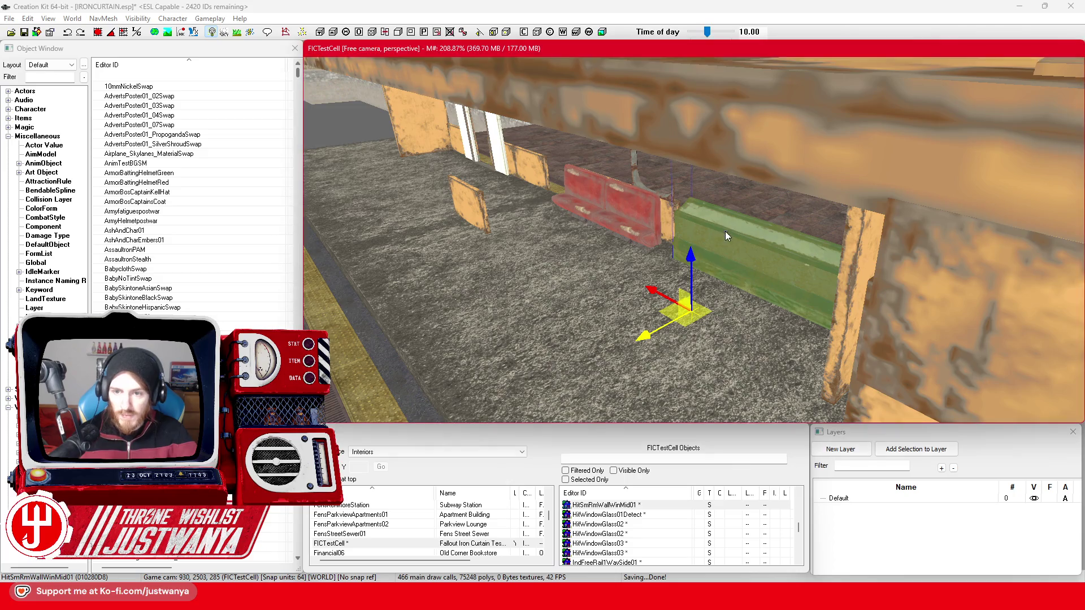
{"action": "scroll", "coordinate": [706, 325], "scroll_direction": "down", "scroll_amount": 3}
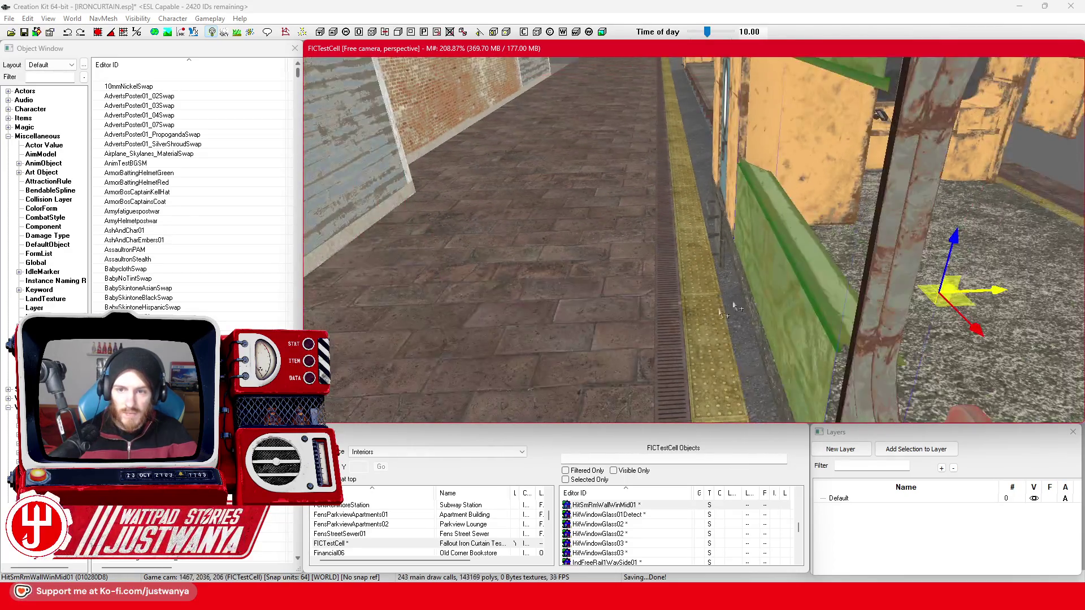
{"action": "mouse_move", "coordinate": [814, 264]}
{"action": "left_mouse_down"}
{"action": "mouse_move", "coordinate": [798, 328]}
{"action": "mouse_move", "coordinate": [759, 332]}
{"action": "left_mouse_up"}
{"action": "mouse_move", "coordinate": [723, 328]}
{"action": "left_mouse_down"}
{"action": "mouse_move", "coordinate": [753, 337]}
{"action": "mouse_move", "coordinate": [661, 329]}
{"action": "mouse_move", "coordinate": [707, 339]}
{"action": "mouse_move", "coordinate": [696, 339]}
{"action": "left_mouse_up"}
{"action": "left_click", "coordinate": [715, 292]}
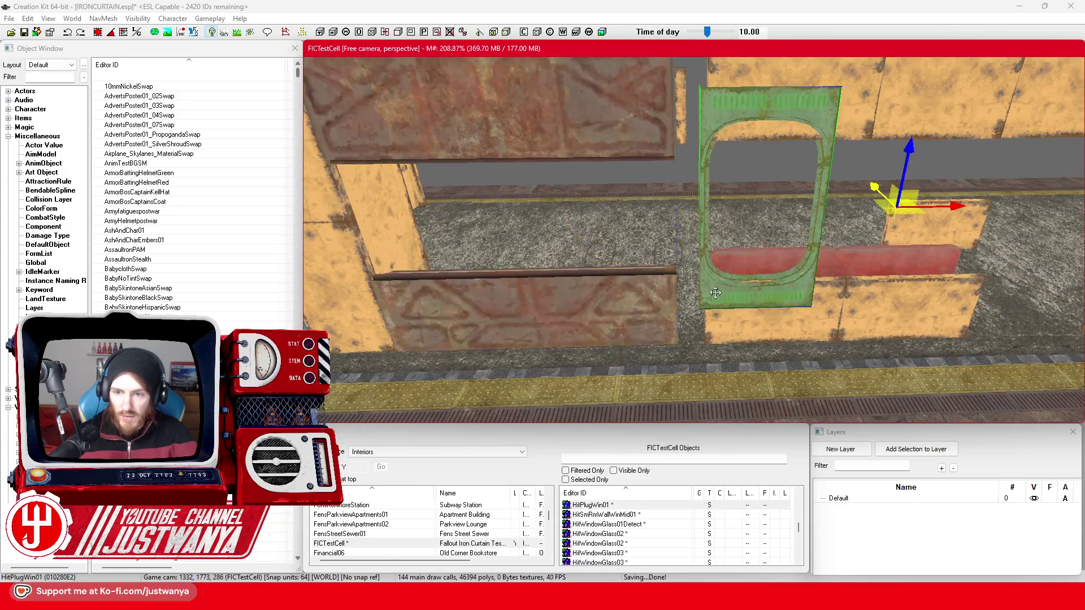
Move the HitPlugWin01 window frame left, rotate it flat and lower it into the wall.
{"action": "left_click_drag", "start_coordinate": [939, 213], "coordinate": [691, 204]}
{"action": "key", "text": "e"}
{"action": "left_click_drag", "start_coordinate": [606, 163], "coordinate": [605, 141]}
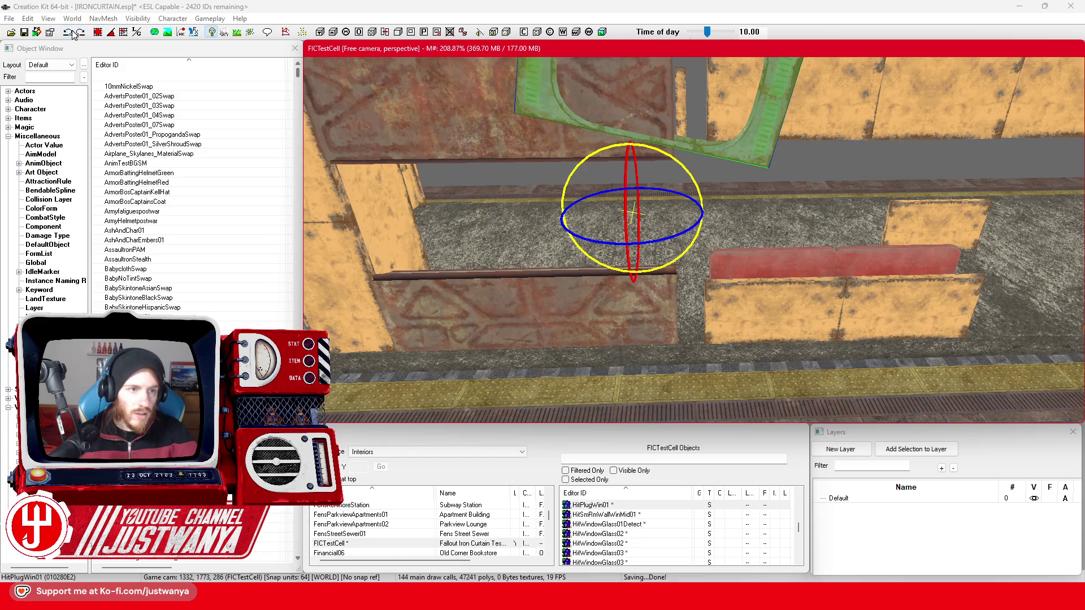
{"action": "left_click", "coordinate": [72, 34]}
{"action": "left_click_drag", "start_coordinate": [588, 161], "coordinate": [588, 148]}
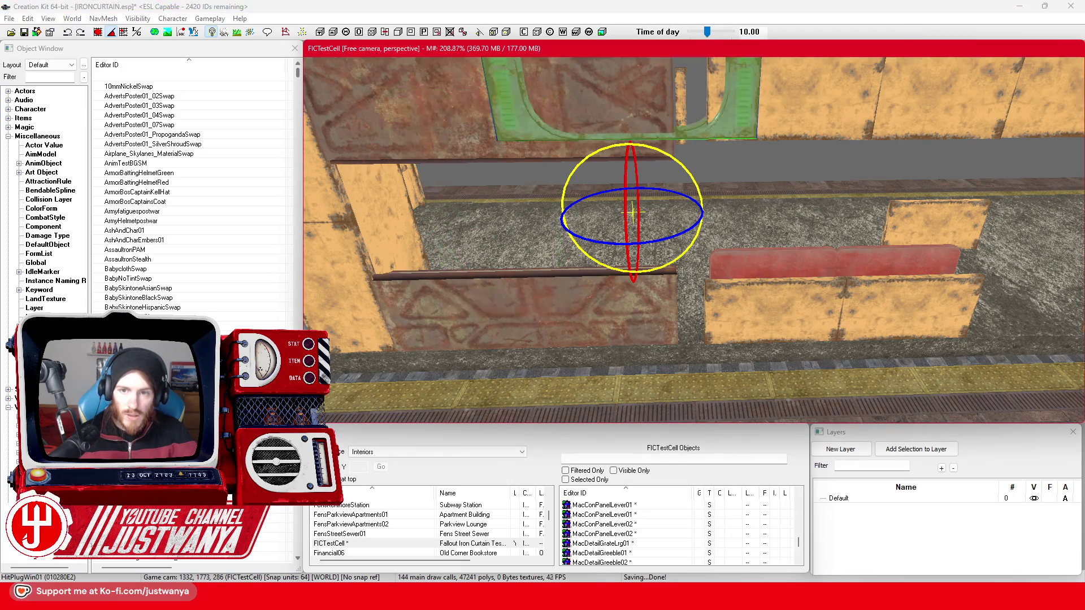
{"action": "key", "text": "w"}
{"action": "mouse_move", "coordinate": [672, 214]}
{"action": "left_mouse_down"}
{"action": "mouse_move", "coordinate": [641, 190]}
{"action": "mouse_move", "coordinate": [562, 221]}
{"action": "left_mouse_up"}
{"action": "left_click_drag", "start_coordinate": [508, 157], "coordinate": [581, 262]}
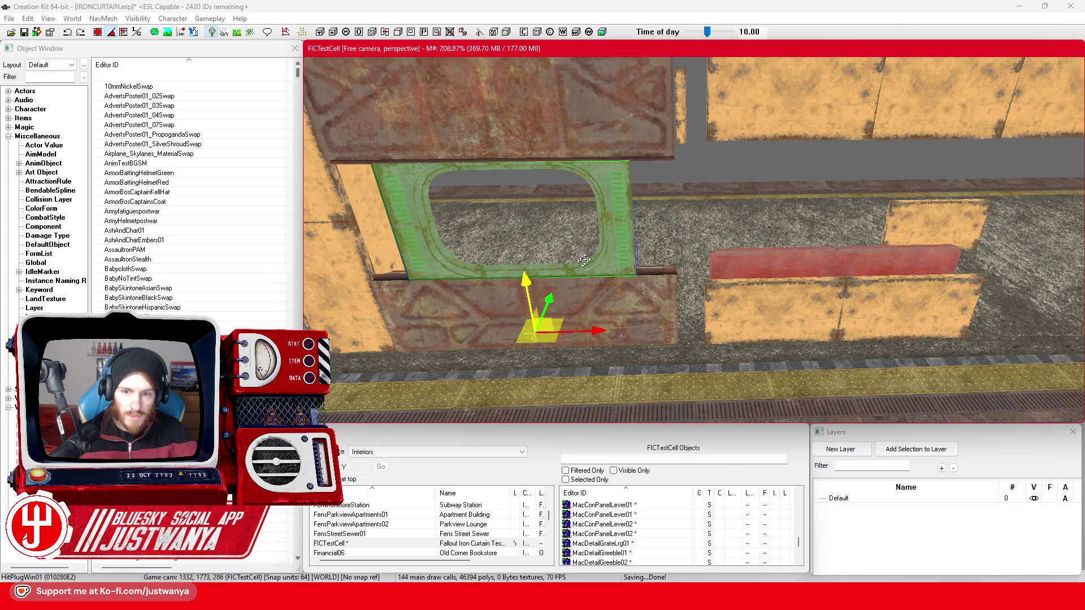
Adjust the window frame's height in the wall and nudge it slightly left.
{"action": "key", "text": "shift"}
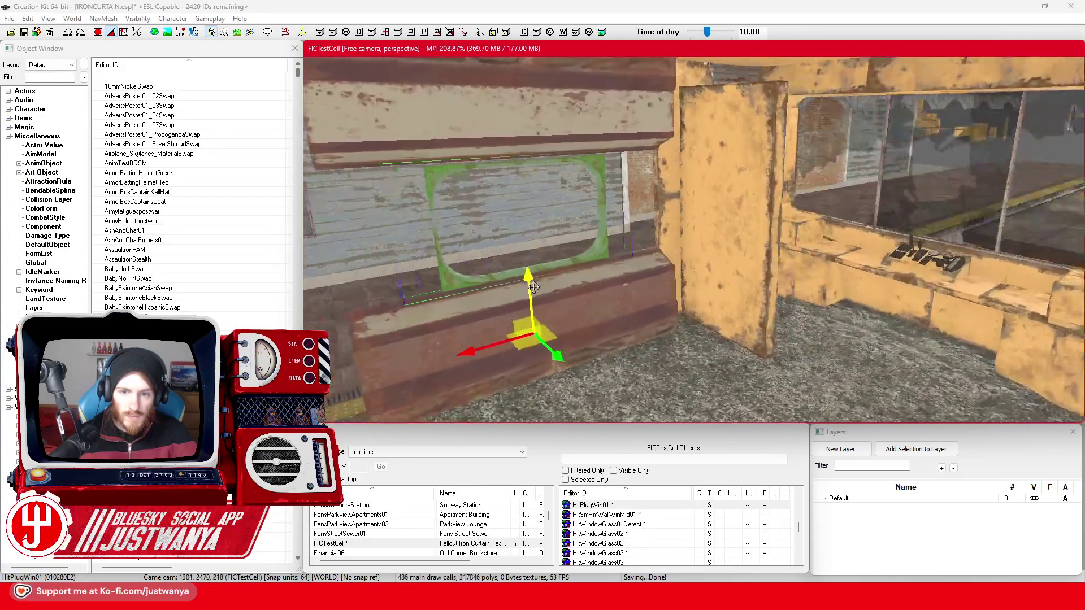
{"action": "key", "text": "shift"}
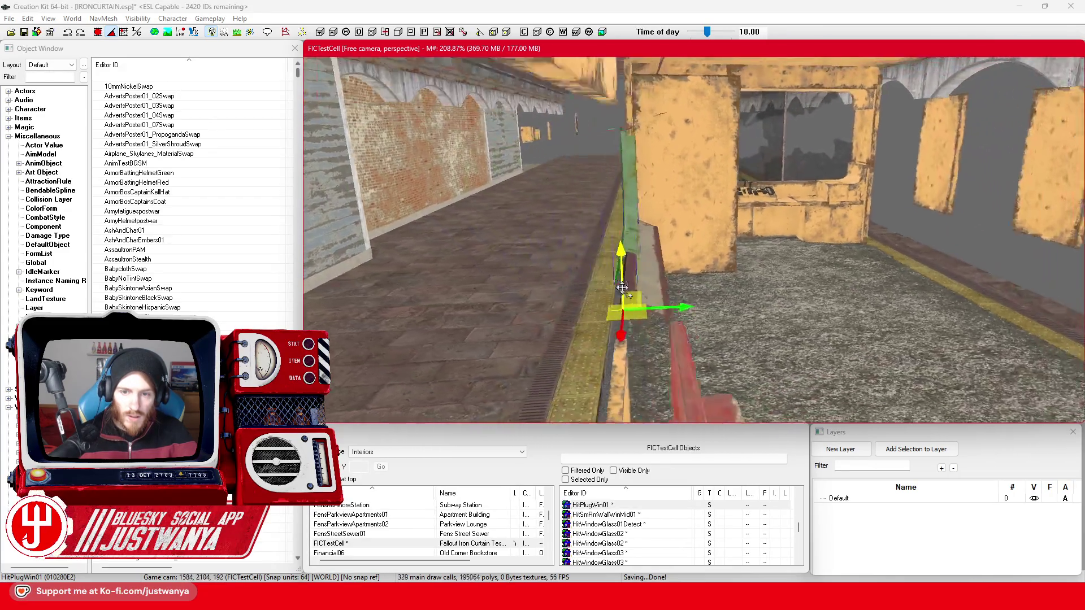
{"action": "key", "text": "shift"}
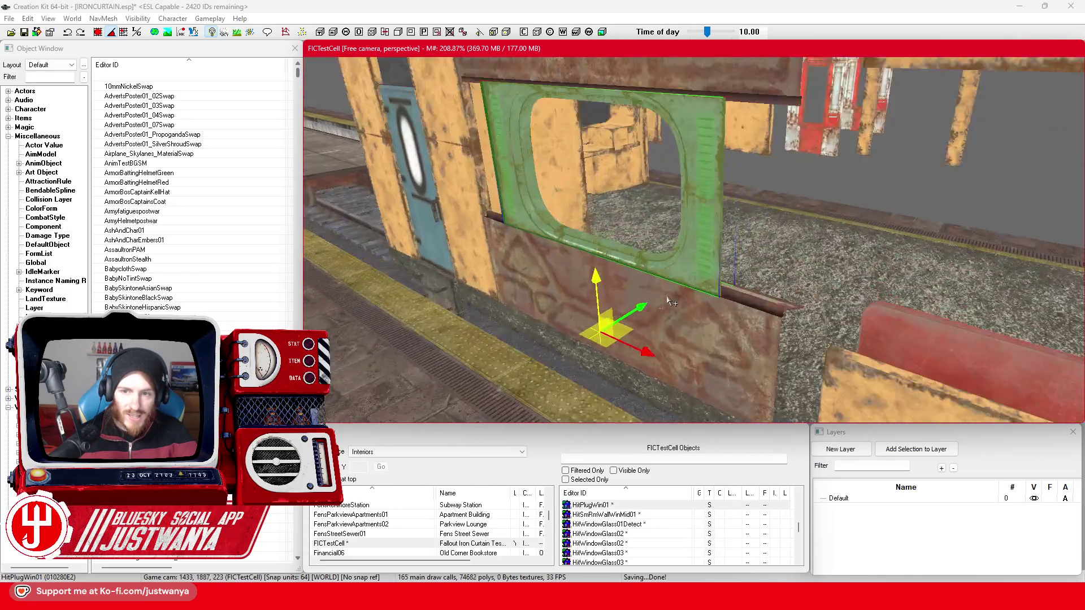
{"action": "key", "text": "shift"}
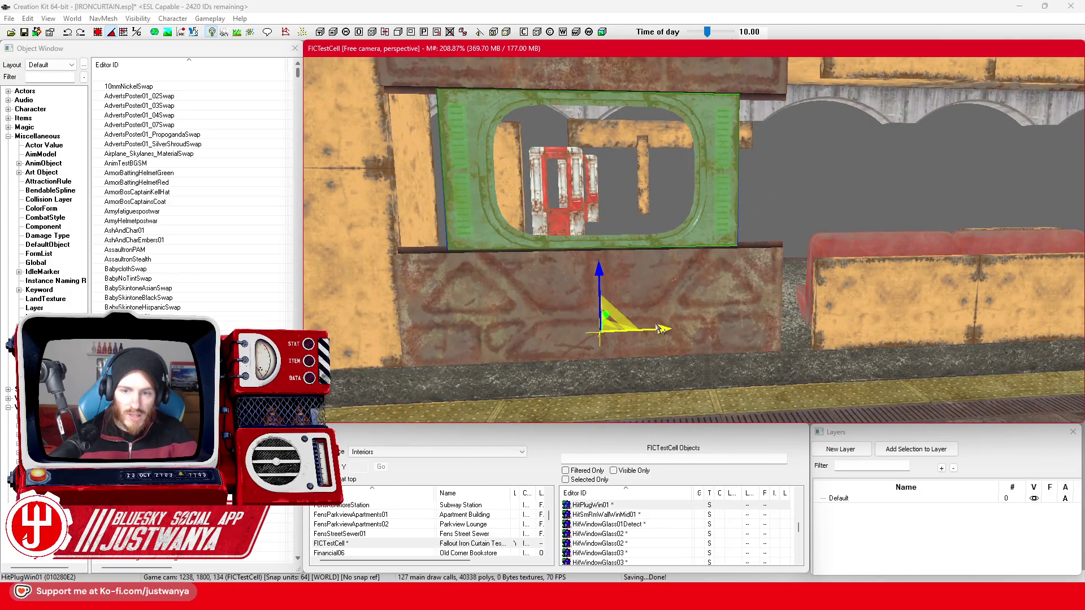
{"action": "left_click", "coordinate": [719, 222]}
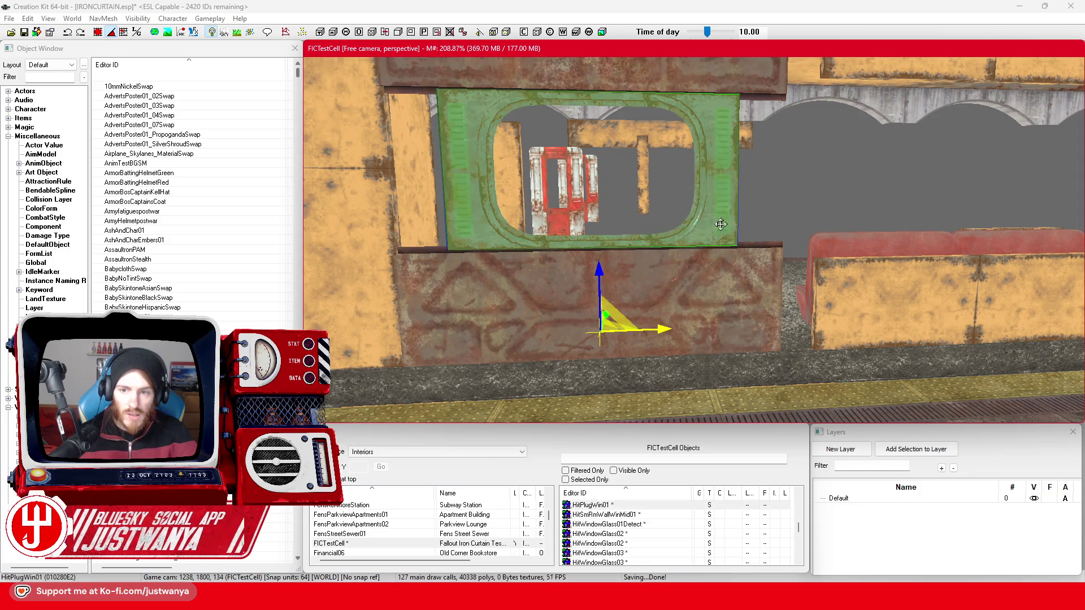
{"action": "left_click_drag", "start_coordinate": [719, 221], "coordinate": [719, 195]}
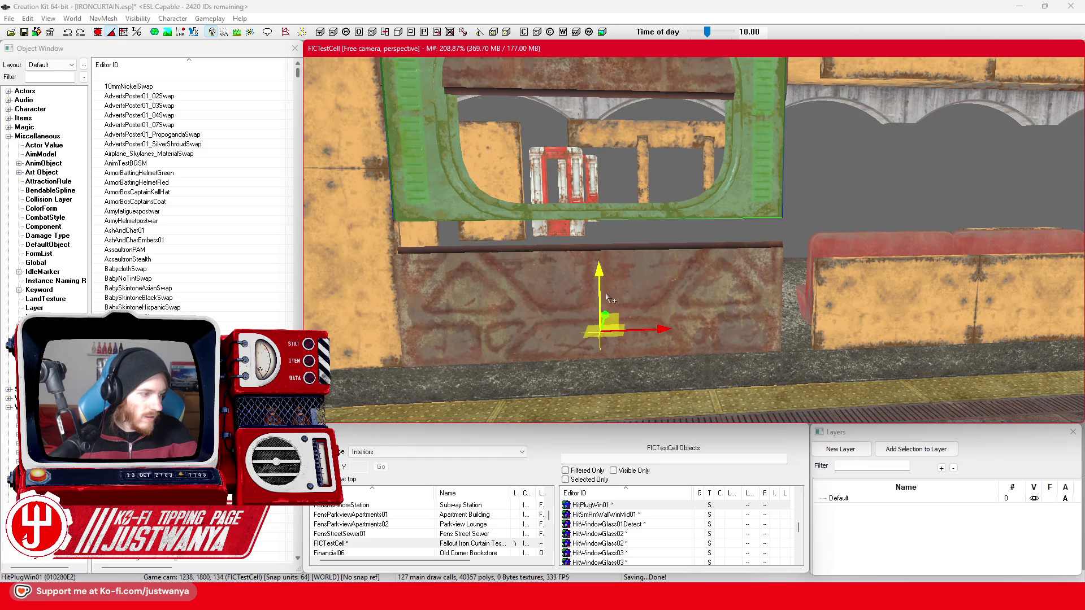
{"action": "key", "text": "shift"}
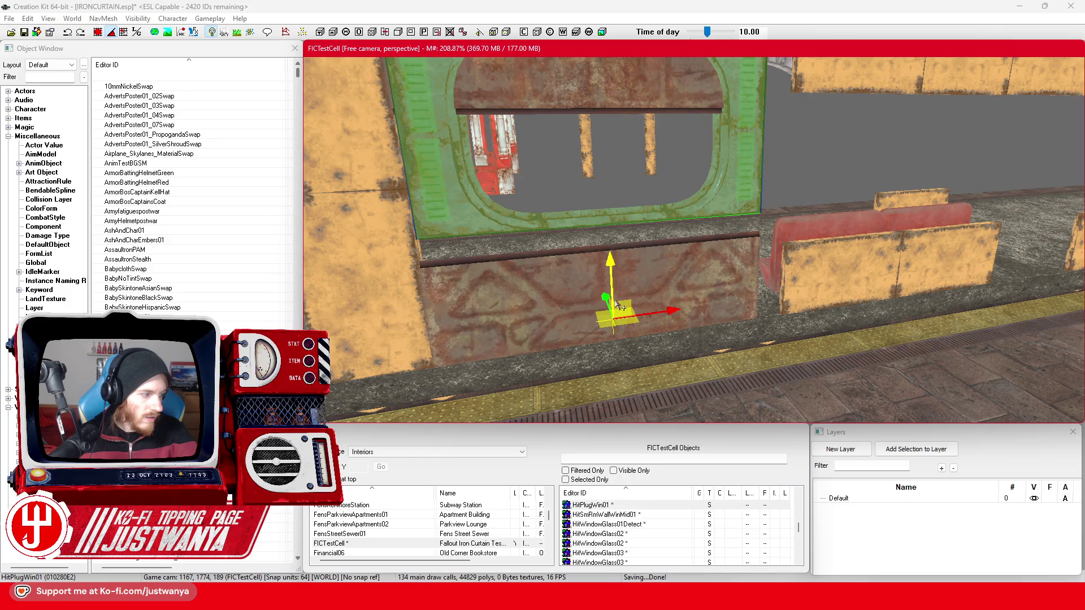
{"action": "left_click_drag", "start_coordinate": [609, 259], "coordinate": [613, 305]}
{"action": "left_click_drag", "start_coordinate": [668, 350], "coordinate": [662, 351]}
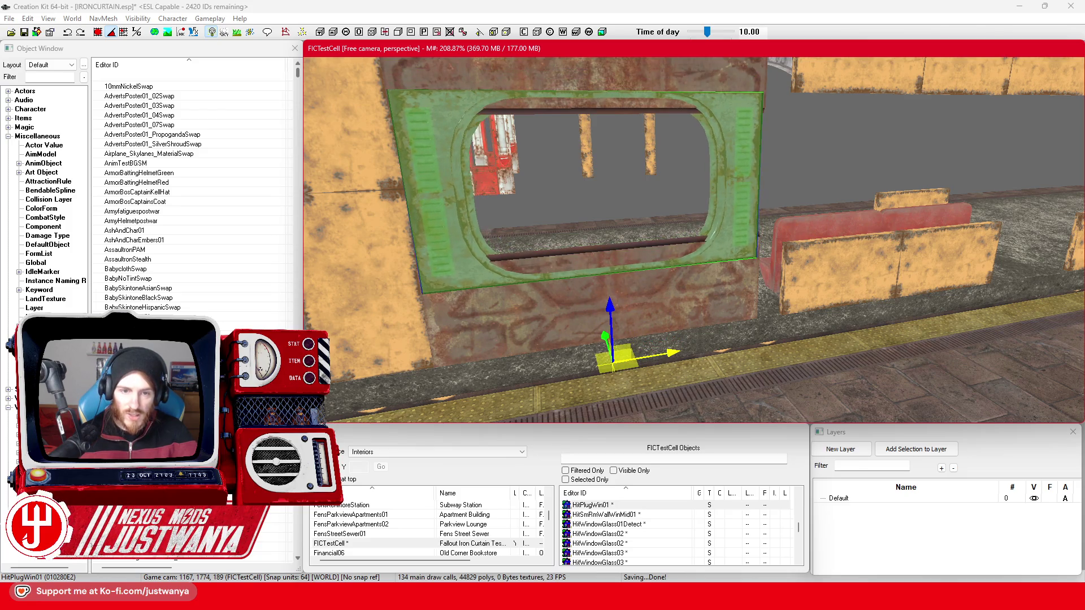
Undo the last change so the full window frame returns to the wall.
{"action": "key", "text": "shift"}
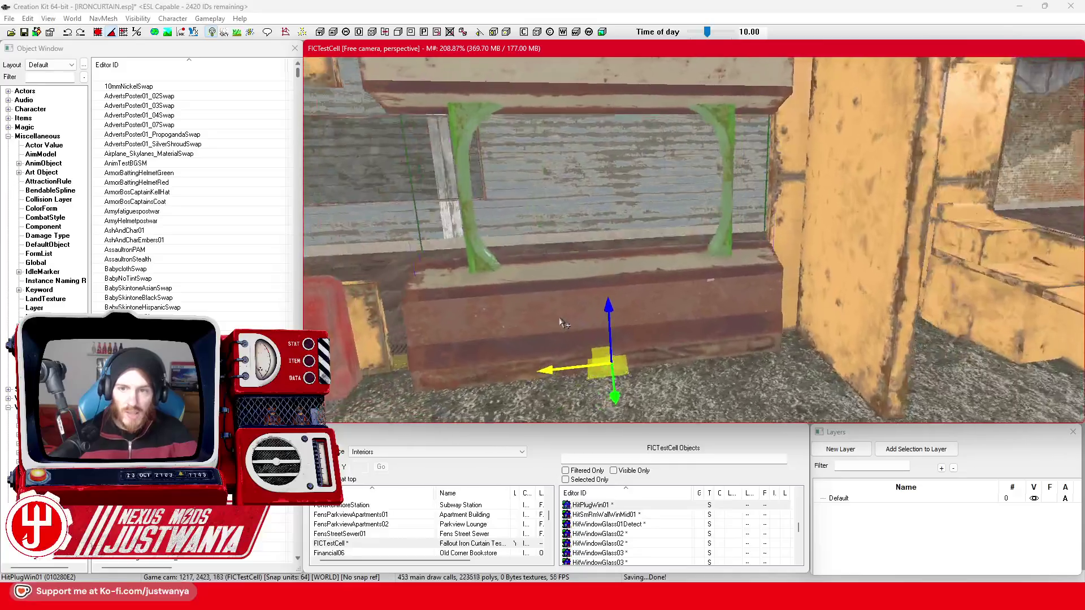
{"action": "key", "text": "shift"}
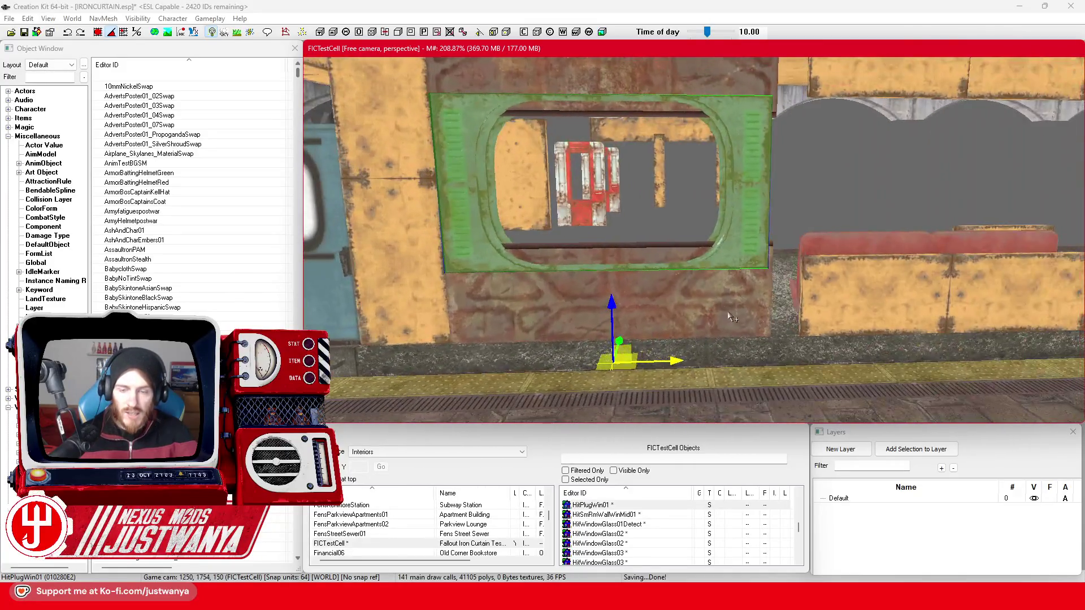
{"action": "key", "text": "shift"}
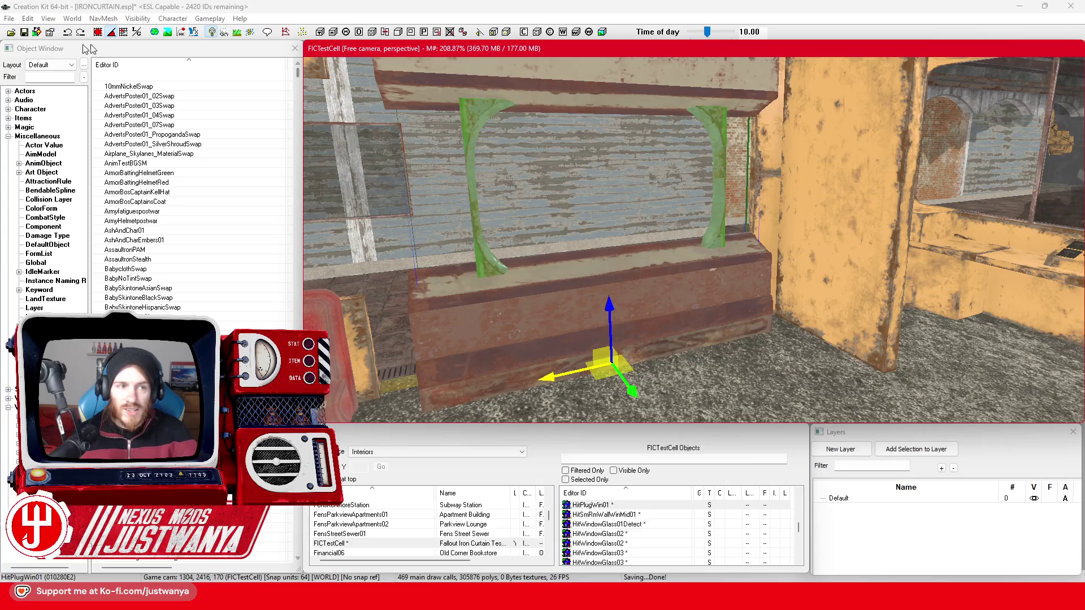
{"action": "left_click", "coordinate": [66, 34]}
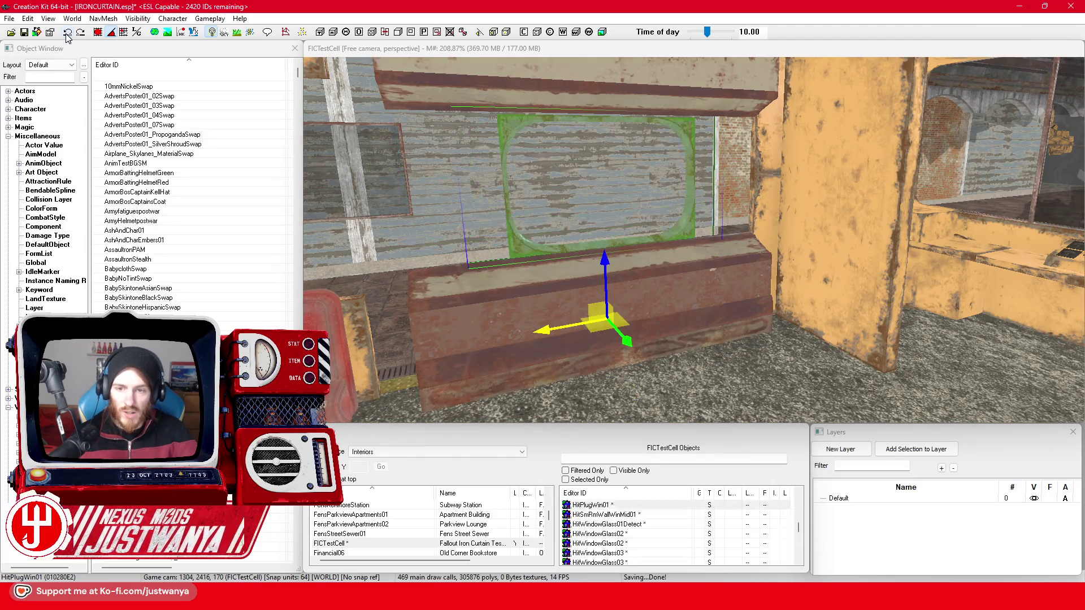
{"action": "left_click", "coordinate": [514, 126]}
Rotate the green window frame toward the wall and slide it left along the car side.
{"action": "key", "text": "2"}
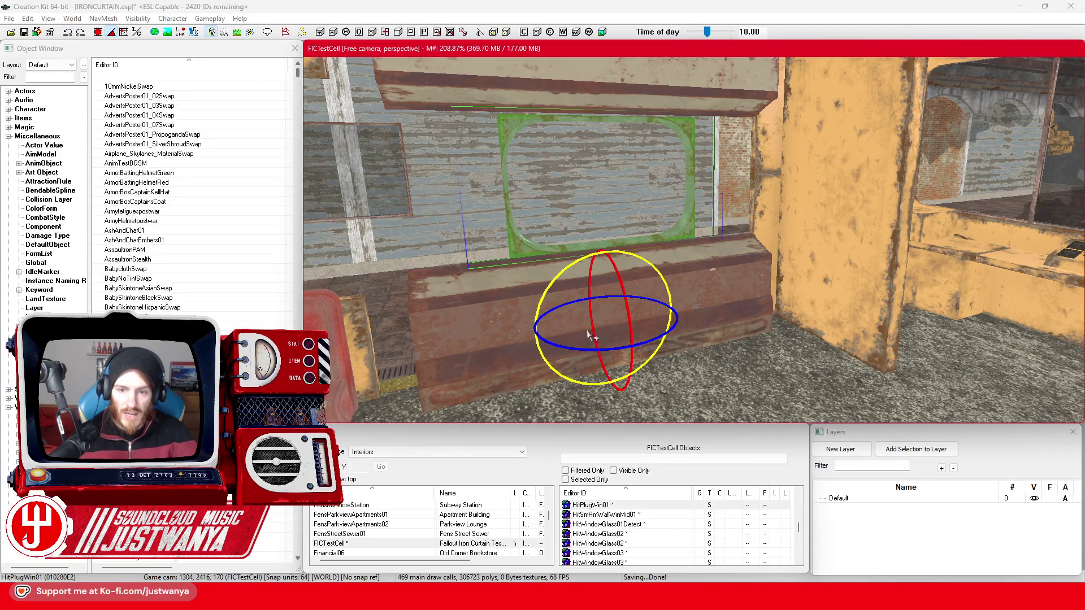
{"action": "left_click_drag", "start_coordinate": [587, 351], "coordinate": [657, 339]}
{"action": "key", "text": "1"}
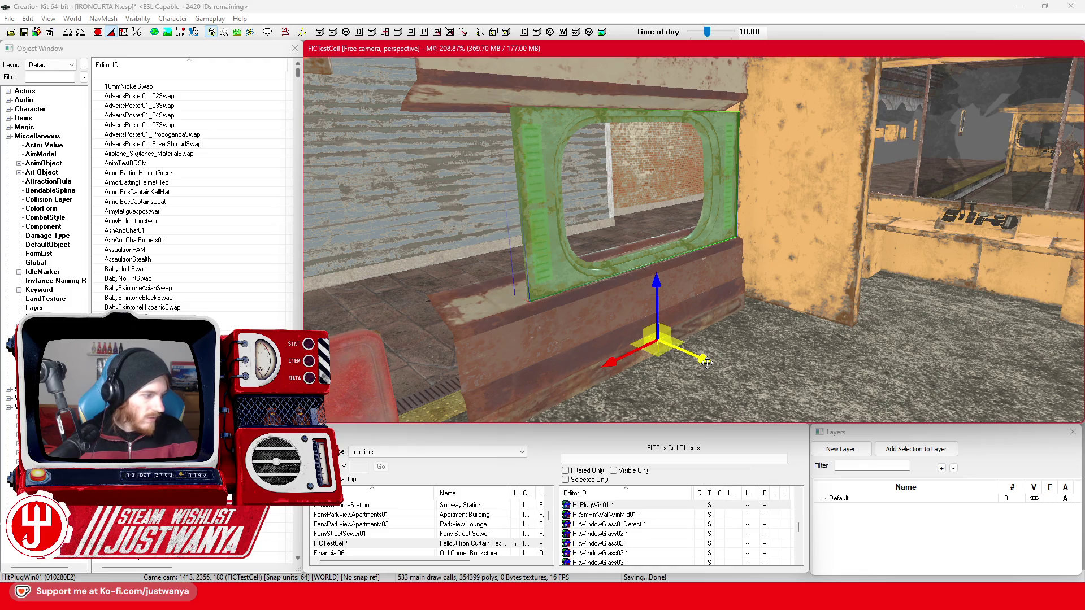
{"action": "left_click_drag", "start_coordinate": [567, 120], "coordinate": [729, 265]}
{"action": "left_click_drag", "start_coordinate": [703, 349], "coordinate": [588, 334]}
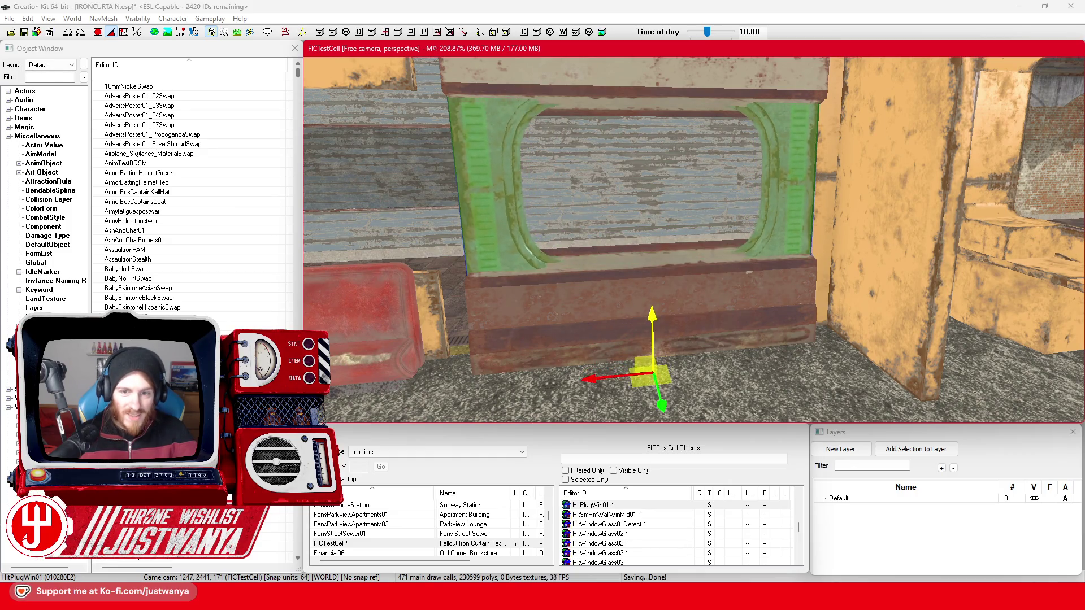
{"action": "scroll", "coordinate": [614, 332], "scroll_direction": "down", "scroll_amount": 5}
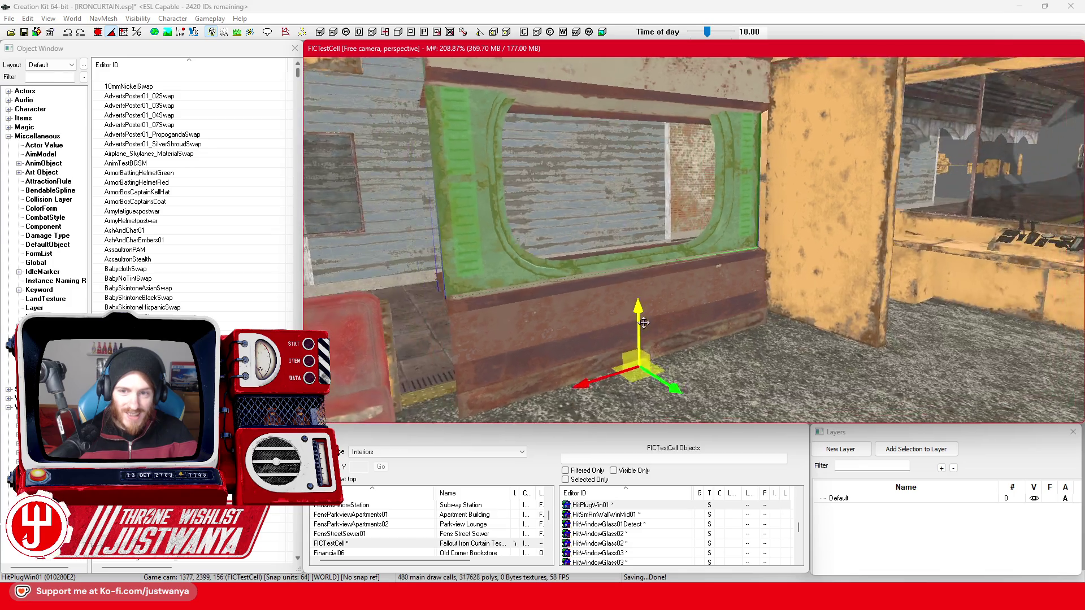
Fine-tune the window frame's rotation and position until it sits flush in the opening.
{"action": "left_click_drag", "start_coordinate": [696, 338], "coordinate": [705, 347]}
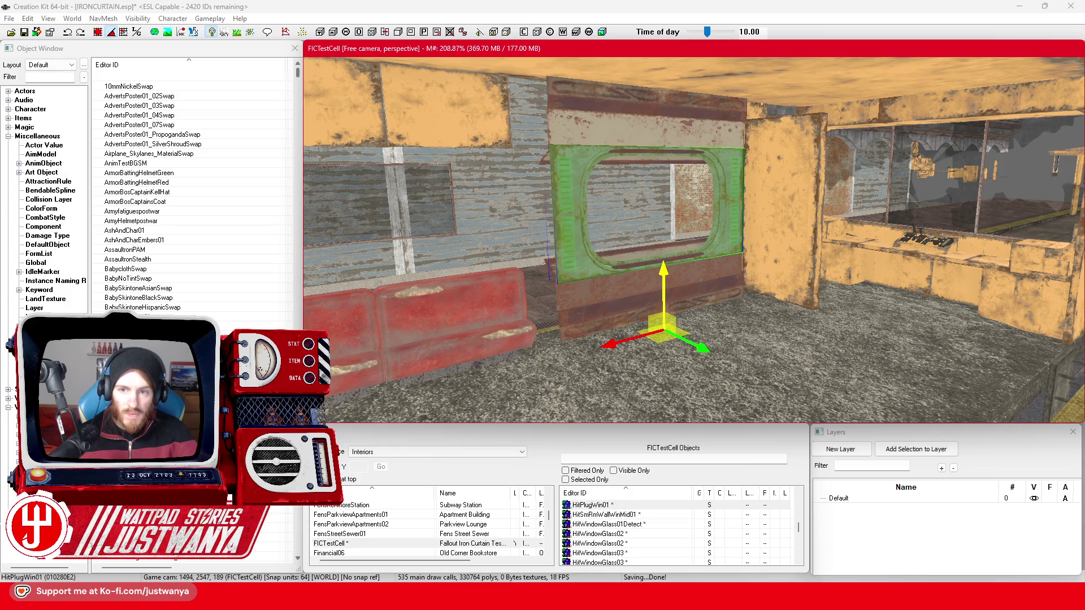
{"action": "key", "text": "shift"}
{"action": "left_click_drag", "start_coordinate": [658, 274], "coordinate": [659, 279]}
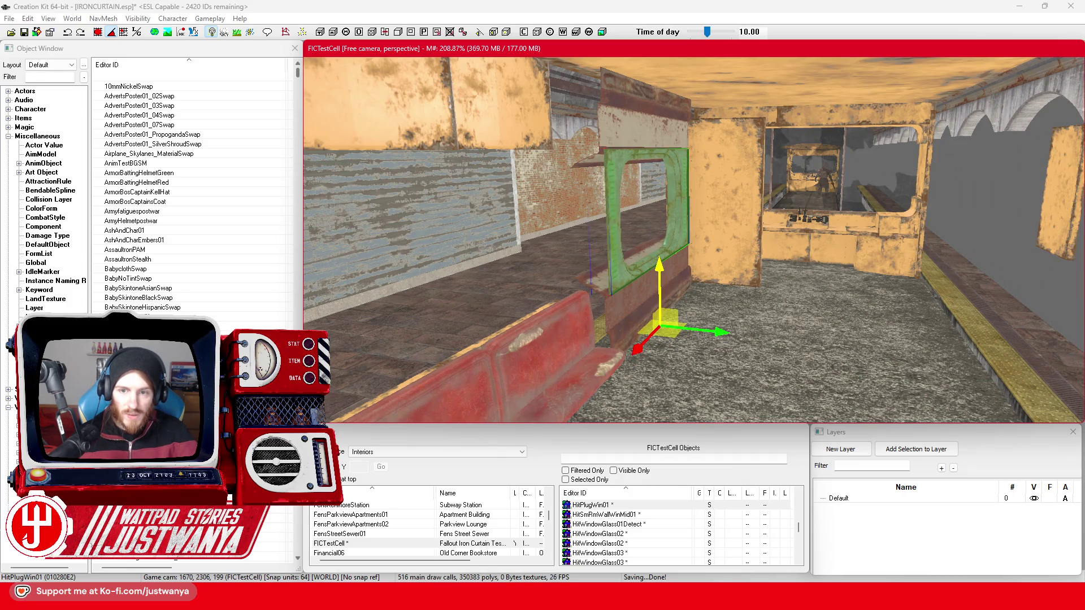
{"action": "key", "text": "shift"}
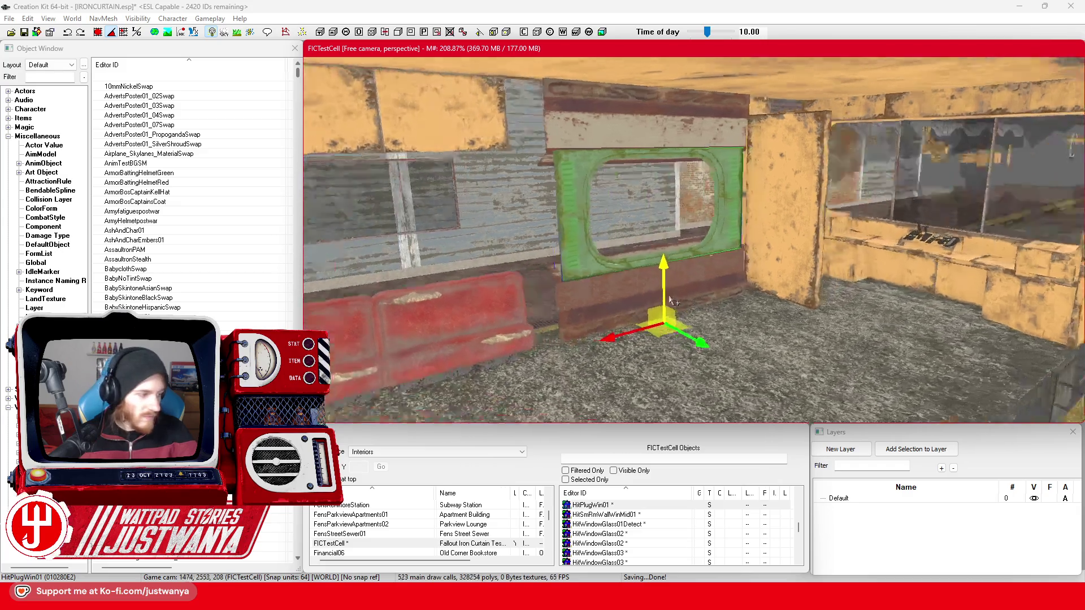
{"action": "key", "text": "shift"}
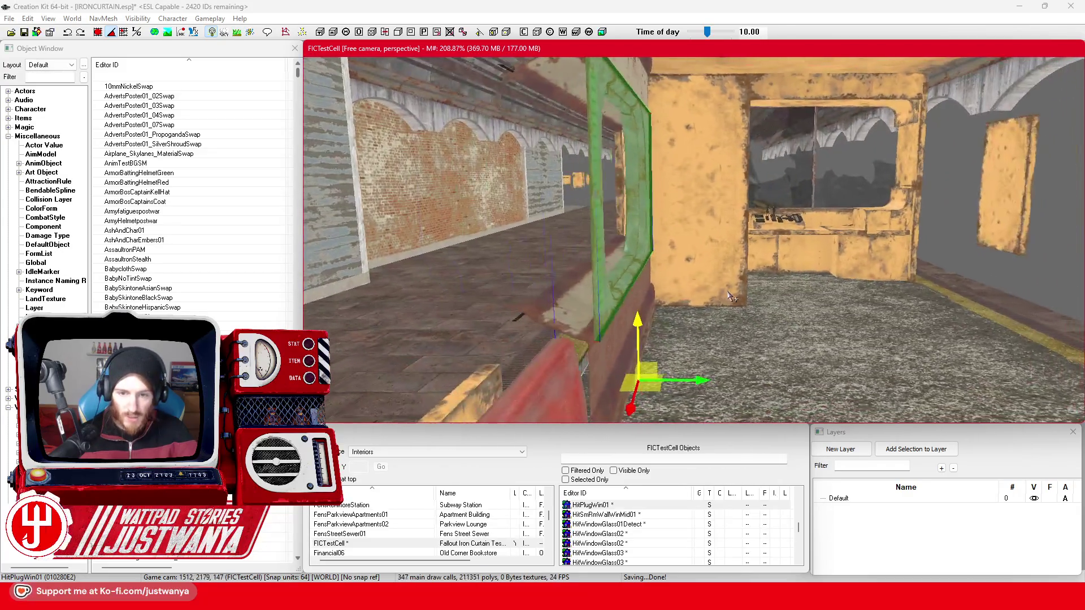
{"action": "left_click_drag", "start_coordinate": [725, 388], "coordinate": [712, 389]}
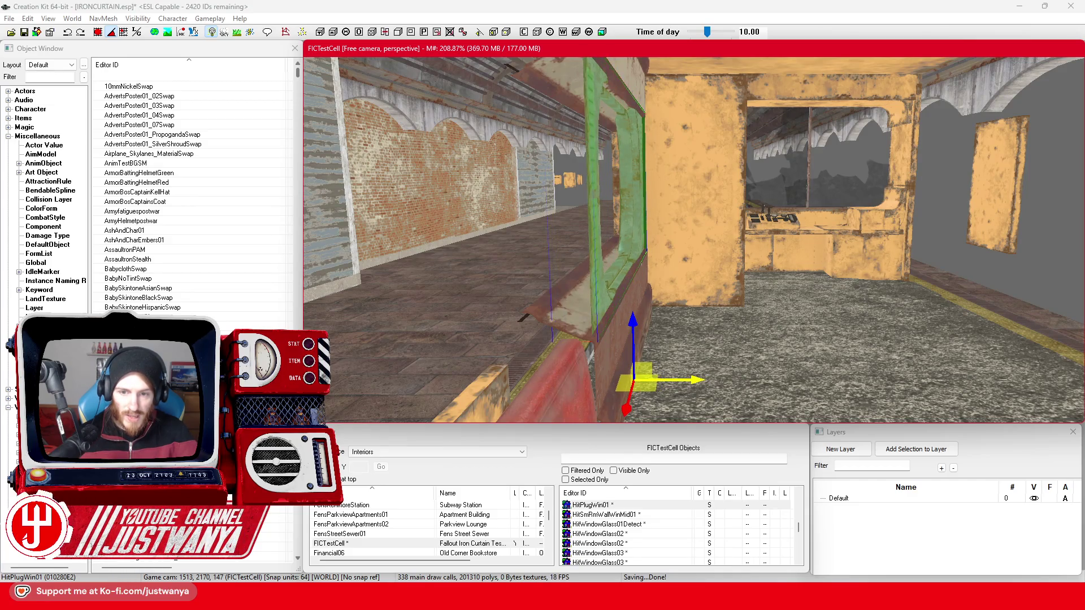
{"action": "key", "text": "shift"}
{"action": "key", "text": "shift"}
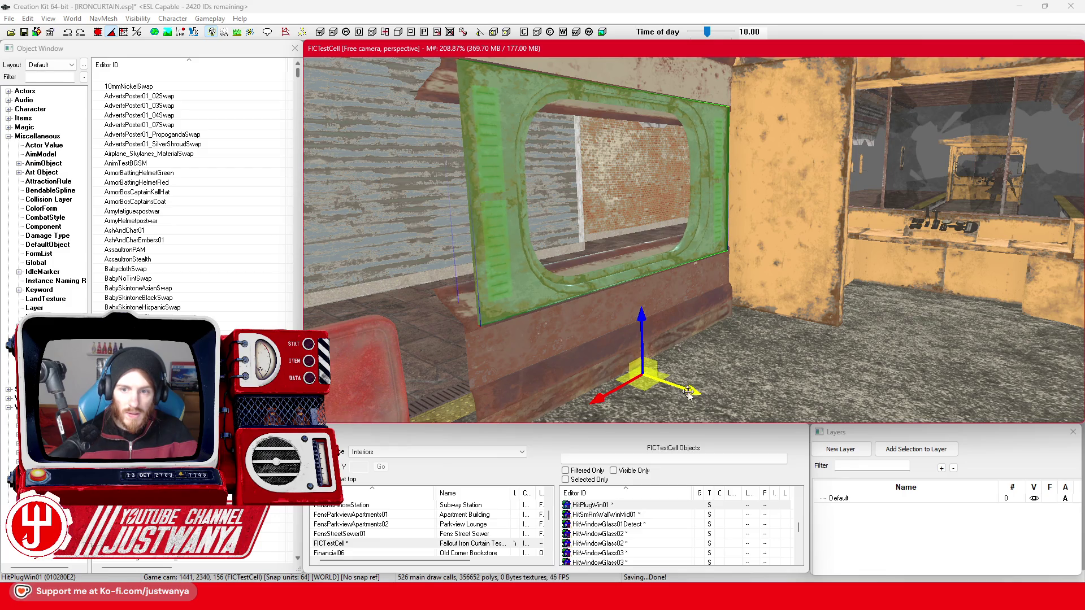
{"action": "key", "text": "shift"}
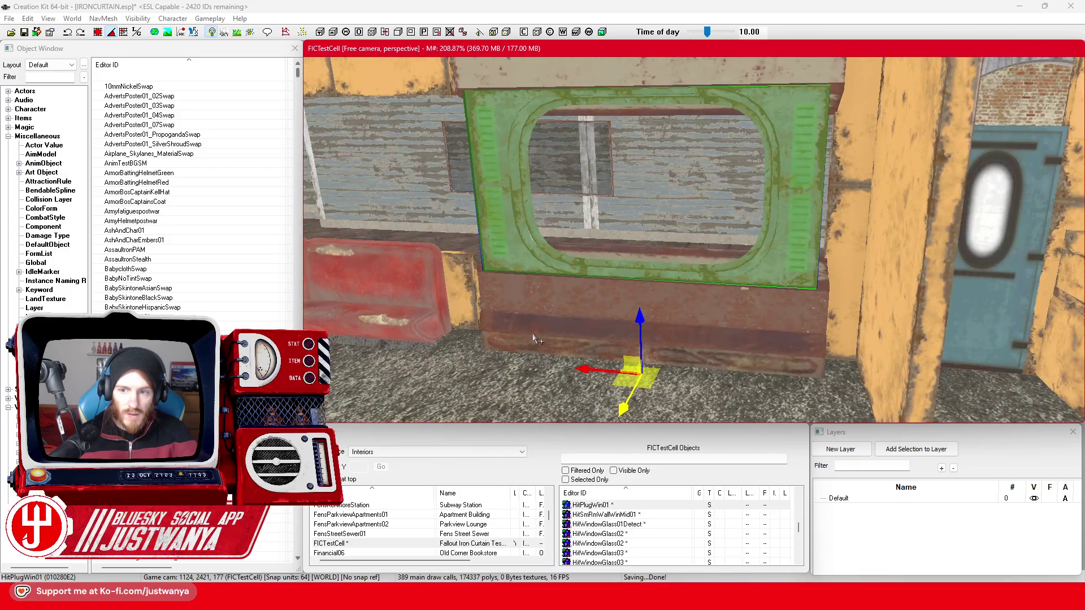
{"action": "scroll", "coordinate": [577, 338], "scroll_direction": "down", "scroll_amount": 5}
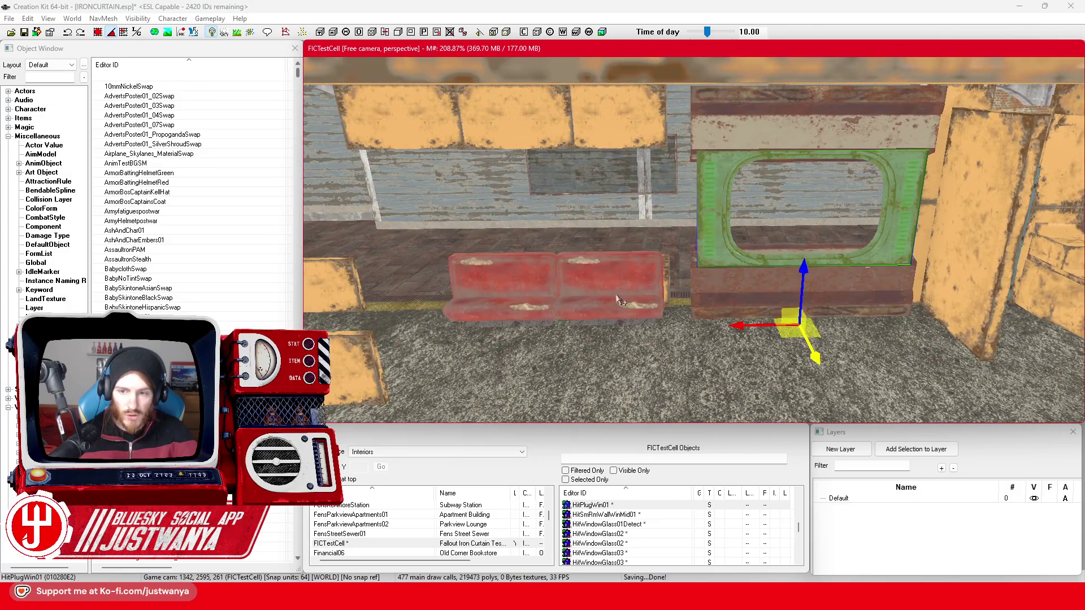
Select both red booth benches and slide them along the wall beneath the window.
{"action": "left_click", "coordinate": [539, 309]}
{"action": "left_click", "coordinate": [538, 309], "text": "ctrl"}
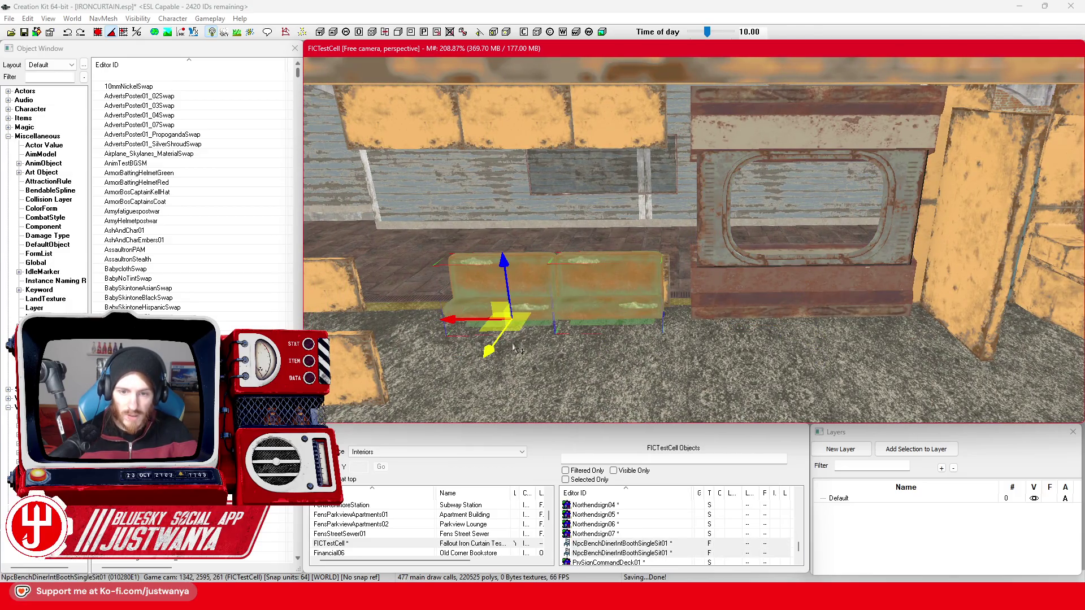
{"action": "left_click_drag", "start_coordinate": [447, 326], "coordinate": [774, 325]}
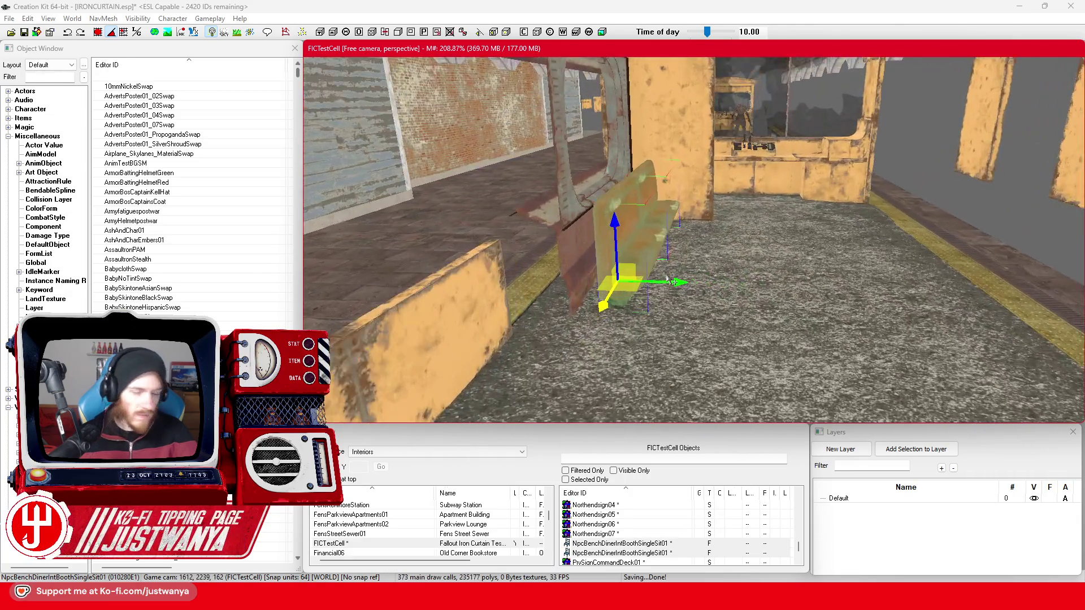
{"action": "scroll", "coordinate": [672, 280], "scroll_direction": "up", "scroll_amount": 2}
{"action": "mouse_move", "coordinate": [645, 295]}
{"action": "left_mouse_down"}
{"action": "mouse_move", "coordinate": [610, 295]}
{"action": "mouse_move", "coordinate": [620, 294]}
{"action": "left_mouse_up"}
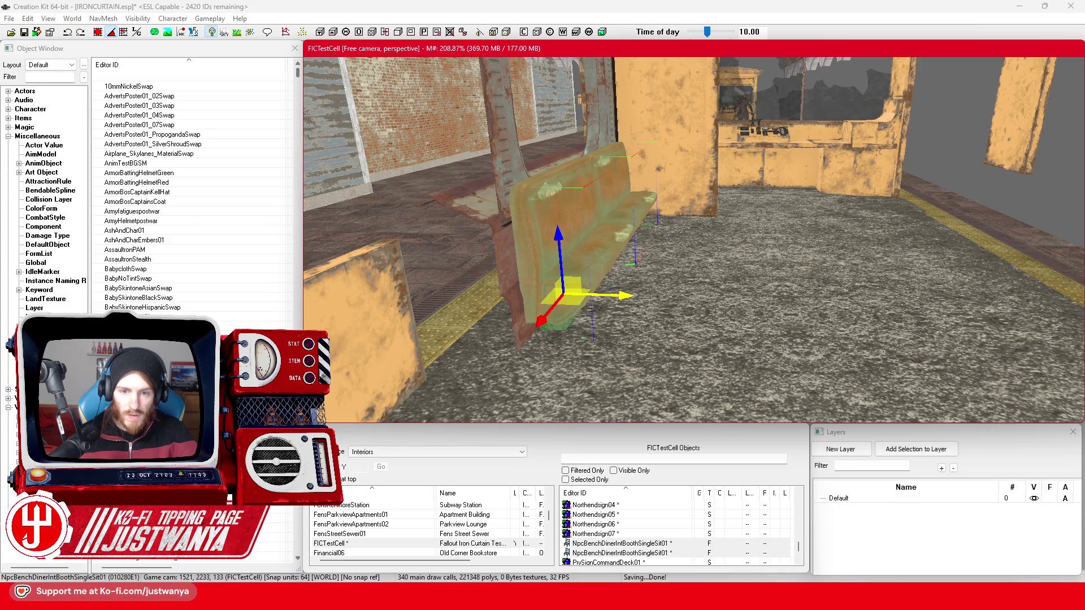
{"action": "mouse_move", "coordinate": [595, 239]}
{"action": "left_mouse_down"}
{"action": "mouse_move", "coordinate": [567, 305]}
{"action": "mouse_move", "coordinate": [598, 303]}
{"action": "mouse_move", "coordinate": [644, 268]}
{"action": "left_mouse_up"}
{"action": "left_click", "coordinate": [645, 271]}
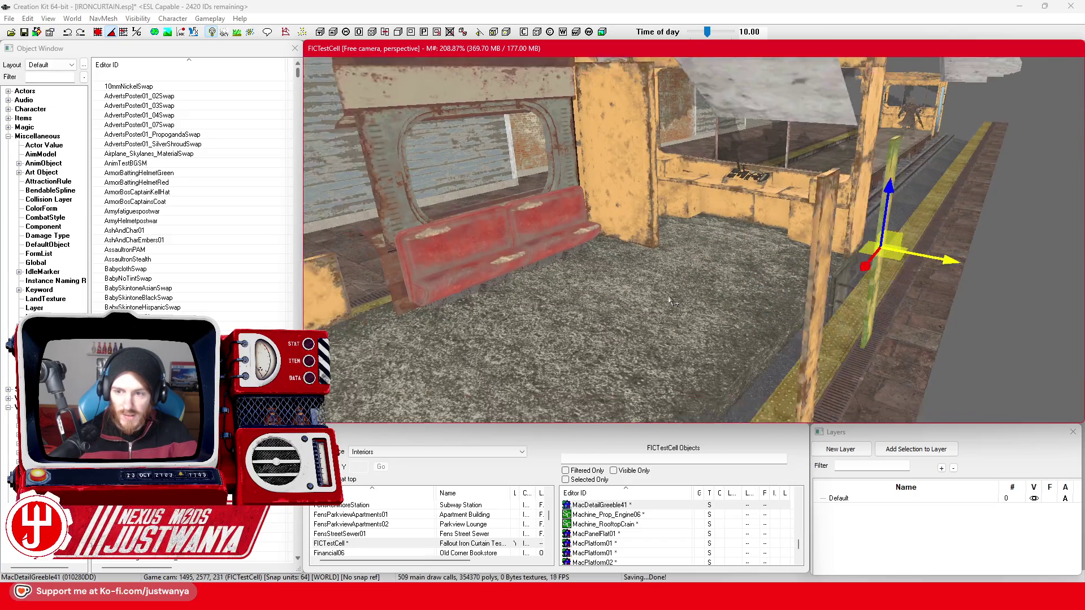
Move the MacDetailGreeble41 trim post beside the red bench in front of the window.
{"action": "left_click_drag", "start_coordinate": [930, 252], "coordinate": [636, 199]}
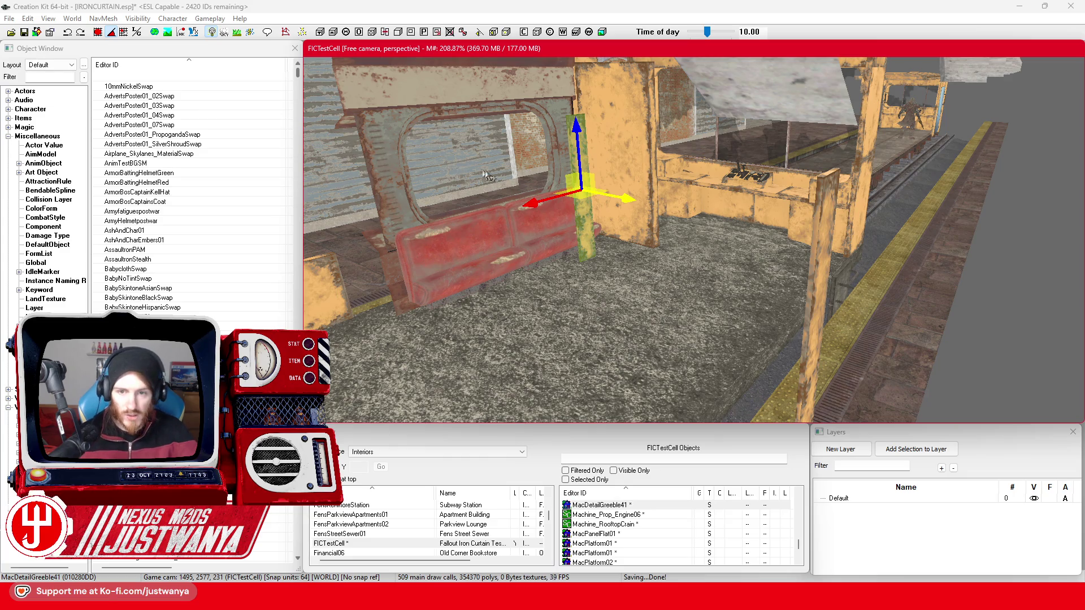
{"action": "scroll", "coordinate": [580, 221], "scroll_direction": "up", "scroll_amount": 5}
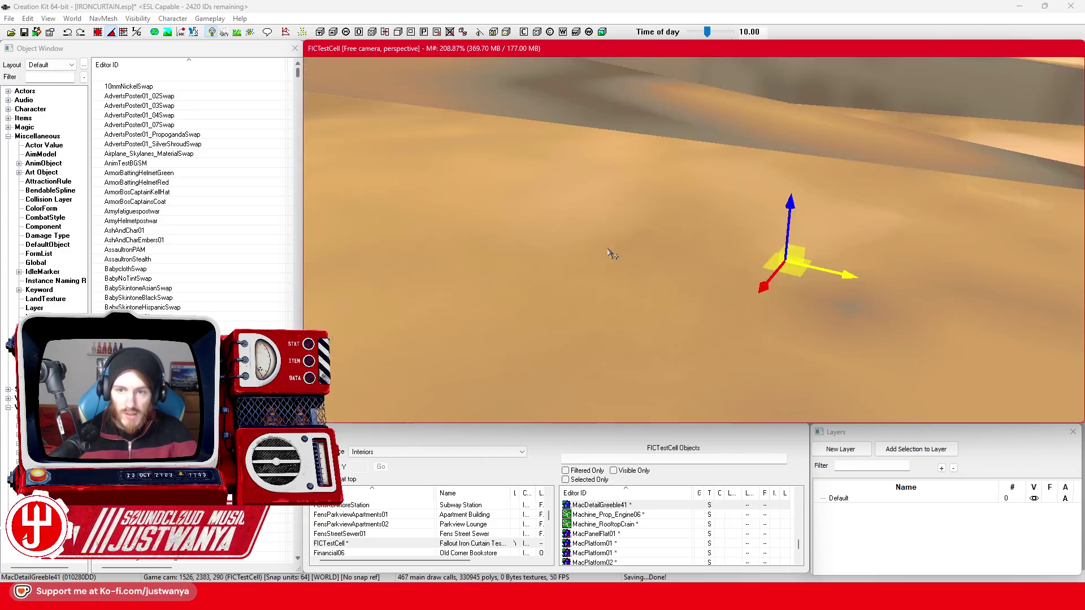
{"action": "scroll", "coordinate": [612, 254], "scroll_direction": "down", "scroll_amount": 3}
{"action": "mouse_move", "coordinate": [981, 310]}
{"action": "left_mouse_down"}
{"action": "mouse_move", "coordinate": [559, 207]}
{"action": "mouse_move", "coordinate": [550, 186]}
{"action": "mouse_move", "coordinate": [655, 147]}
{"action": "left_mouse_up"}
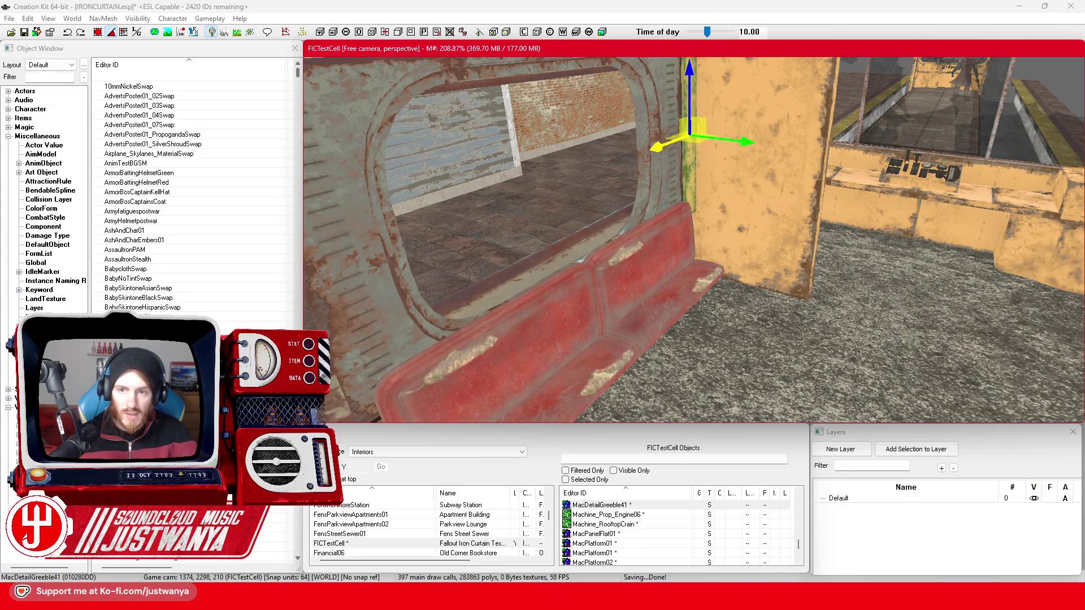
{"action": "left_click_drag", "start_coordinate": [703, 192], "coordinate": [594, 190]}
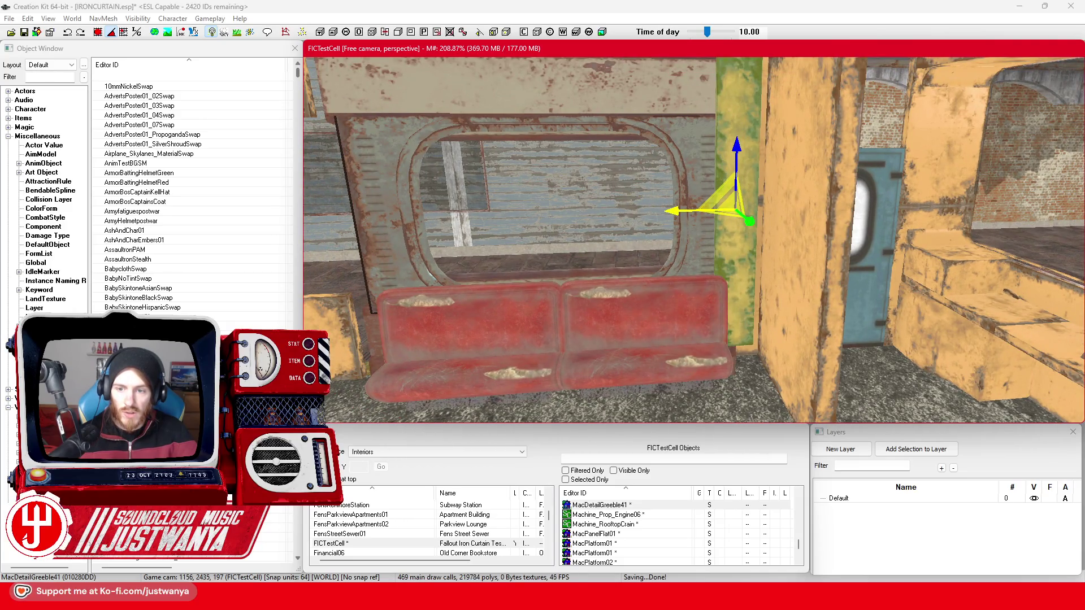
{"action": "scroll", "coordinate": [662, 190], "scroll_direction": "down", "scroll_amount": 3}
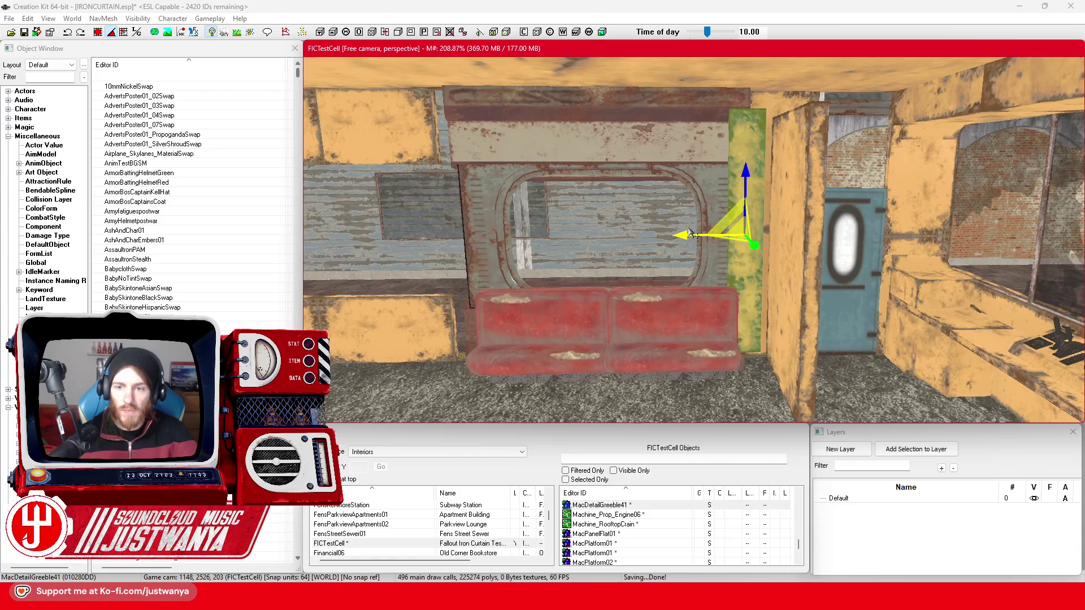
Align the trim post to the window's edge, then focus on the HitPlugWin01 frame.
{"action": "left_click_drag", "start_coordinate": [732, 229], "coordinate": [744, 229]}
{"action": "scroll", "coordinate": [744, 229], "scroll_direction": "down", "scroll_amount": 5}
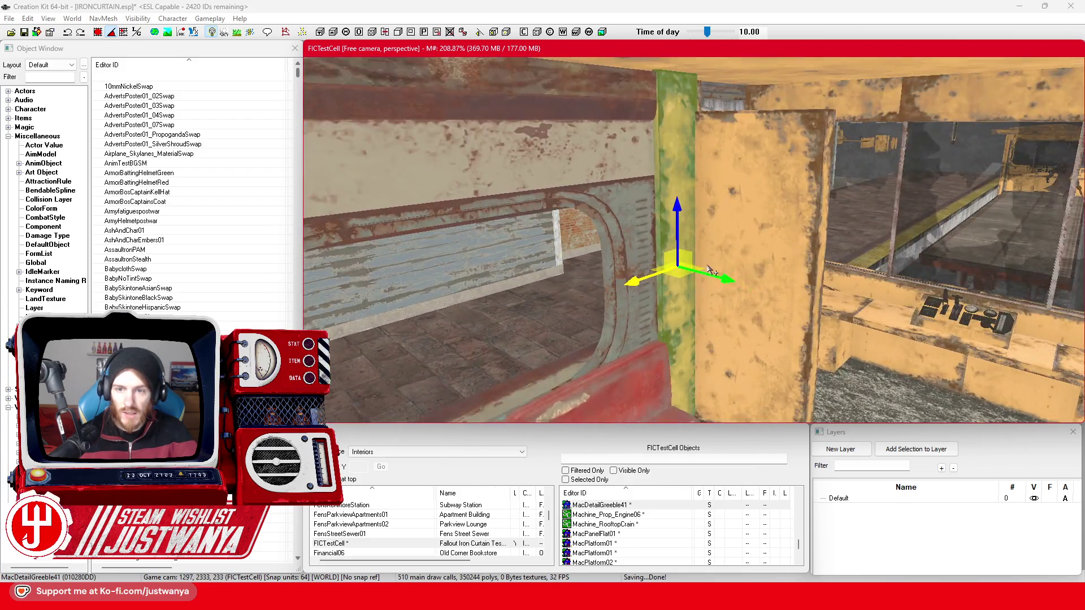
{"action": "scroll", "coordinate": [710, 271], "scroll_direction": "up", "scroll_amount": 2}
{"action": "left_click_drag", "start_coordinate": [668, 278], "coordinate": [667, 278]}
{"action": "scroll", "coordinate": [710, 289], "scroll_direction": "down", "scroll_amount": 3}
{"action": "left_click", "coordinate": [632, 219]}
{"action": "key", "text": "f"}
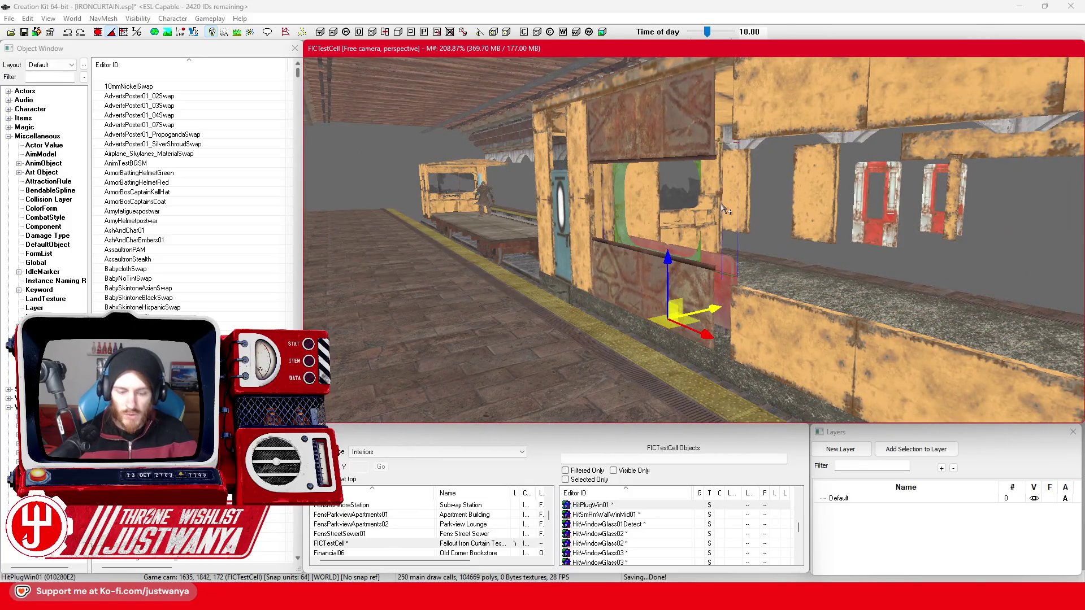
Rotate the window frame to show its green side and shift it slightly left.
{"action": "left_click_drag", "start_coordinate": [676, 341], "coordinate": [692, 343]}
{"action": "left_click_drag", "start_coordinate": [710, 306], "coordinate": [692, 313]}
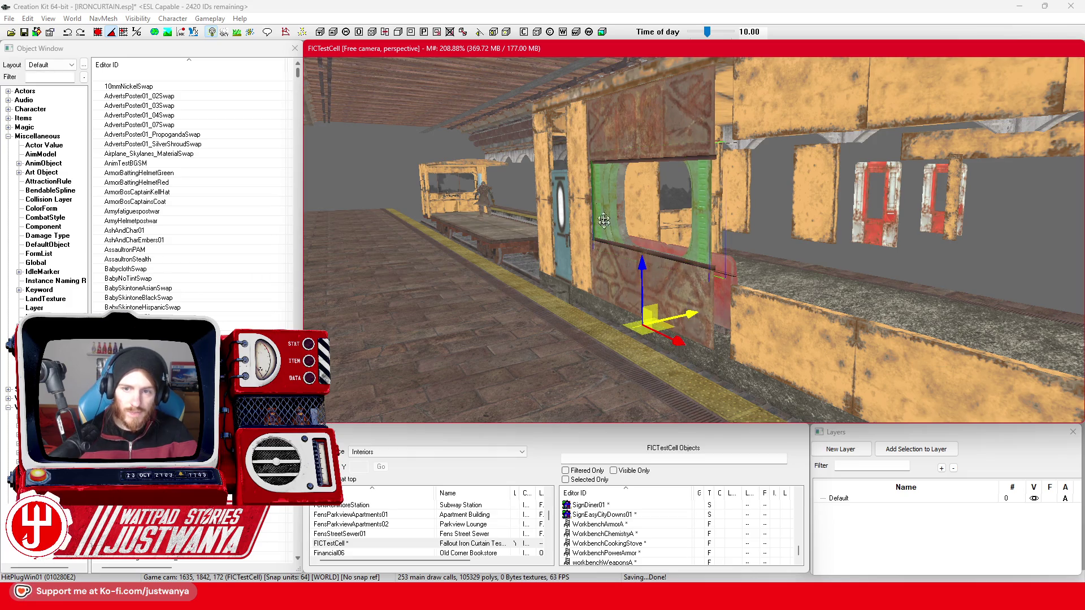
{"action": "scroll", "coordinate": [522, 231], "scroll_direction": "up", "scroll_amount": 2}
{"action": "mouse_move", "coordinate": [536, 226]}
{"action": "left_mouse_down"}
{"action": "mouse_move", "coordinate": [597, 222]}
{"action": "mouse_move", "coordinate": [432, 226]}
{"action": "left_mouse_up"}
{"action": "scroll", "coordinate": [433, 228], "scroll_direction": "down", "scroll_amount": 5}
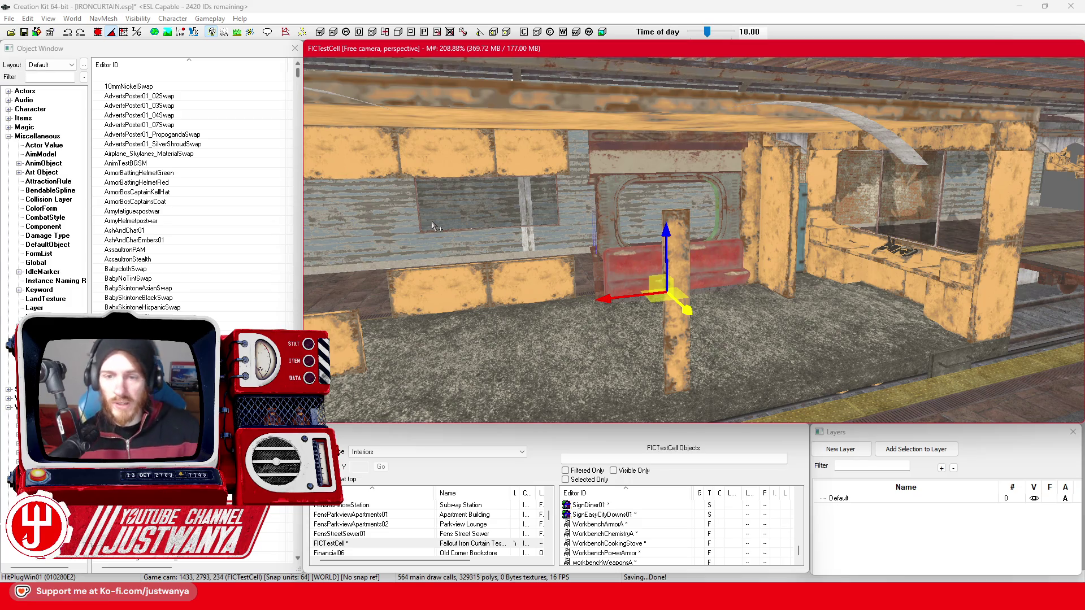
Select the yellow wall panel, the booth bench, then the sliding elevator door.
{"action": "left_click", "coordinate": [532, 284]}
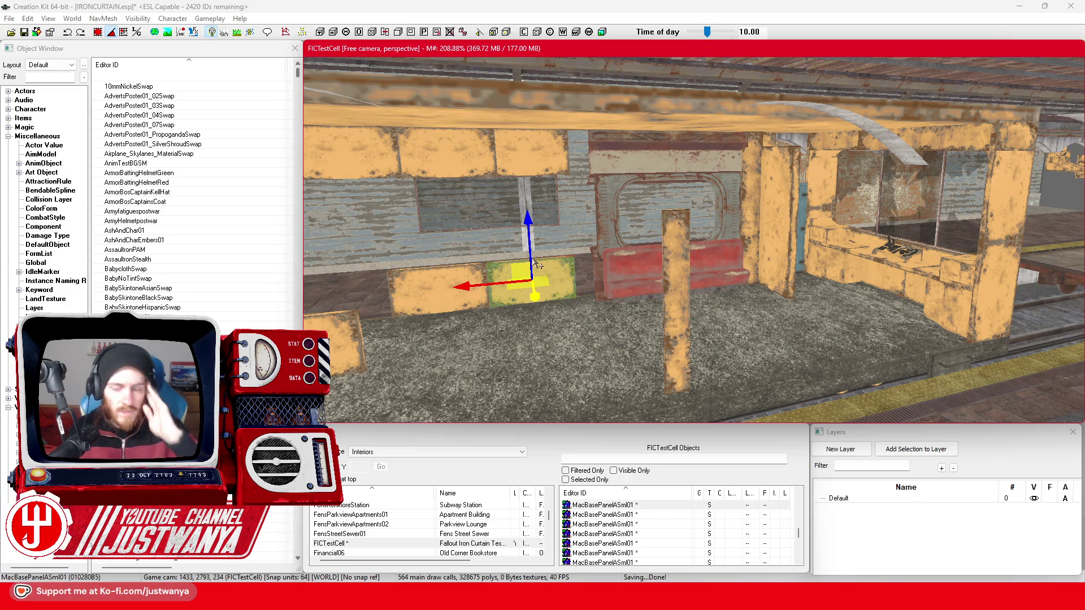
{"action": "scroll", "coordinate": [506, 255], "scroll_direction": "up", "scroll_amount": 5}
{"action": "left_click", "coordinate": [687, 296]}
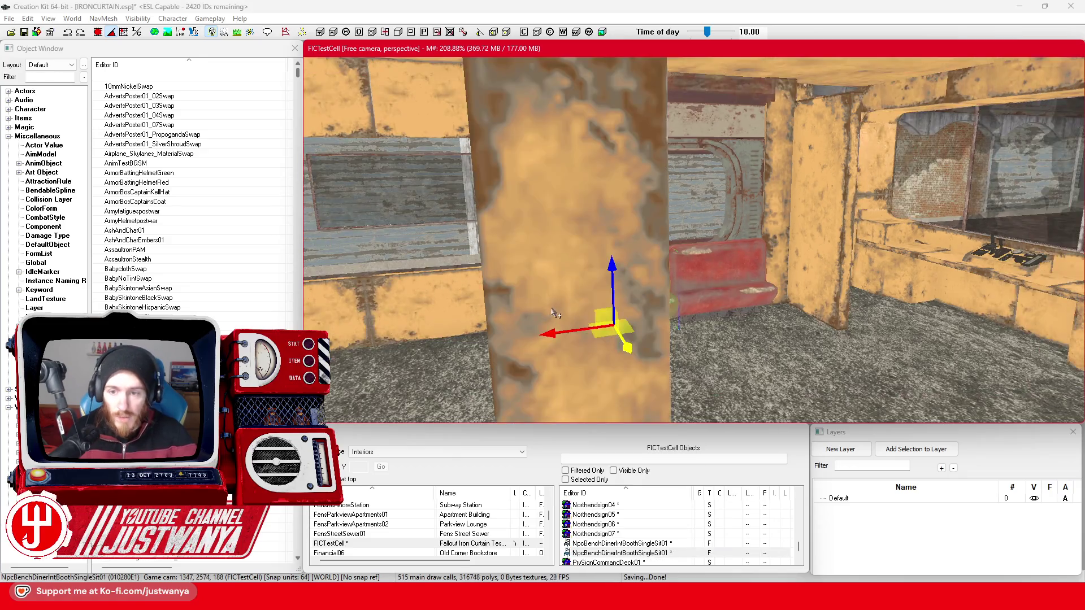
{"action": "left_click", "coordinate": [885, 267]}
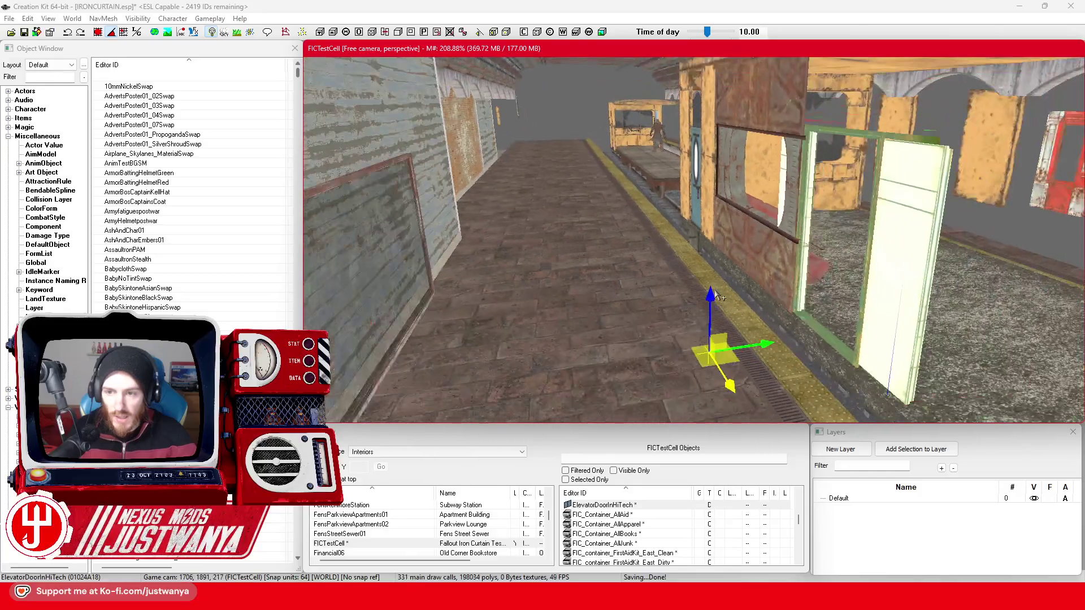
Nudge the ElevatorDoorInHiTech door slightly sideways along its track.
{"action": "key", "text": "shift"}
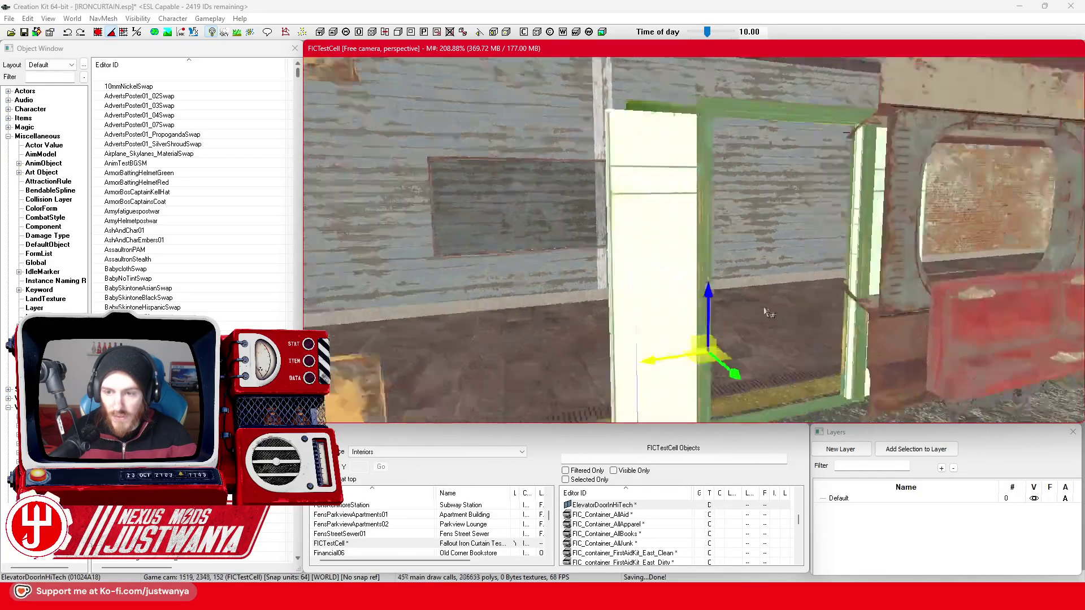
{"action": "key", "text": "shift"}
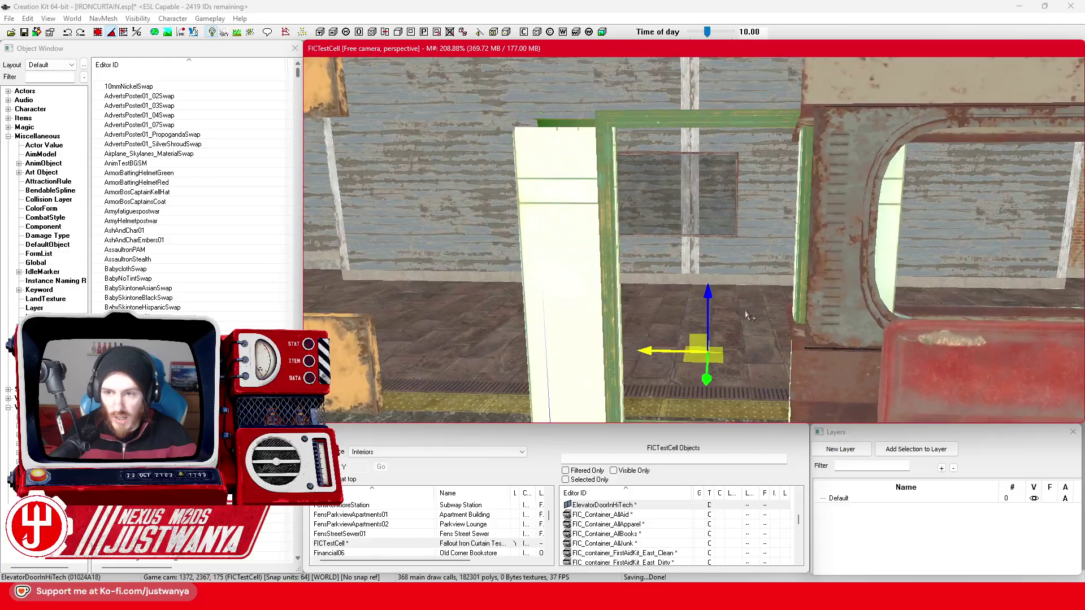
{"action": "key", "text": "shift"}
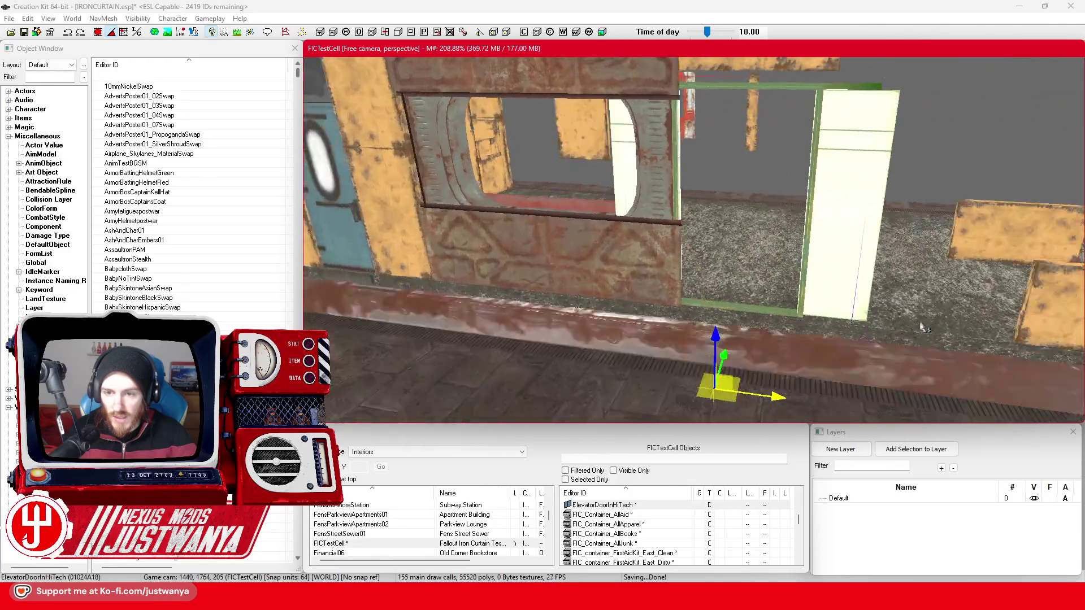
{"action": "key", "text": "shift"}
{"action": "left_click_drag", "start_coordinate": [782, 390], "coordinate": [793, 390]}
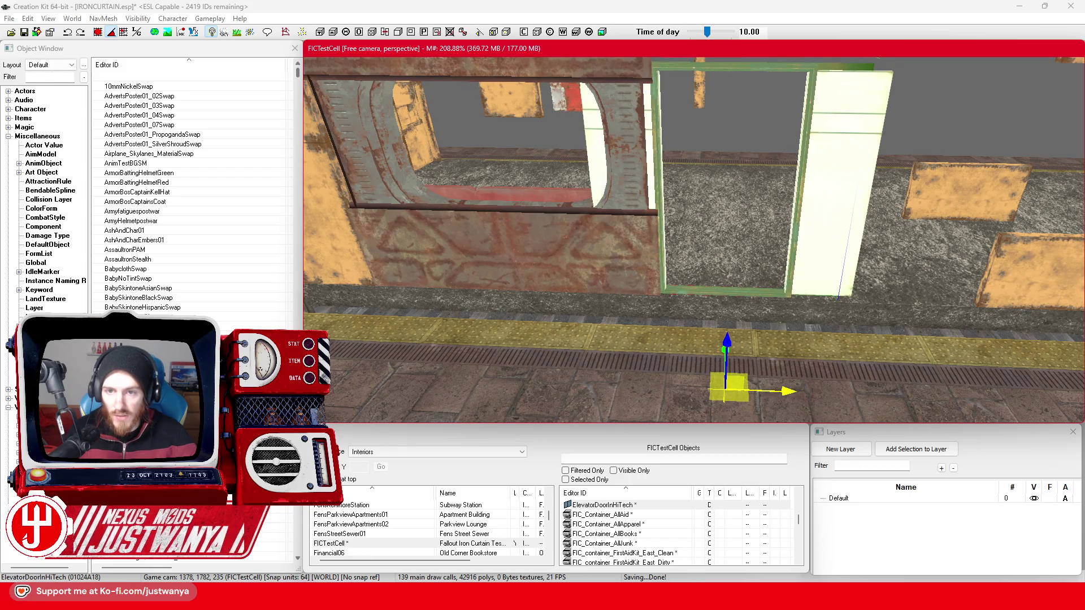
Swing the view out along the set to see the subway car's front.
{"action": "left_click_drag", "start_coordinate": [654, 185], "coordinate": [802, 237]}
{"action": "left_click_drag", "start_coordinate": [587, 270], "coordinate": [858, 278]}
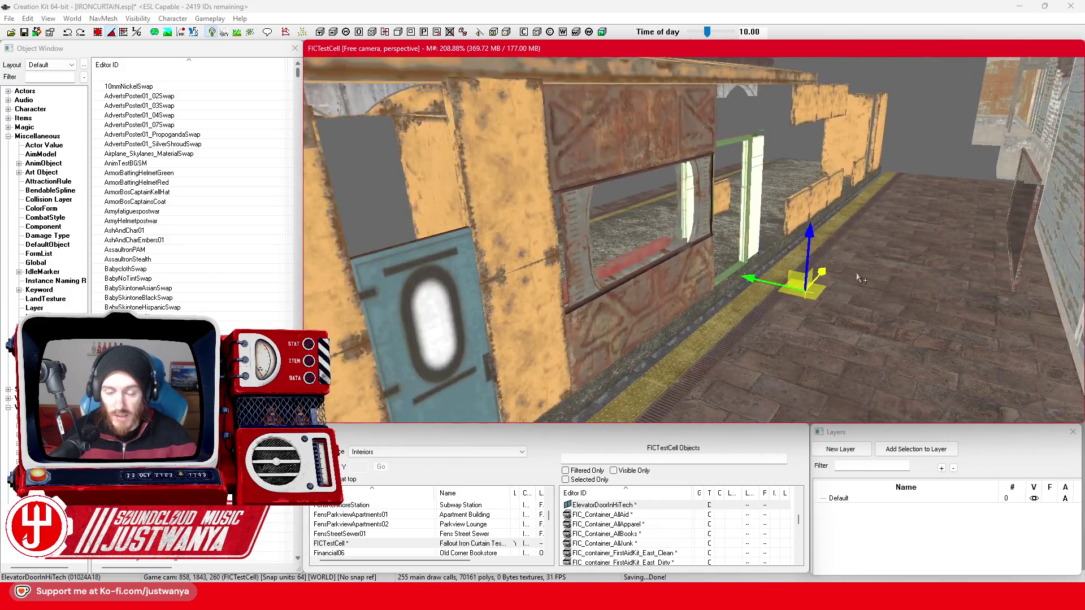
{"action": "scroll", "coordinate": [859, 278], "scroll_direction": "down", "scroll_amount": 3}
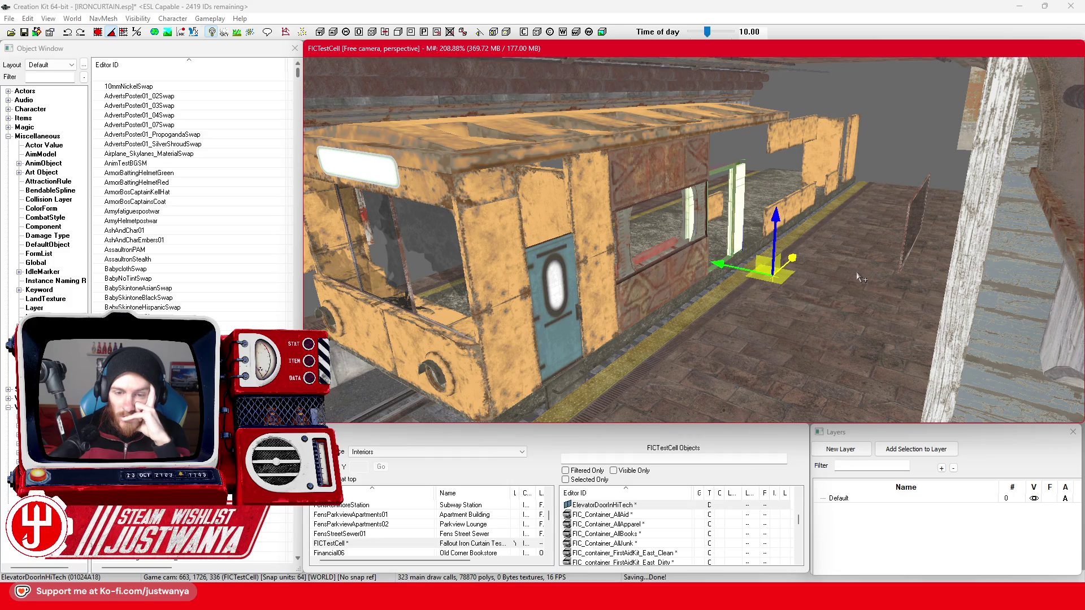
{"action": "left_click_drag", "start_coordinate": [729, 369], "coordinate": [654, 175]}
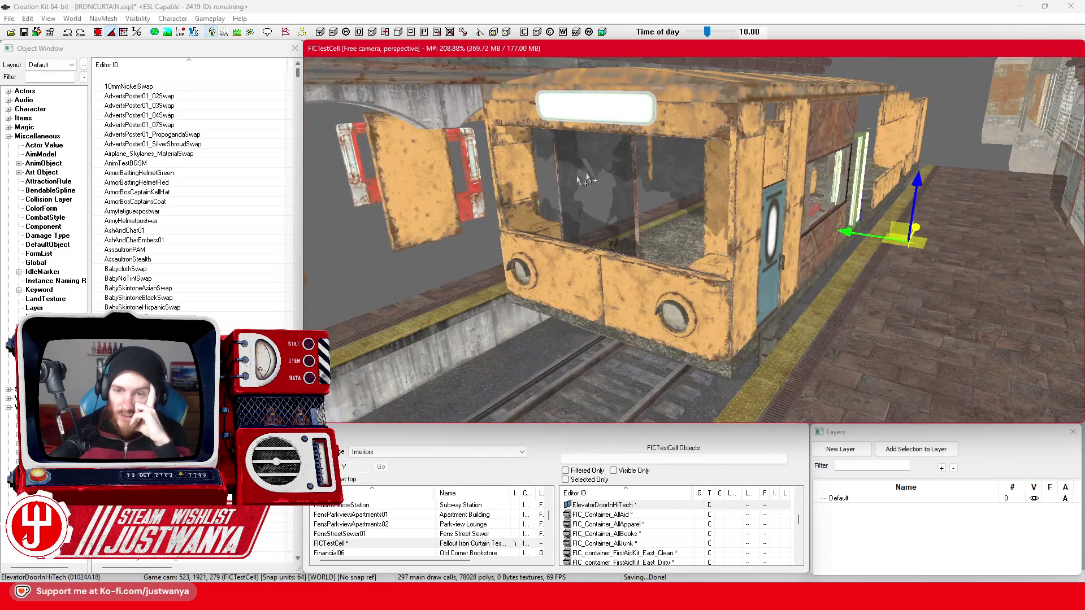
Rotate the small MacBasePanelASml01 panel above the door to a new angle.
{"action": "scroll", "coordinate": [830, 303], "scroll_direction": "up", "scroll_amount": 3}
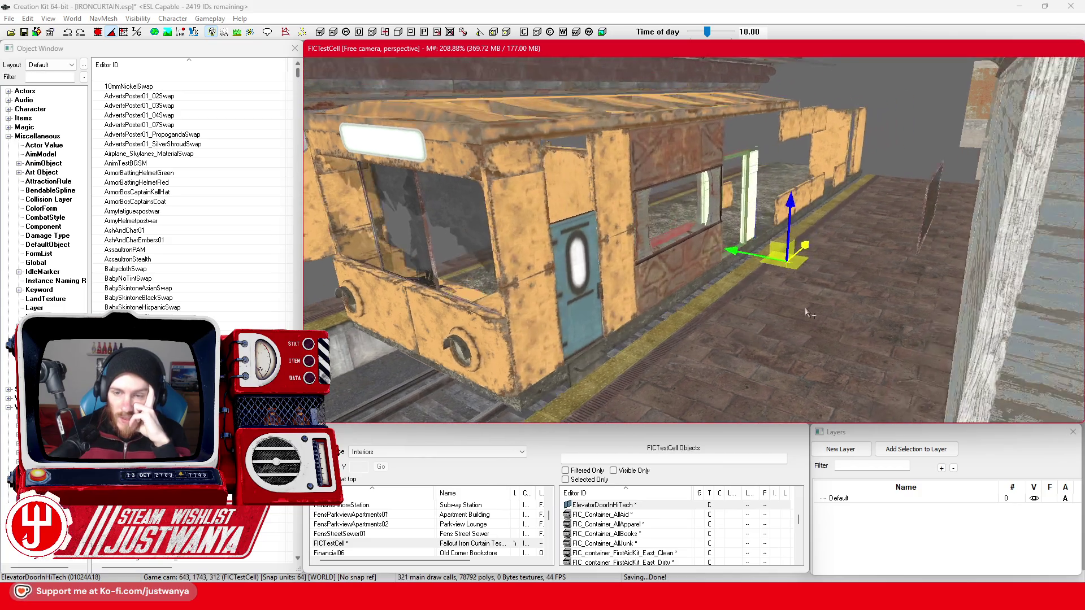
{"action": "scroll", "coordinate": [805, 307], "scroll_direction": "up", "scroll_amount": 3}
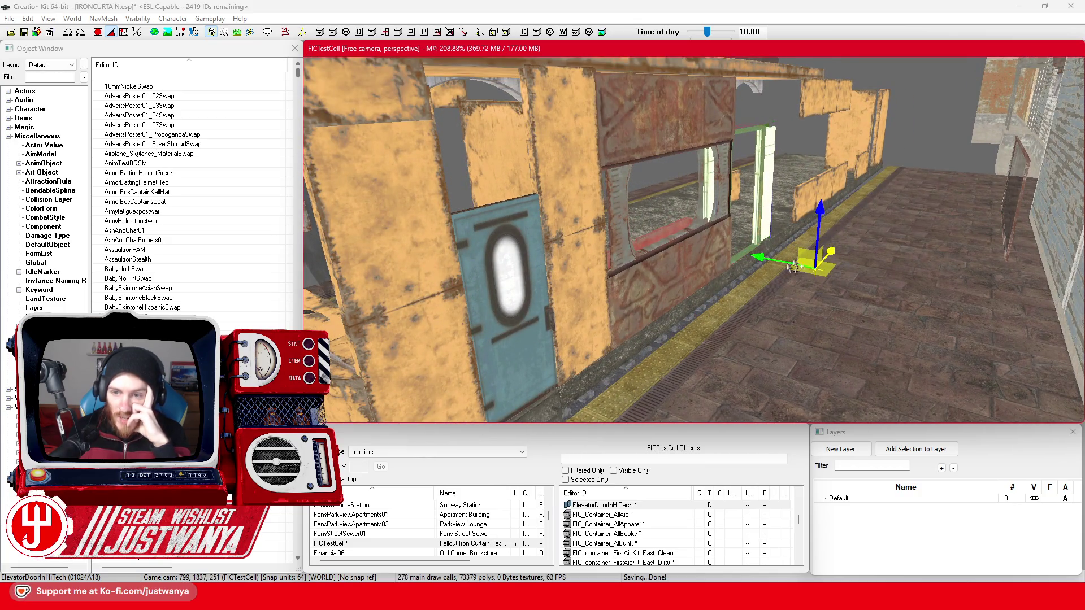
{"action": "left_click", "coordinate": [610, 167]}
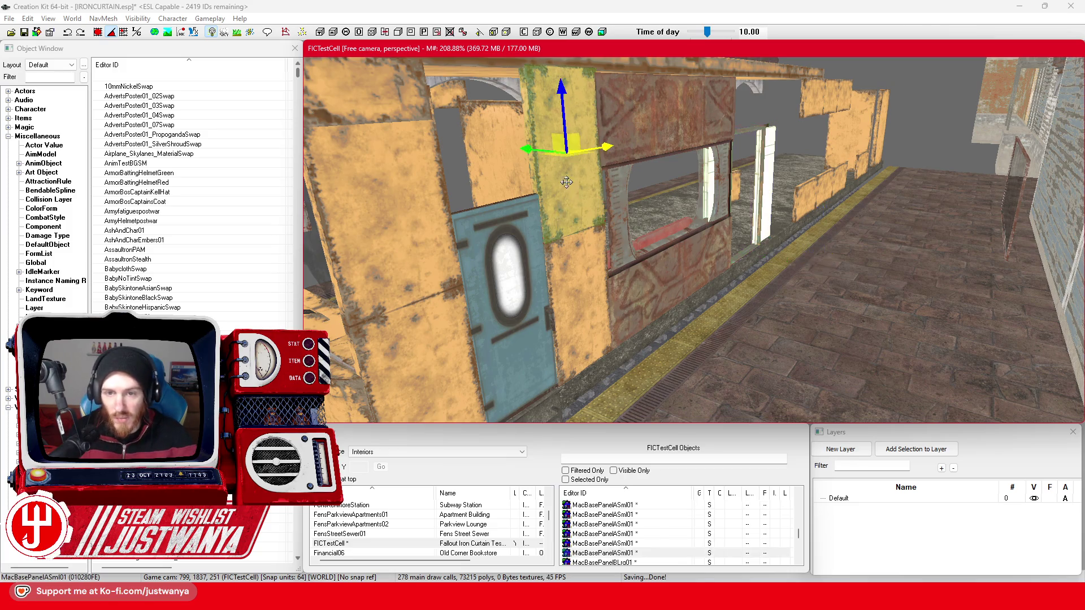
{"action": "key", "text": "2"}
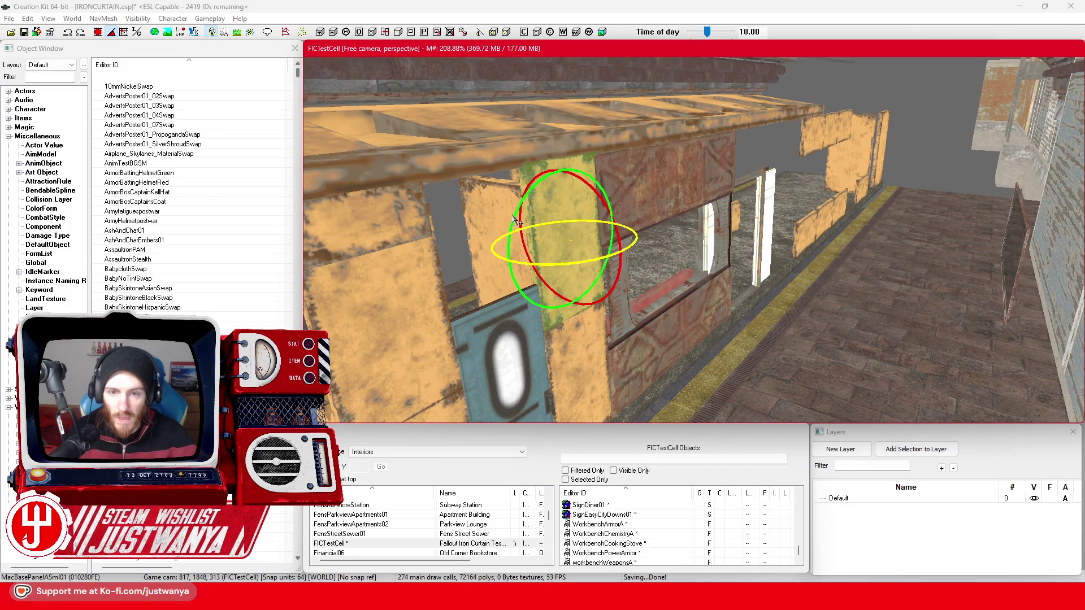
{"action": "left_click_drag", "start_coordinate": [514, 221], "coordinate": [517, 238]}
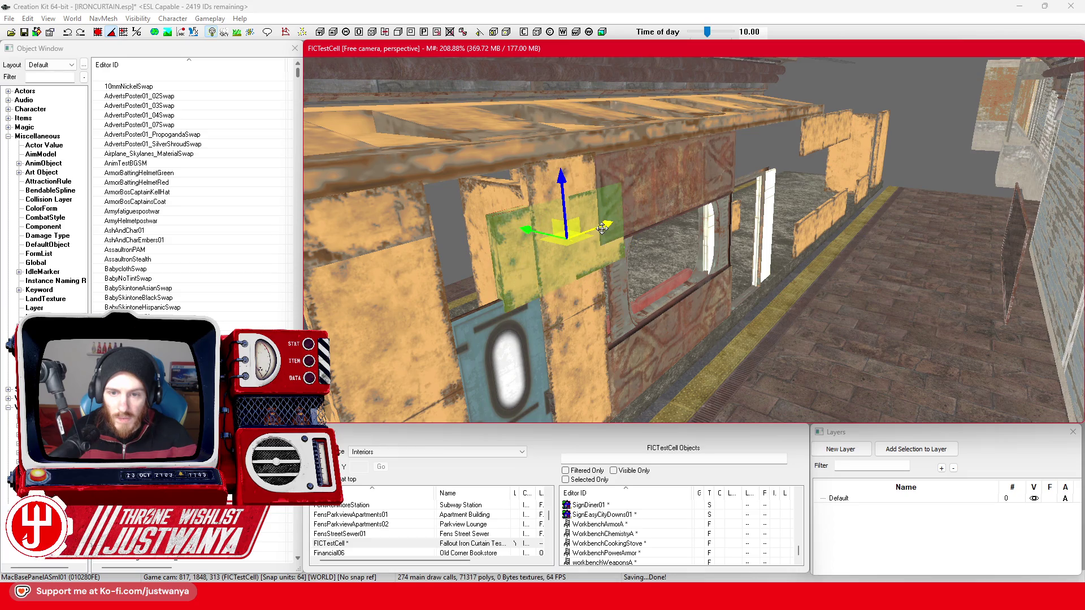
Place the panel on the red wall above the window and slide it right along X.
{"action": "left_click_drag", "start_coordinate": [602, 228], "coordinate": [683, 199]}
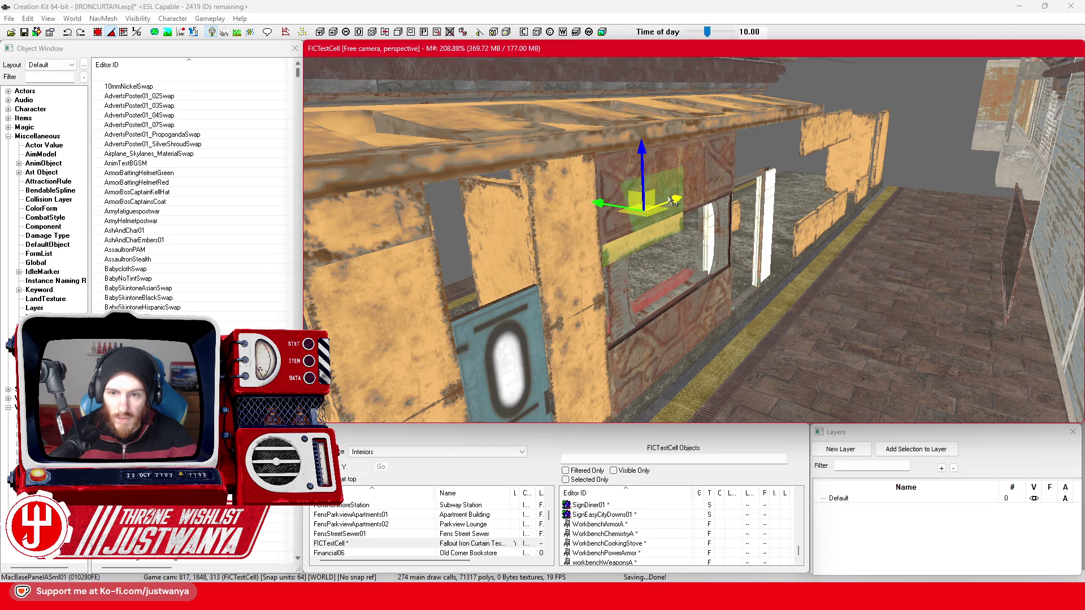
{"action": "left_click", "coordinate": [600, 181]}
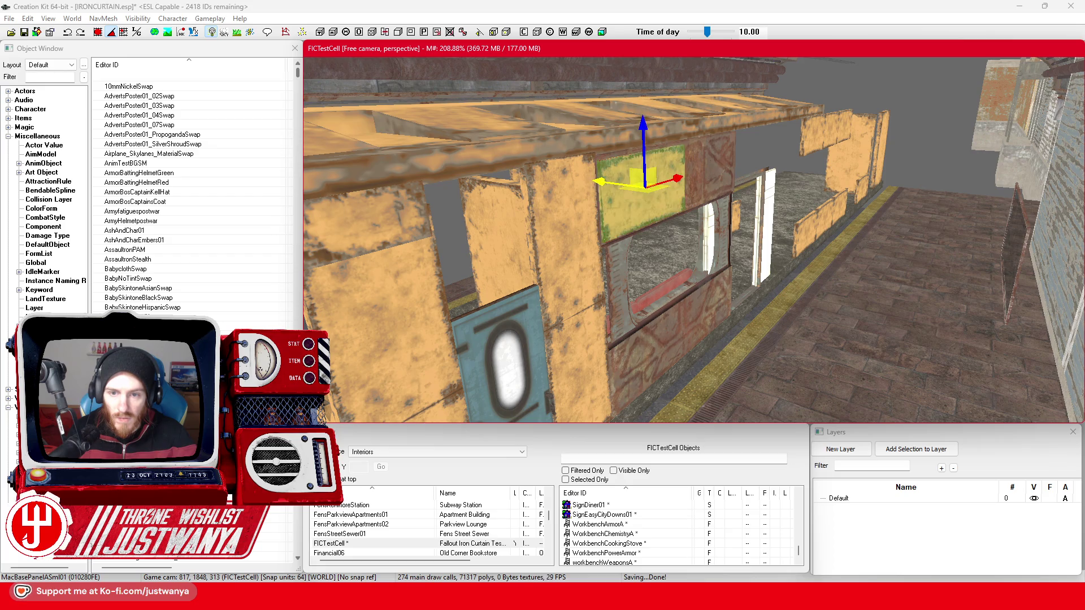
{"action": "key", "text": "c"}
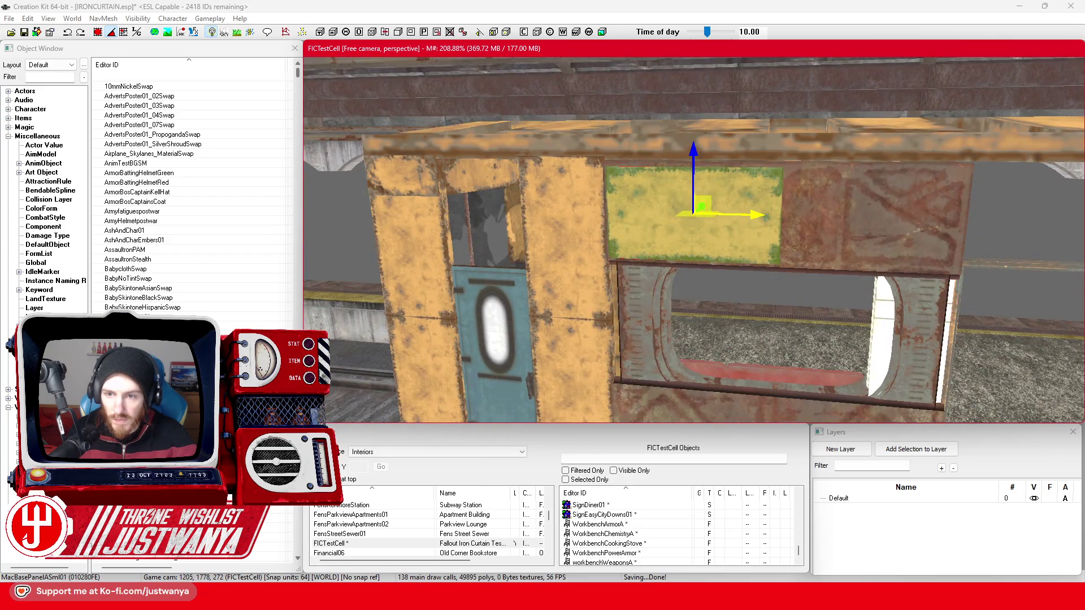
{"action": "left_click_drag", "start_coordinate": [753, 217], "coordinate": [781, 218]}
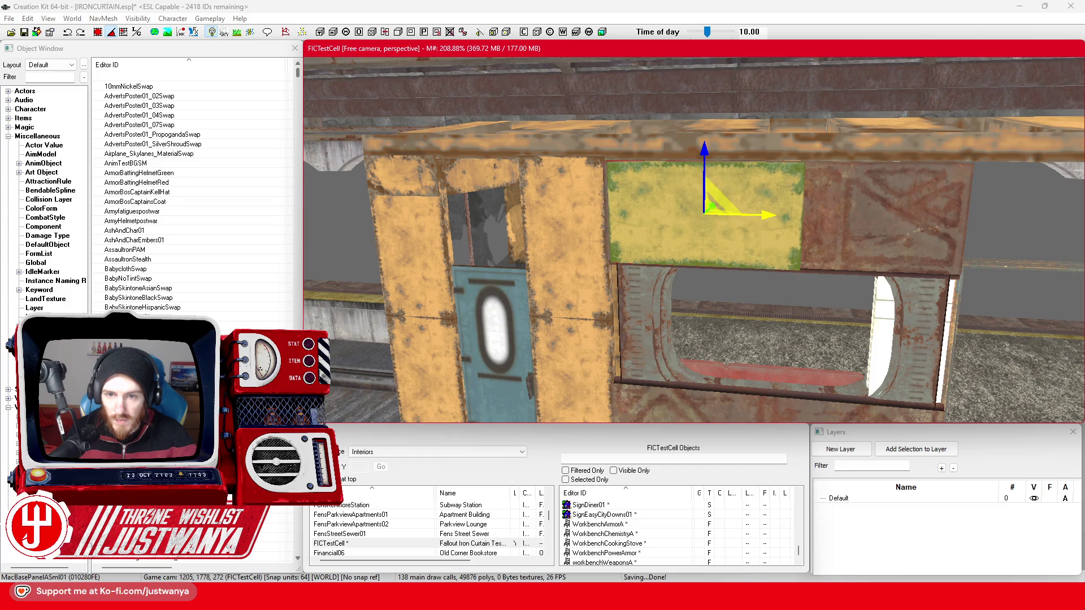
{"action": "left_click", "coordinate": [705, 148]}
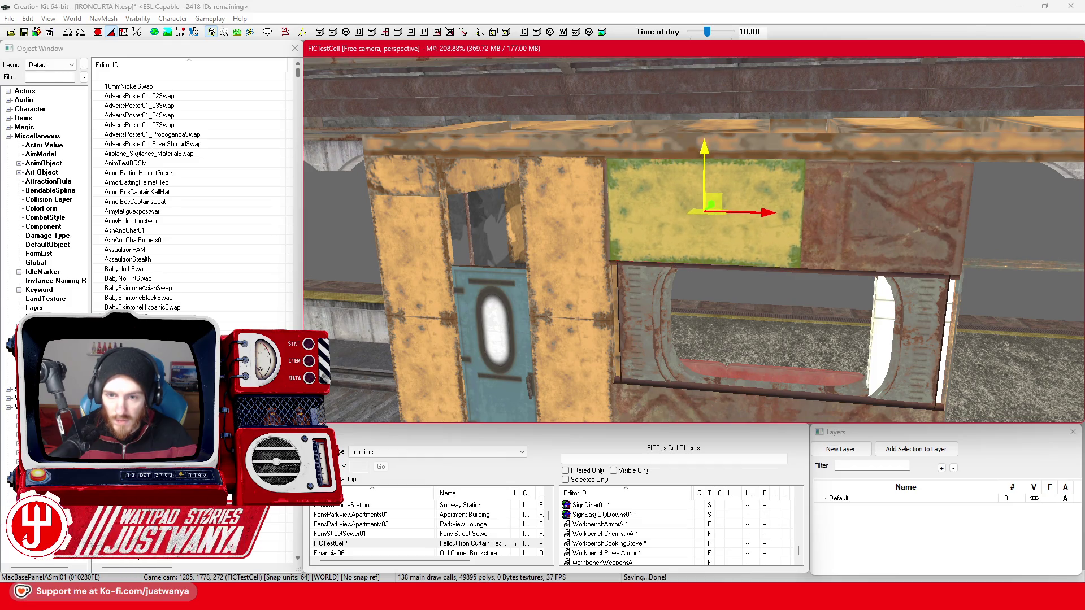
{"action": "mouse_move", "coordinate": [728, 169]}
{"action": "left_mouse_down"}
{"action": "mouse_move", "coordinate": [739, 162]}
{"action": "mouse_move", "coordinate": [694, 168]}
{"action": "left_mouse_up"}
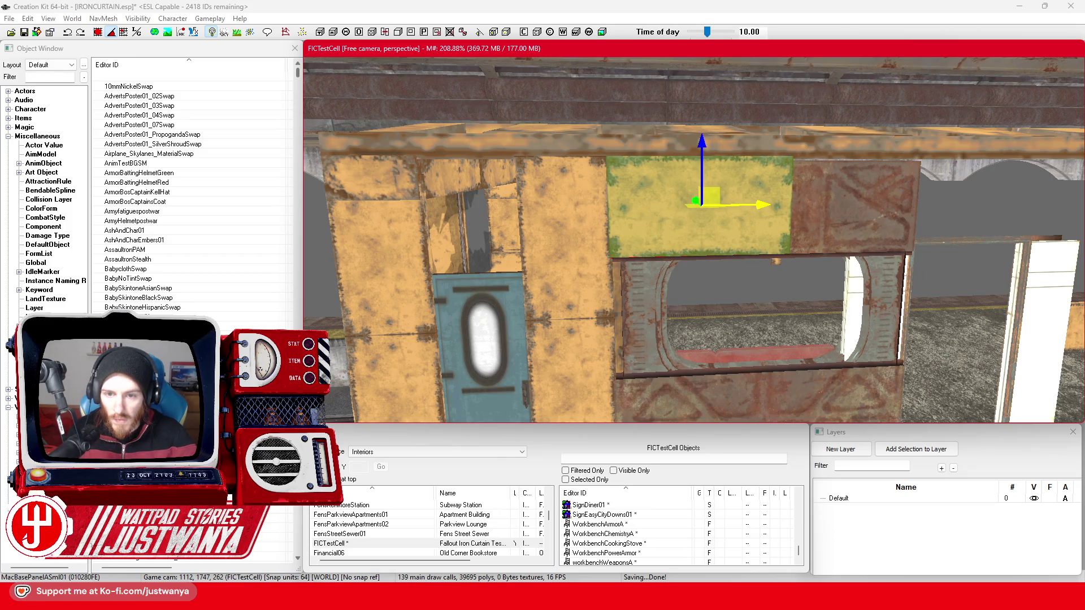
{"action": "mouse_move", "coordinate": [759, 215]}
{"action": "left_mouse_down"}
{"action": "mouse_move", "coordinate": [716, 203]}
{"action": "mouse_move", "coordinate": [929, 202]}
{"action": "mouse_move", "coordinate": [899, 187]}
{"action": "mouse_move", "coordinate": [859, 203]}
{"action": "left_mouse_up"}
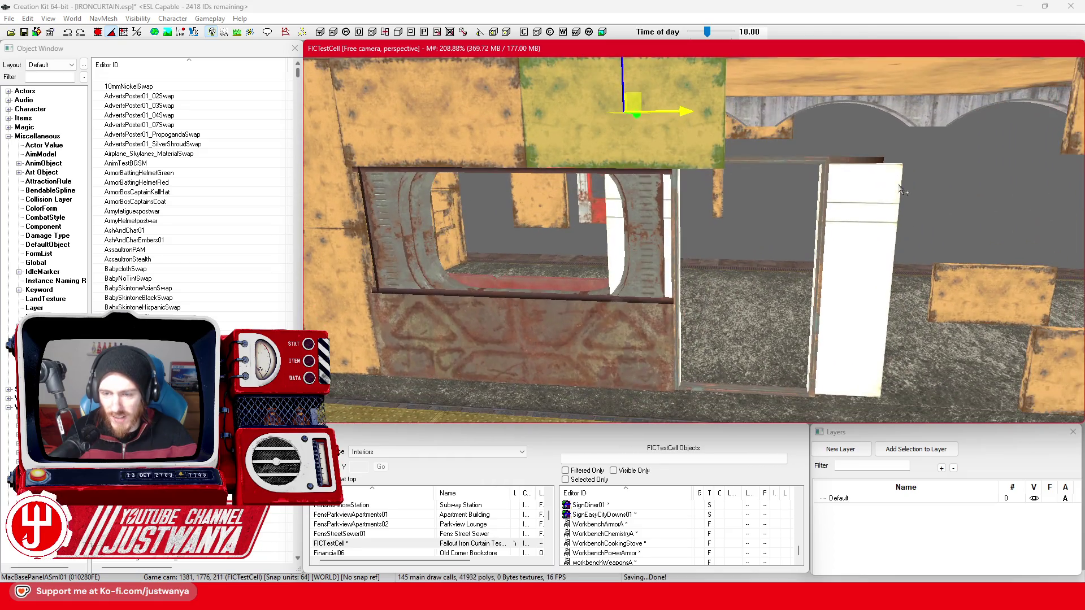
Nudge the ElevatorDoorInHiTech door slightly right along the subway car's side.
{"action": "left_click", "coordinate": [828, 219]}
{"action": "scroll", "coordinate": [822, 243], "scroll_direction": "down", "scroll_amount": 5}
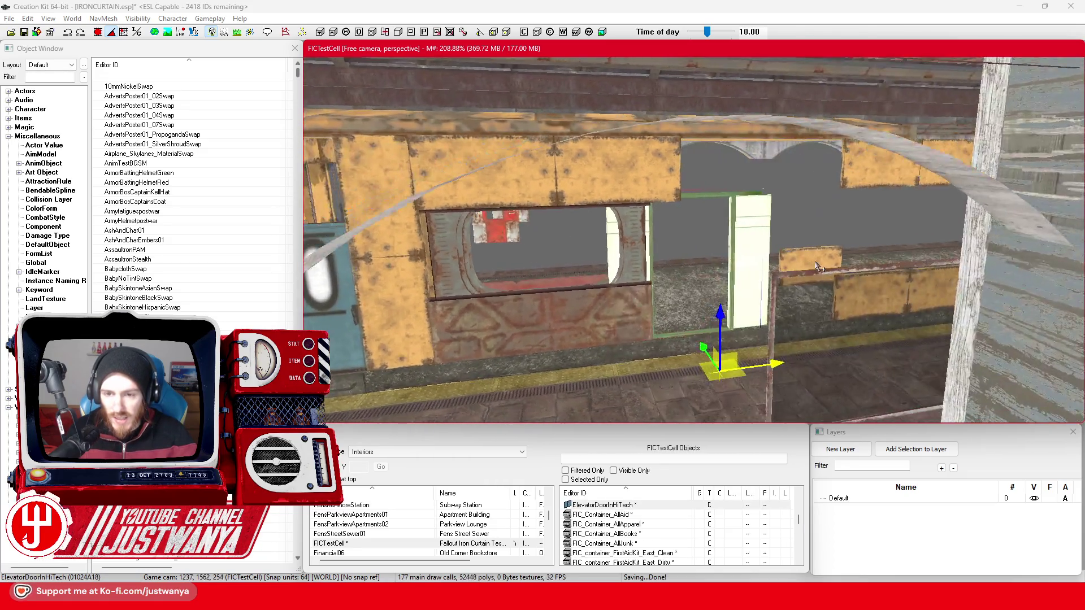
{"action": "scroll", "coordinate": [817, 266], "scroll_direction": "up", "scroll_amount": 4}
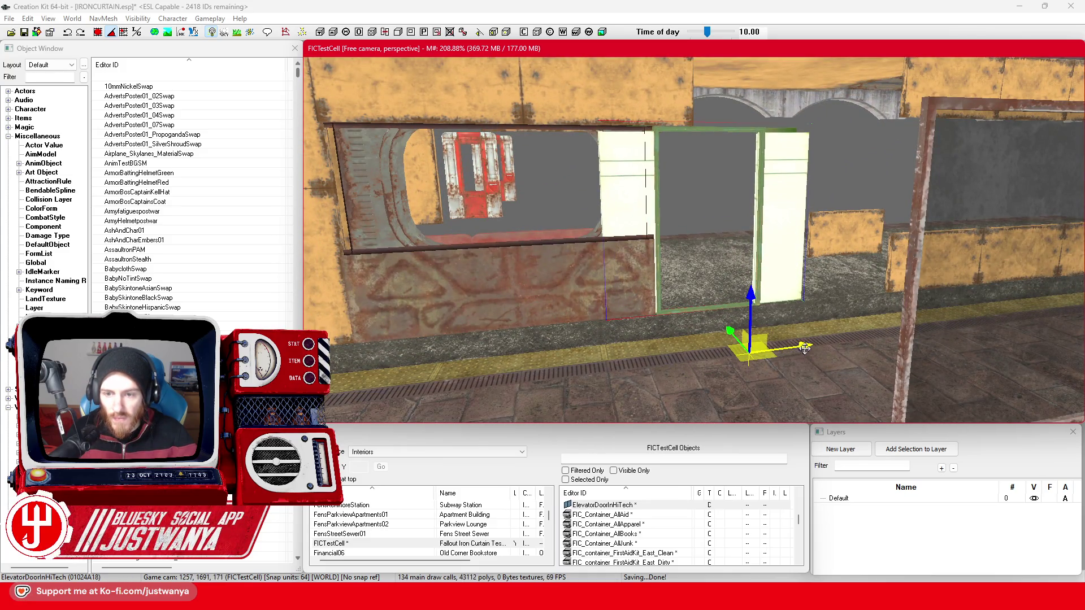
{"action": "mouse_move", "coordinate": [785, 346]}
{"action": "left_mouse_down"}
{"action": "mouse_move", "coordinate": [803, 346]}
{"action": "mouse_move", "coordinate": [787, 345]}
{"action": "left_mouse_up"}
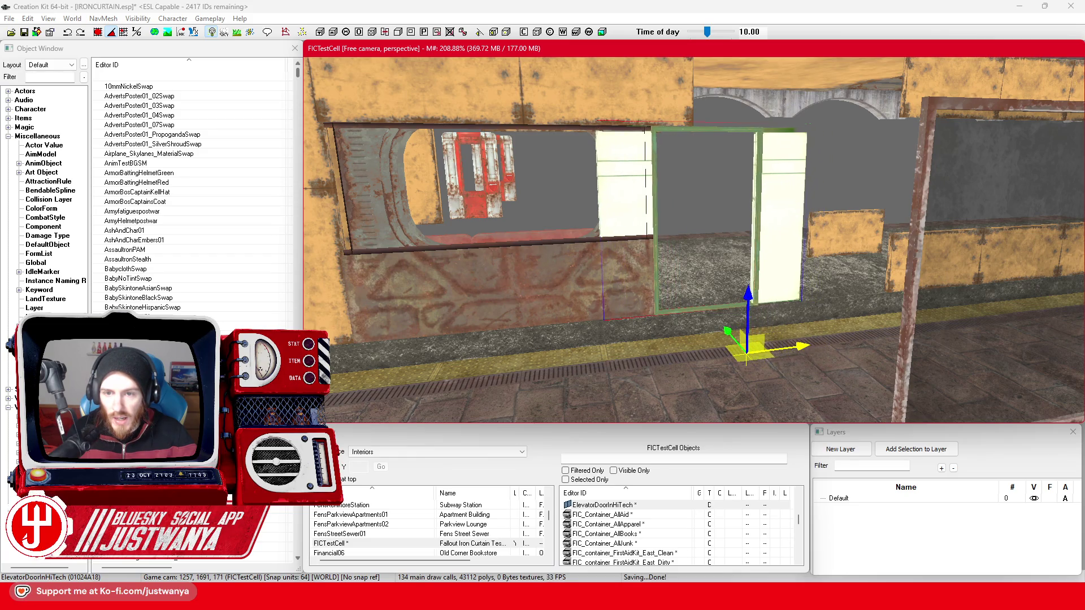
{"action": "scroll", "coordinate": [787, 346], "scroll_direction": "up", "scroll_amount": 5}
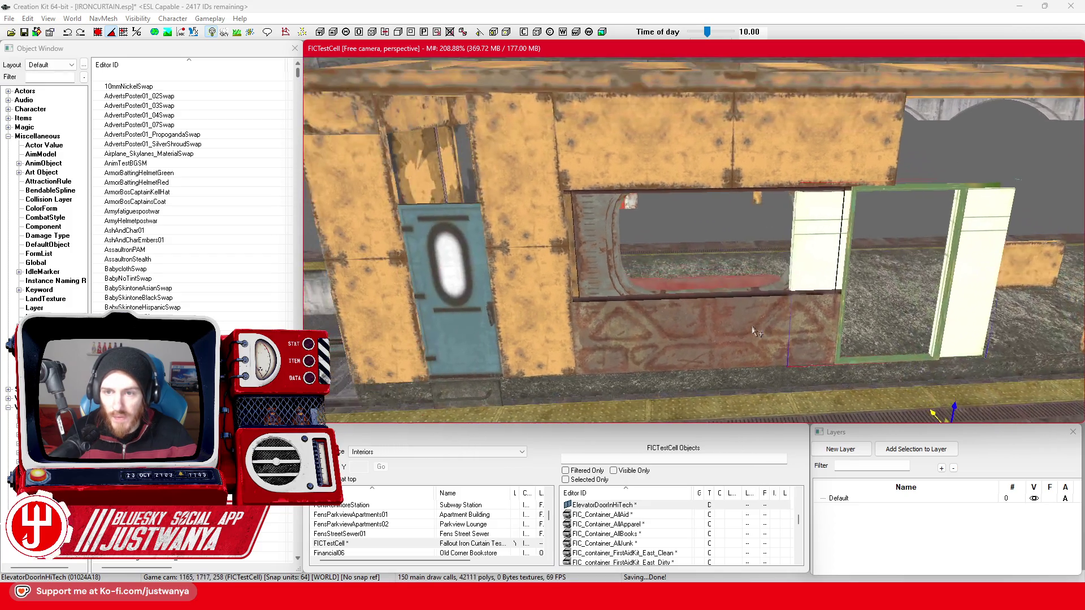
{"action": "left_click", "coordinate": [677, 153]}
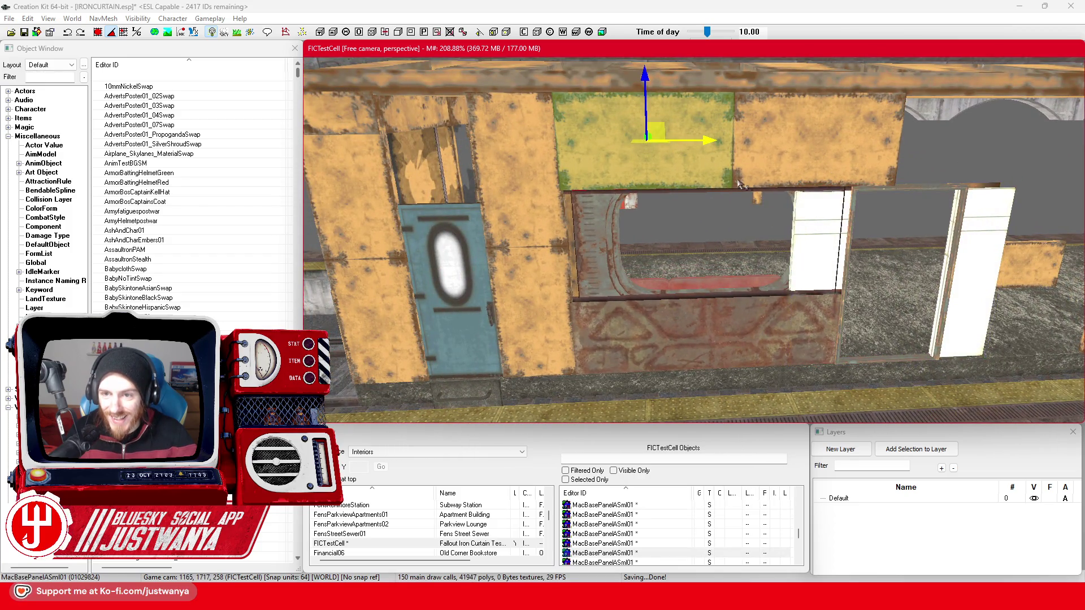
Shift the sliding elevator door slightly right and drop the upper wall panel below the window opening.
{"action": "key", "text": "Right"}
{"action": "key", "text": "Right"}
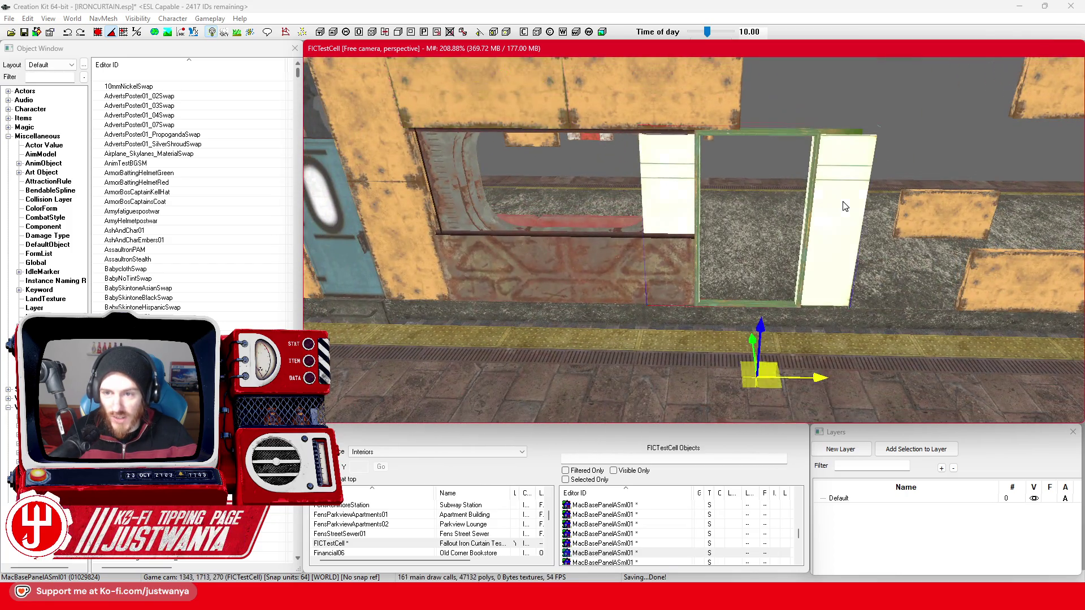
{"action": "left_click", "coordinate": [845, 206]}
{"action": "left_click_drag", "start_coordinate": [844, 206], "coordinate": [887, 206]}
{"action": "left_click", "coordinate": [535, 120]}
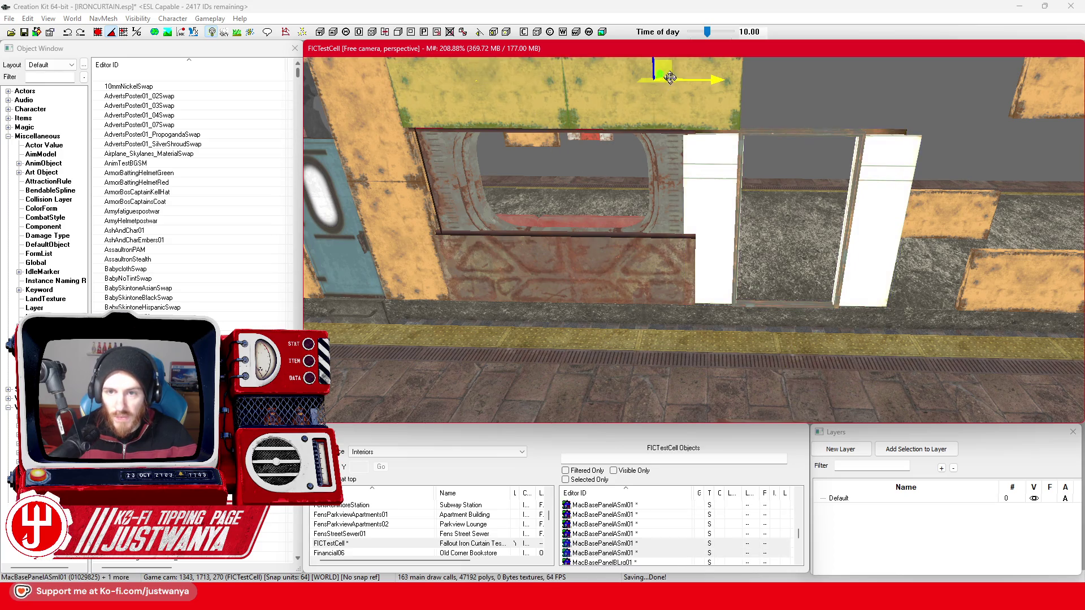
{"action": "left_click_drag", "start_coordinate": [653, 68], "coordinate": [661, 260]}
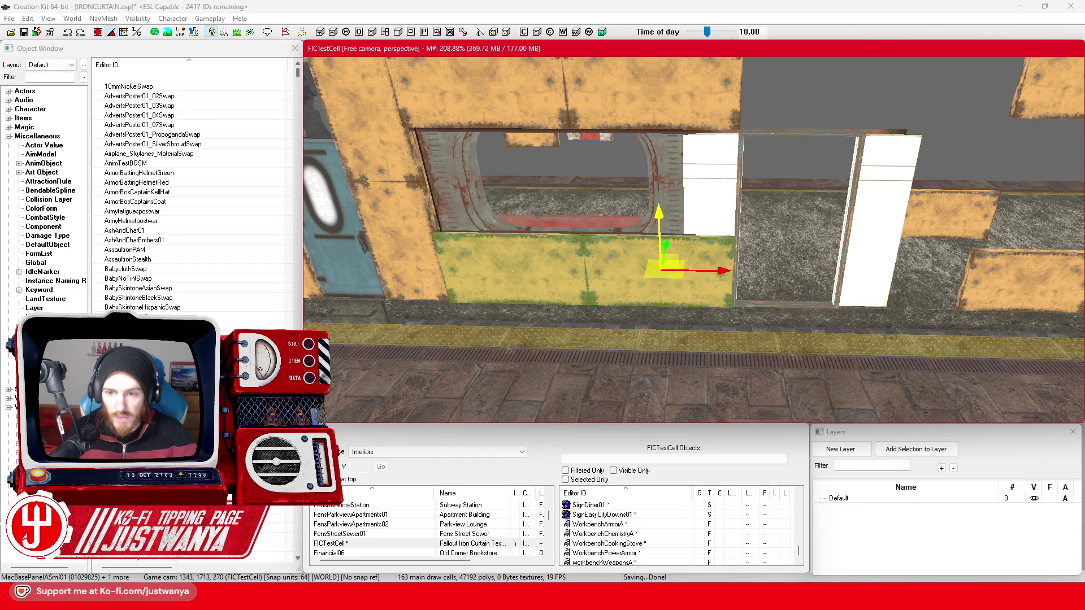
Slide the MacBasePanelASml01 panel right into the window gap and raise it level with the wall.
{"action": "scroll", "coordinate": [672, 237], "scroll_direction": "up", "scroll_amount": 3}
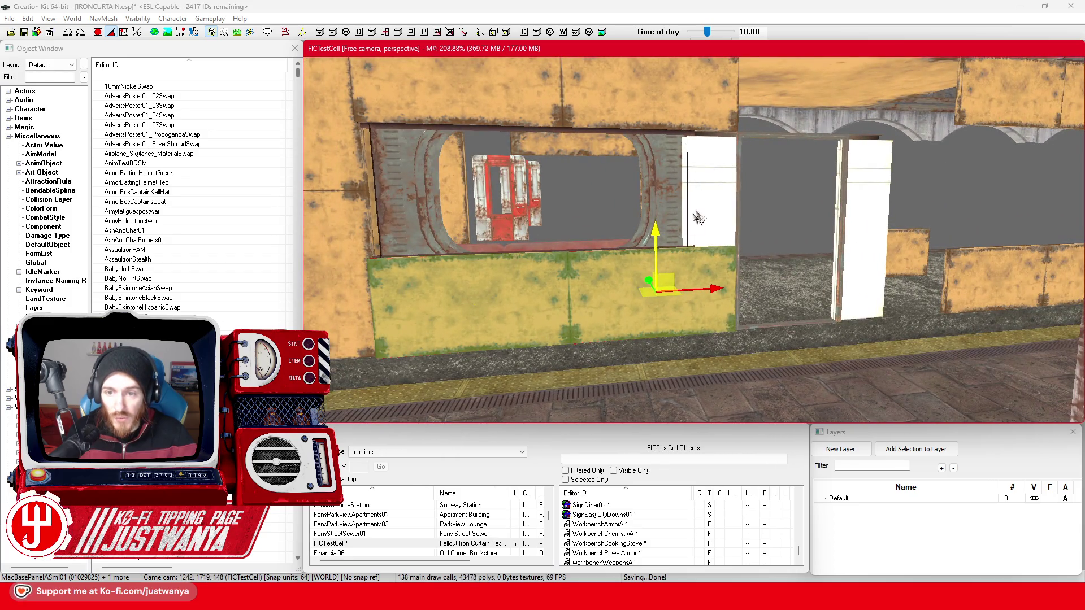
{"action": "left_click_drag", "start_coordinate": [418, 246], "coordinate": [460, 254]}
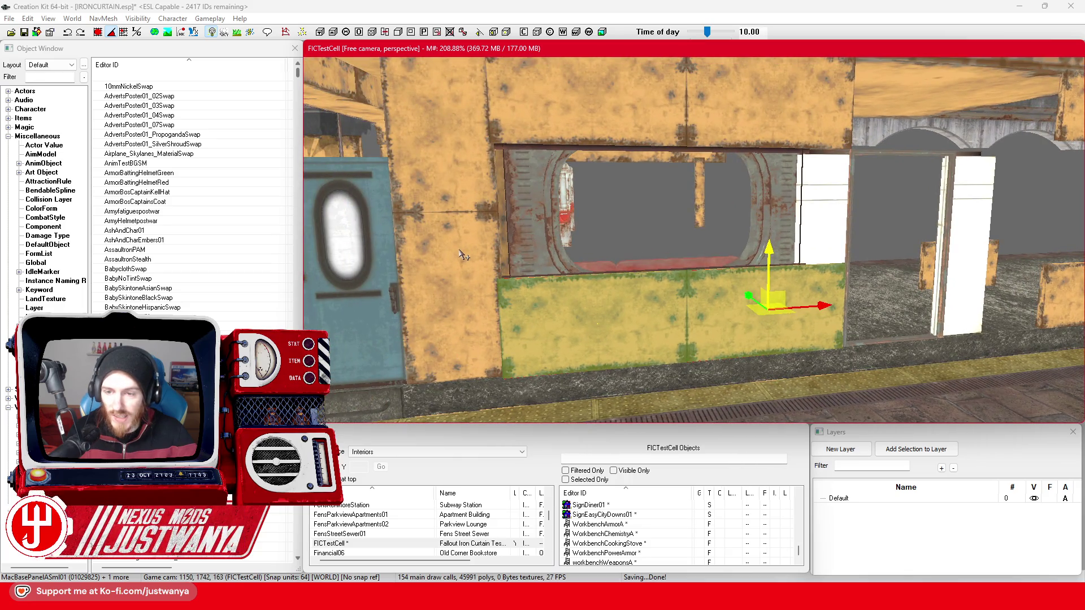
{"action": "left_click", "coordinate": [461, 255]}
{"action": "left_click_drag", "start_coordinate": [513, 295], "coordinate": [850, 275]}
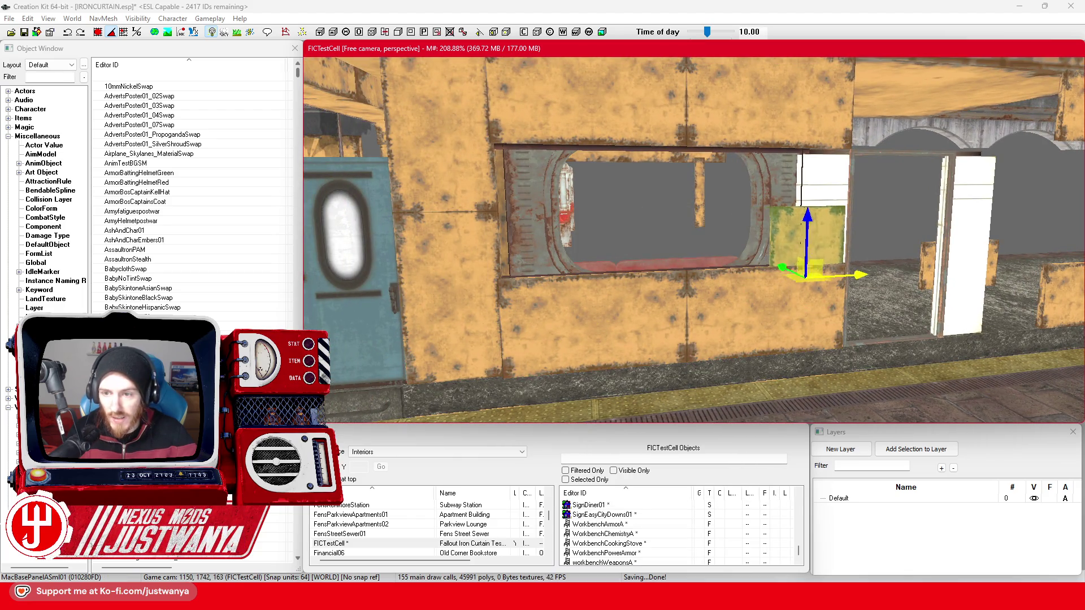
{"action": "scroll", "coordinate": [694, 240], "scroll_direction": "up", "scroll_amount": 5}
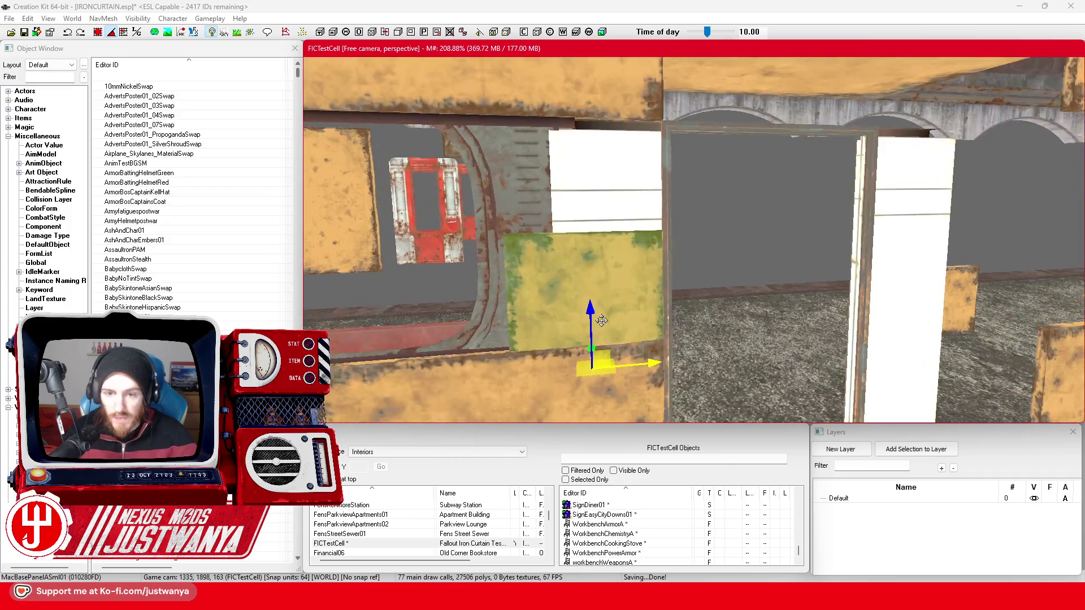
{"action": "mouse_move", "coordinate": [590, 317]}
{"action": "left_mouse_down"}
{"action": "mouse_move", "coordinate": [591, 209]}
{"action": "mouse_move", "coordinate": [590, 229]}
{"action": "left_mouse_up"}
{"action": "left_click", "coordinate": [671, 173]}
{"action": "key", "text": "shift"}
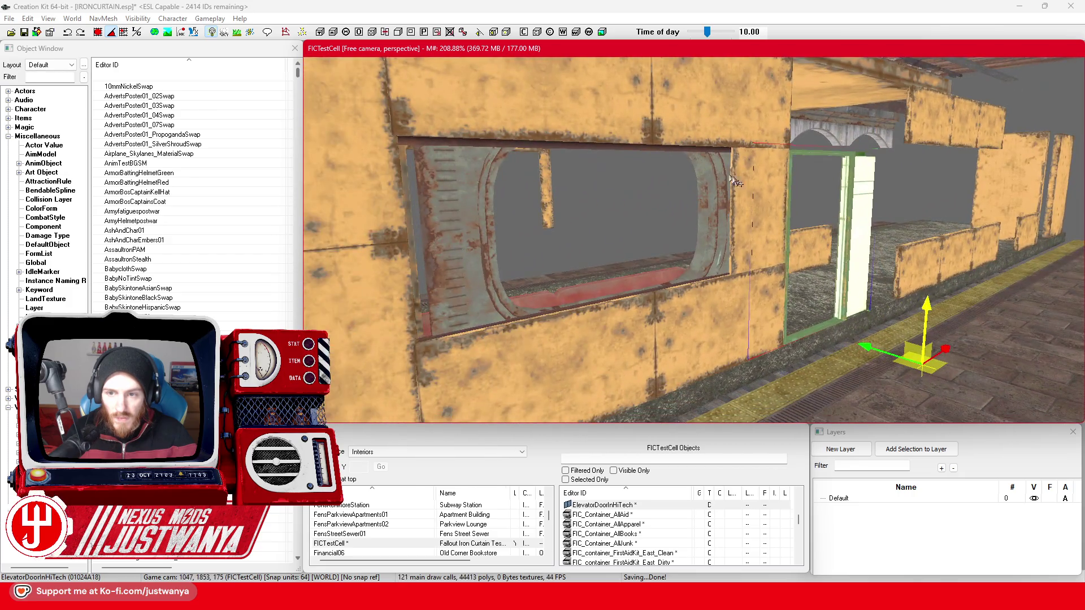
Inspect the small wall panel, elevator door and HitPlugWin01 window plug from below and face-on.
{"action": "left_click", "coordinate": [734, 181]}
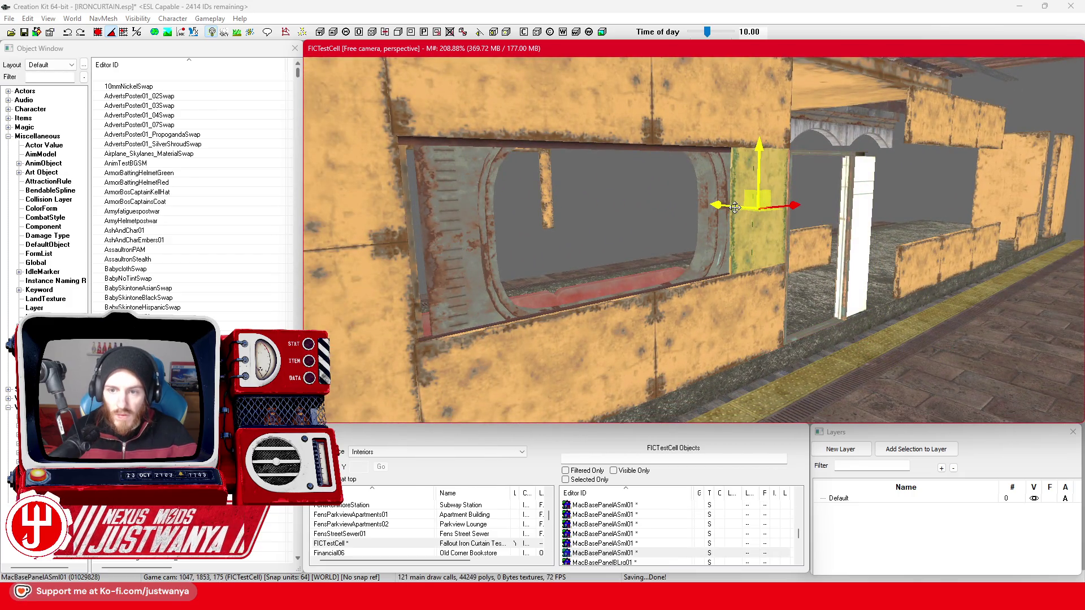
{"action": "left_click", "coordinate": [864, 242]}
{"action": "key", "text": "shift"}
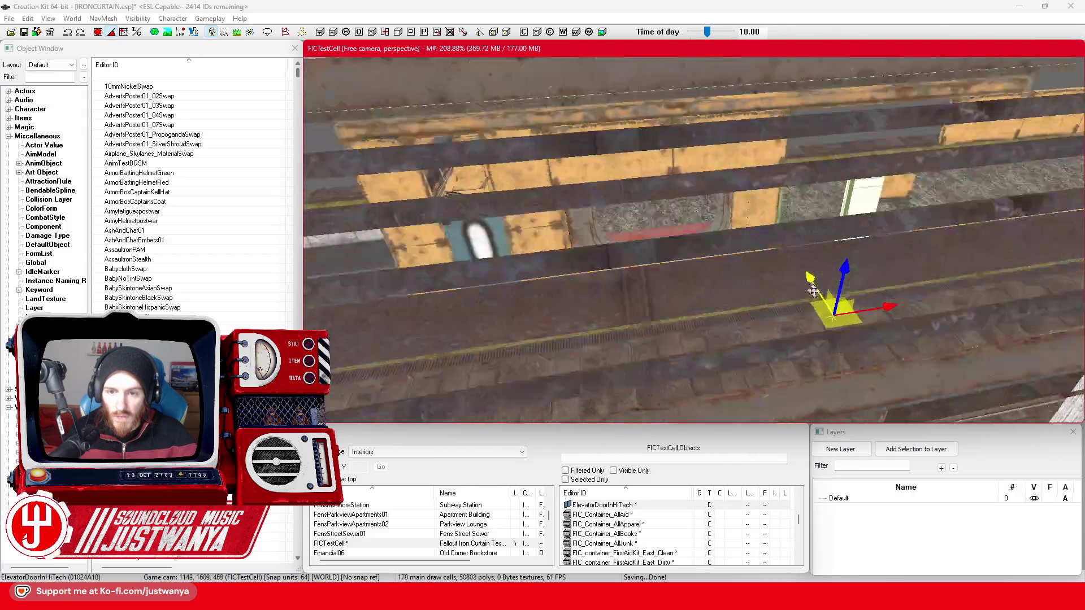
{"action": "key", "text": "shift"}
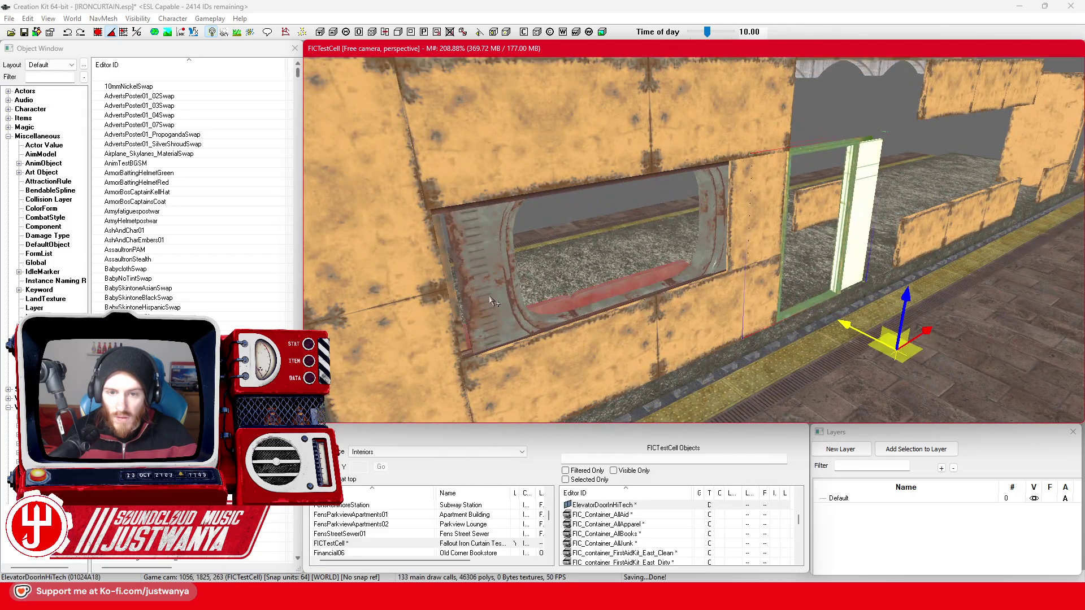
{"action": "left_click", "coordinate": [585, 314]}
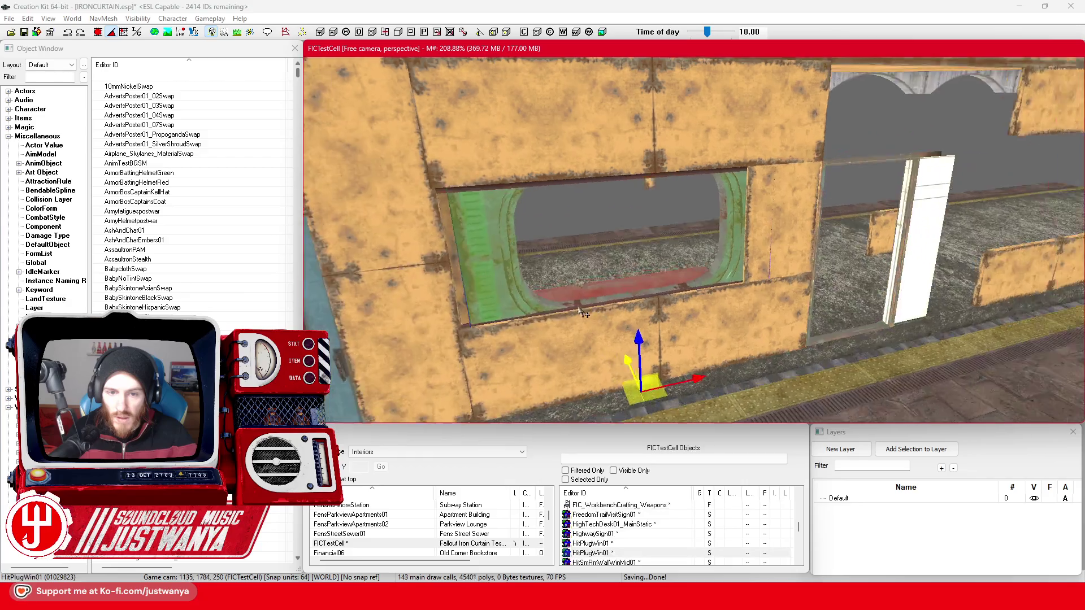
{"action": "key", "text": "shift"}
{"action": "key", "text": "shift"}
{"action": "scroll", "coordinate": [729, 291], "scroll_direction": "up", "scroll_amount": 5}
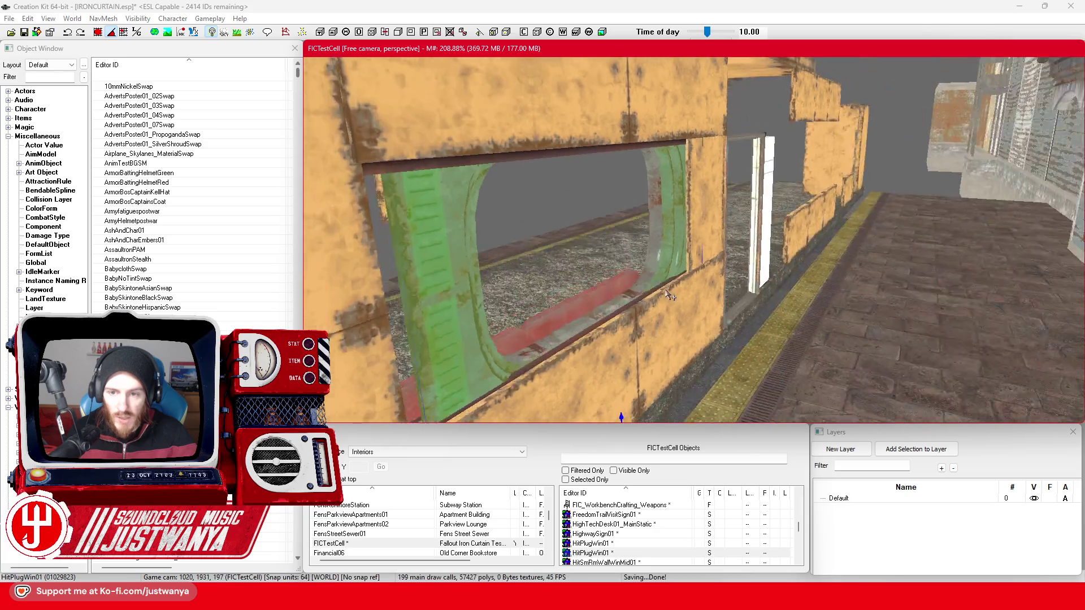
{"action": "scroll", "coordinate": [452, 334], "scroll_direction": "down", "scroll_amount": 5}
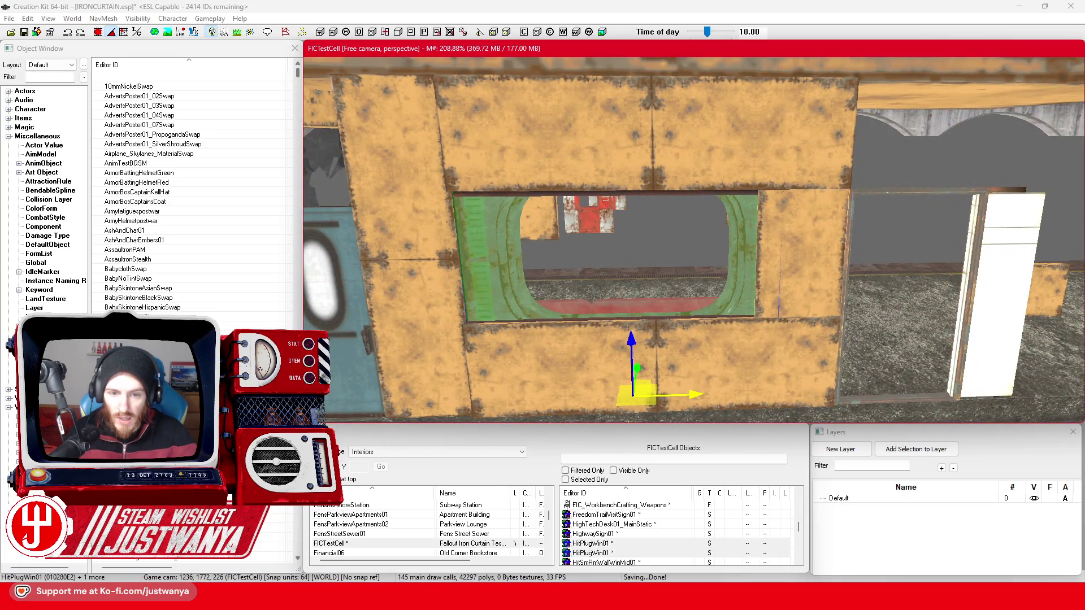
Orbit around the panel beside the window to check its fit, ending with a view along the train.
{"action": "left_click", "coordinate": [795, 289]}
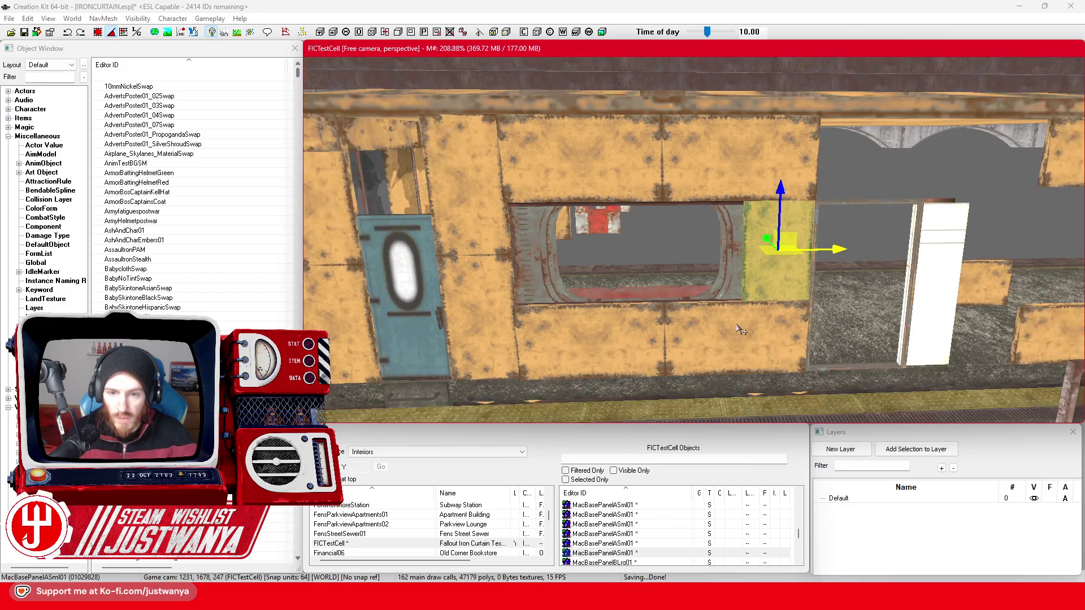
{"action": "key", "text": "shift"}
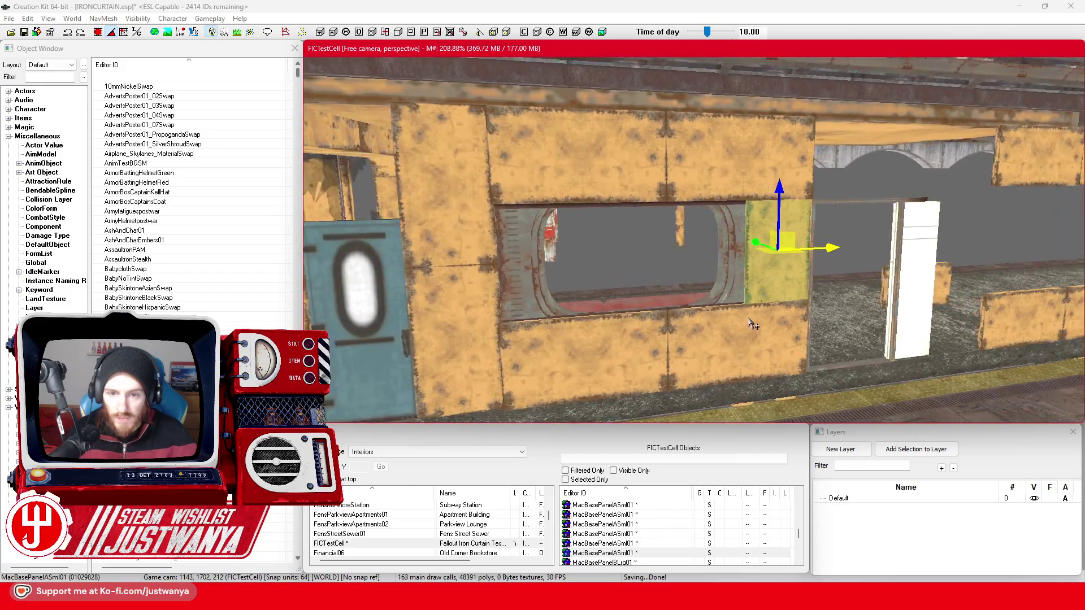
{"action": "key", "text": "shift"}
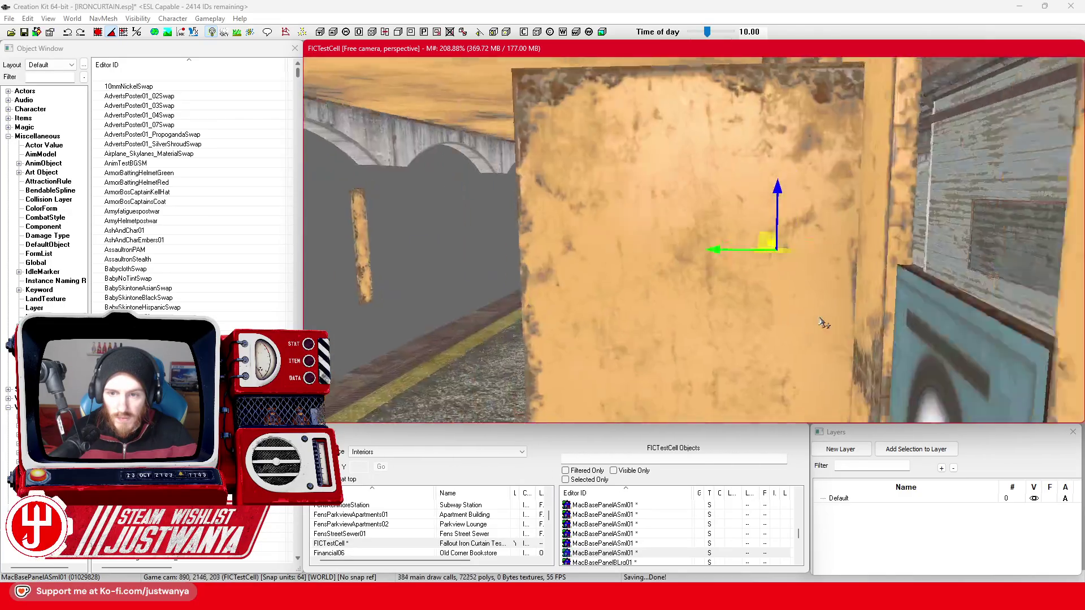
{"action": "key", "text": "shift"}
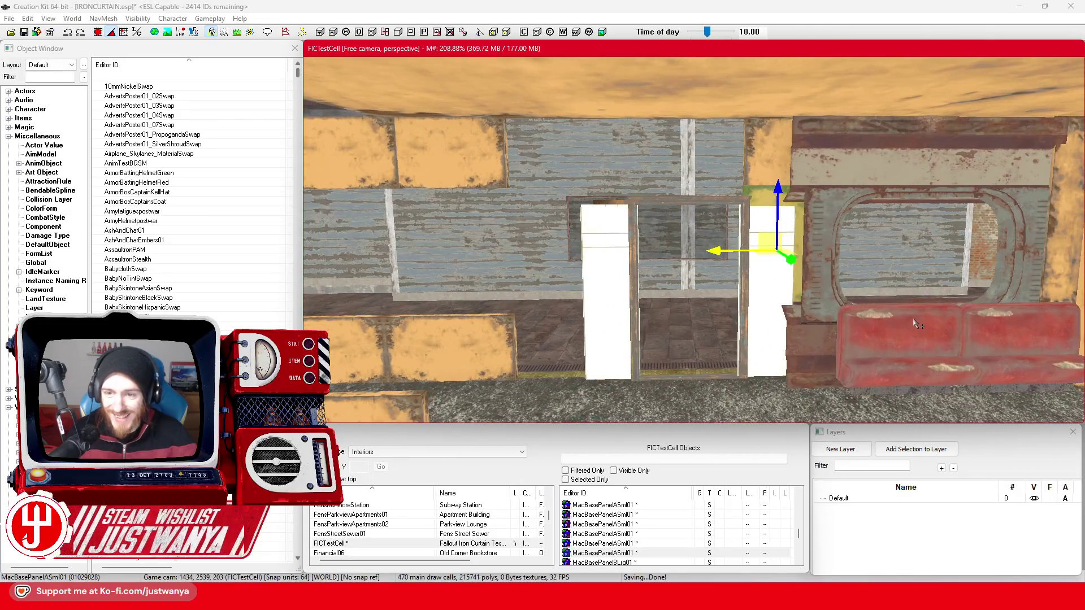
{"action": "key", "text": "shift"}
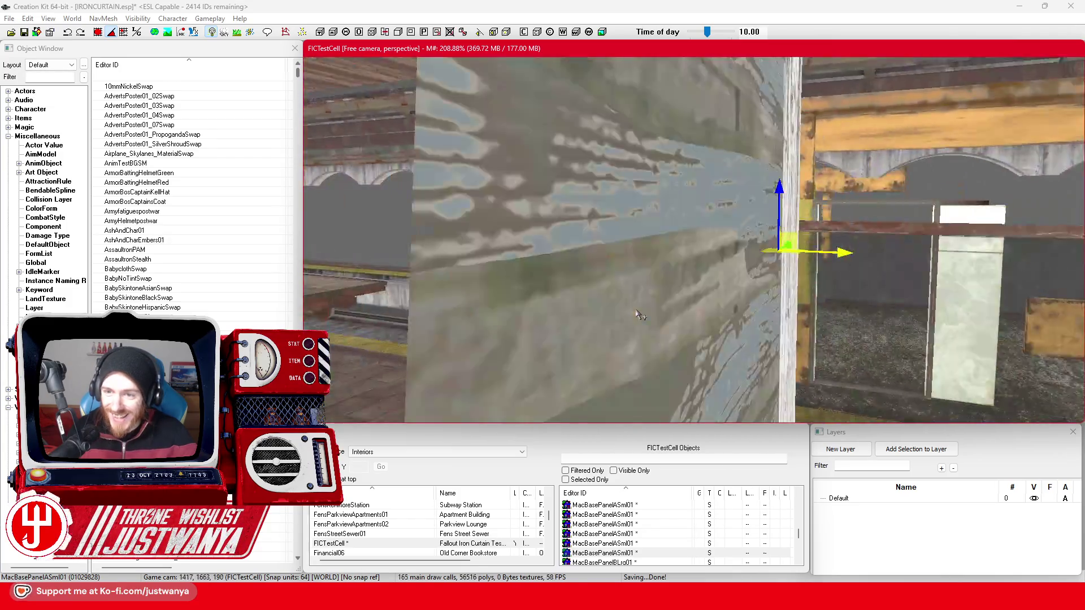
{"action": "key", "text": "shift"}
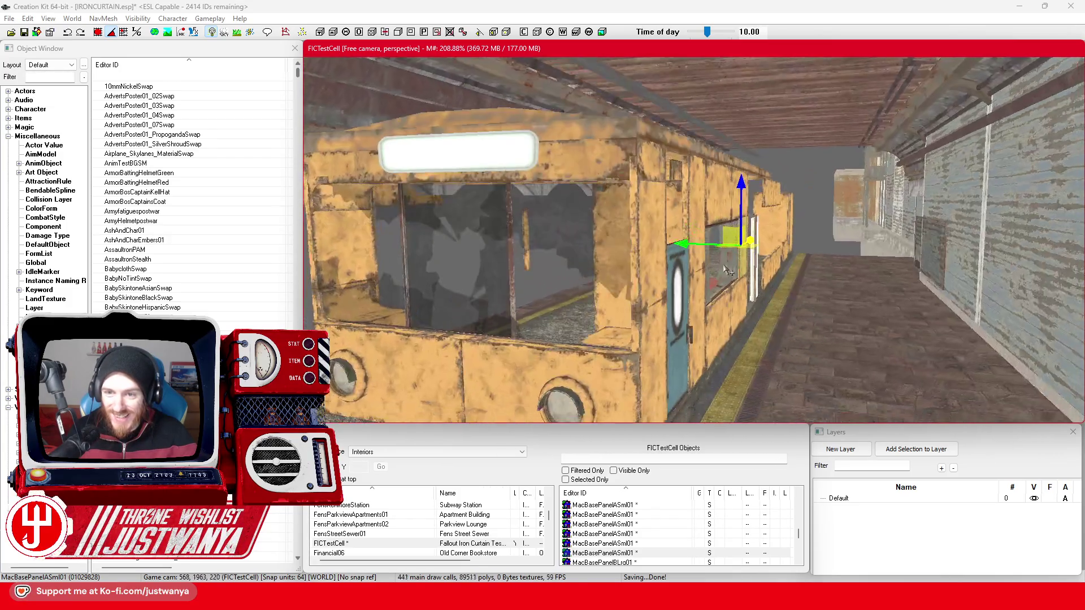
Bring the train into a close side-on view and save the IRONCURTAIN.esp plugin.
{"action": "key", "text": "shift"}
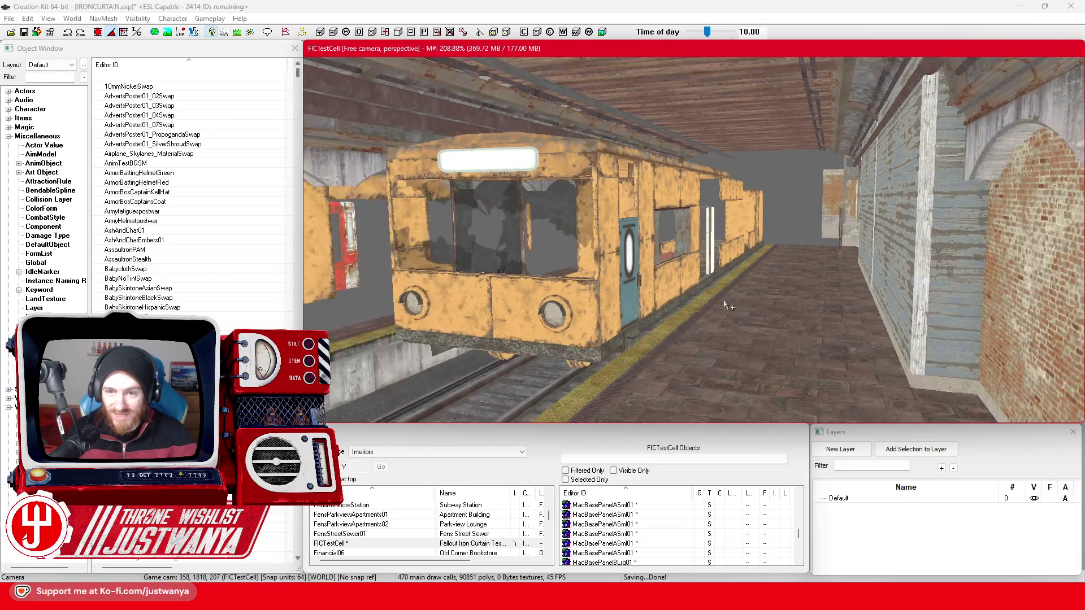
{"action": "key", "text": "shift"}
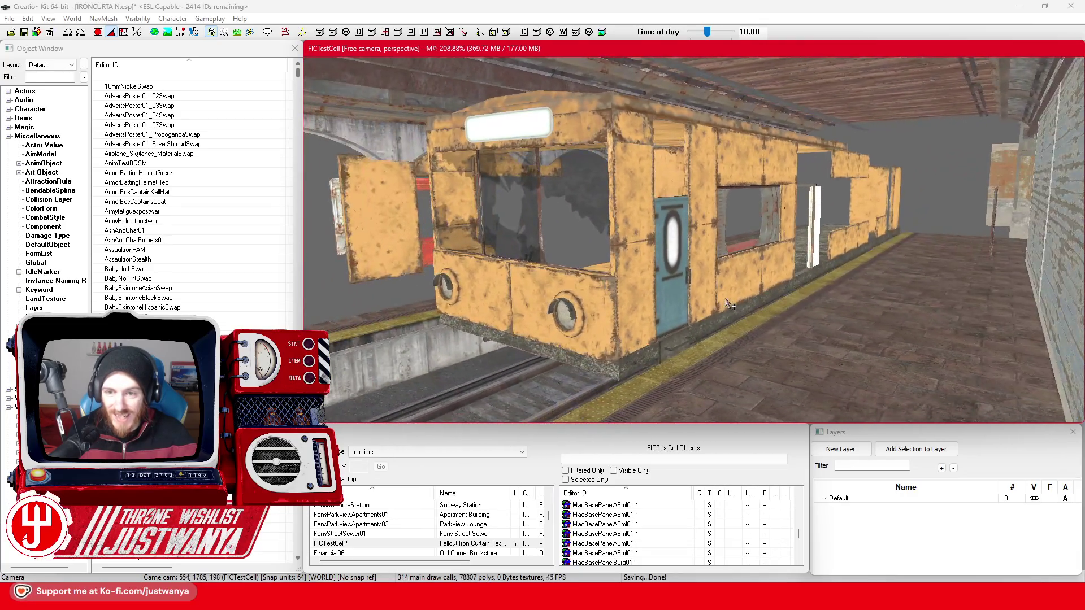
{"action": "key", "text": "shift"}
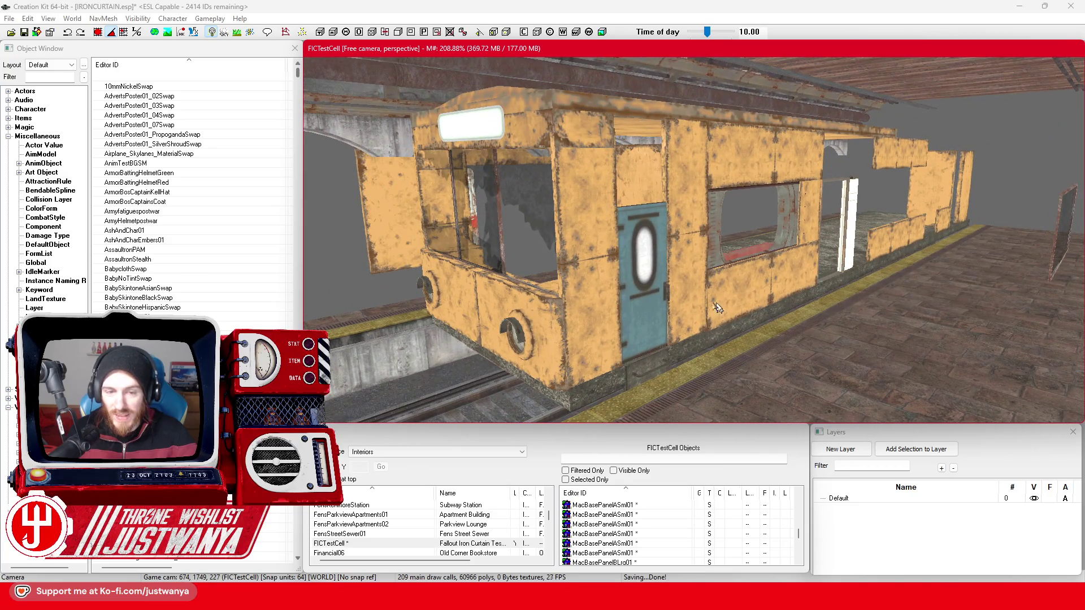
{"action": "left_click", "coordinate": [24, 33]}
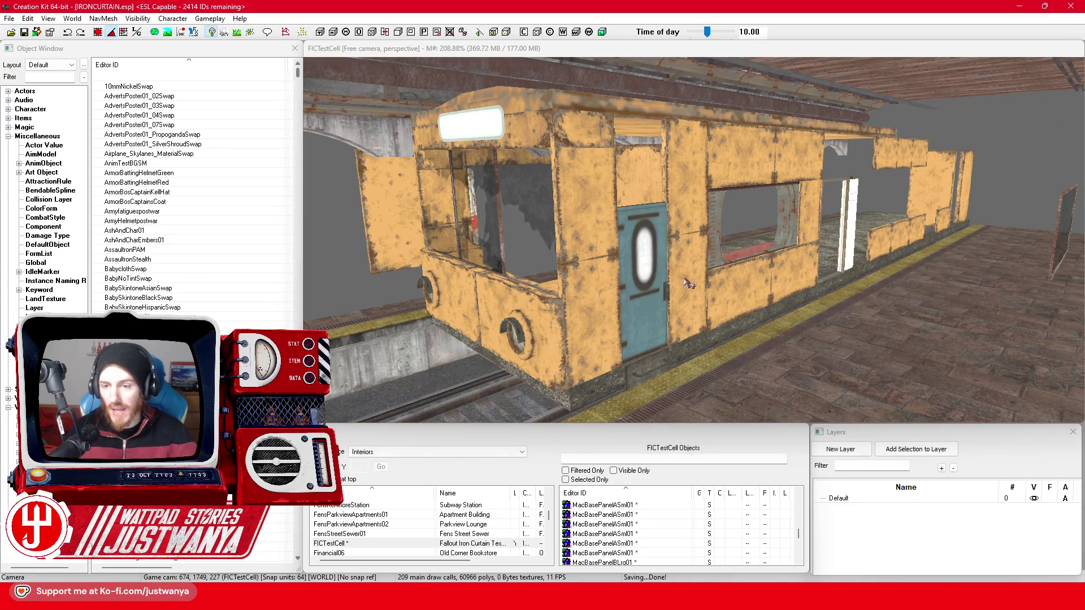
Inspect the car's front, underside, wheels, front window and side door from outside.
{"action": "key", "text": "shift"}
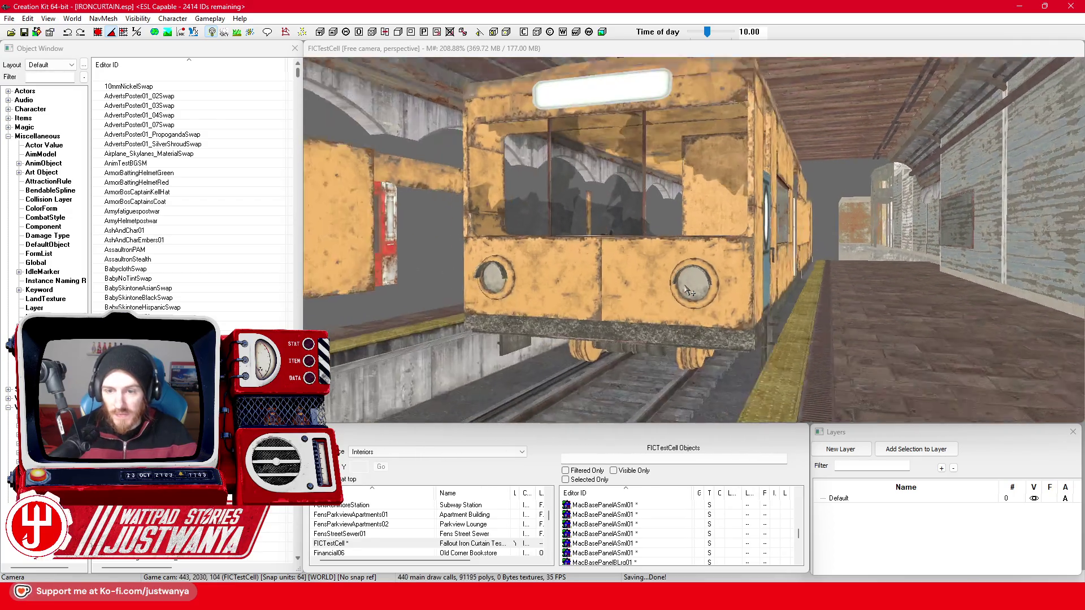
{"action": "key", "text": "shift"}
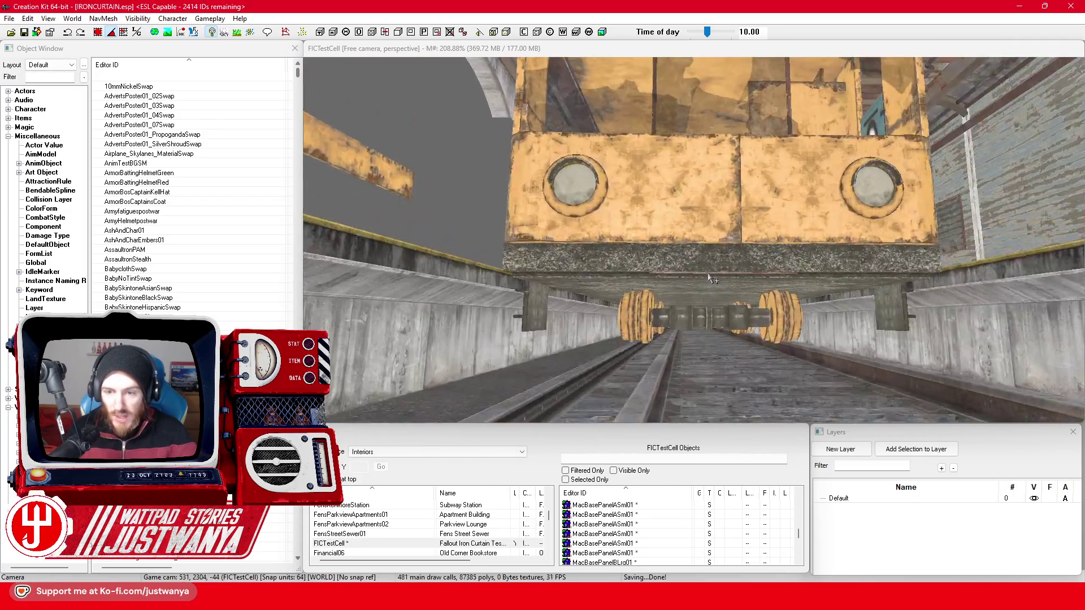
{"action": "key", "text": "shift"}
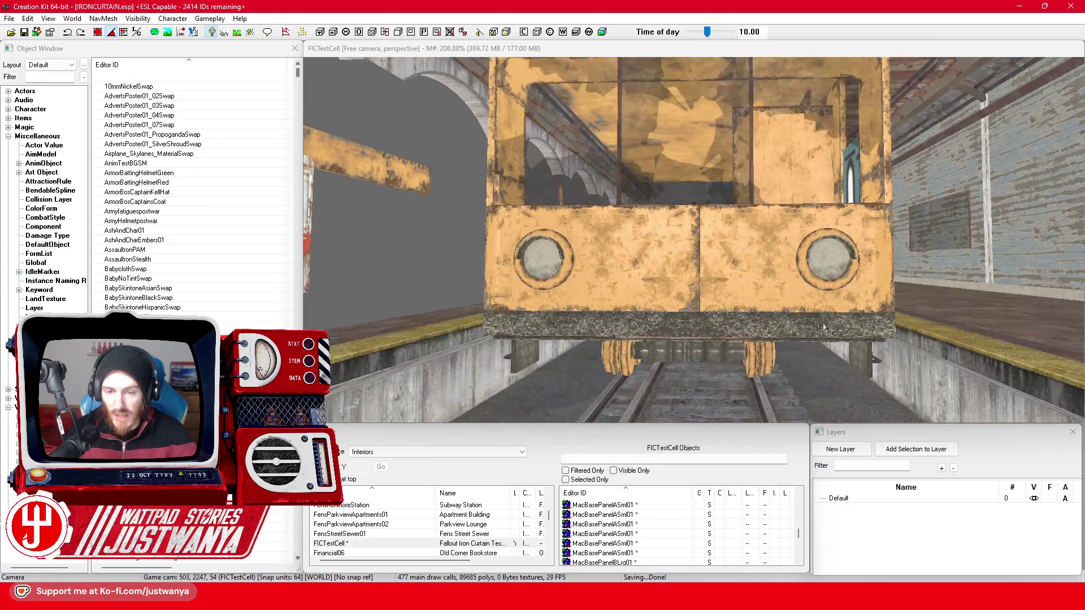
{"action": "key", "text": "shift"}
{"action": "scroll", "coordinate": [819, 333], "scroll_direction": "down", "scroll_amount": 5}
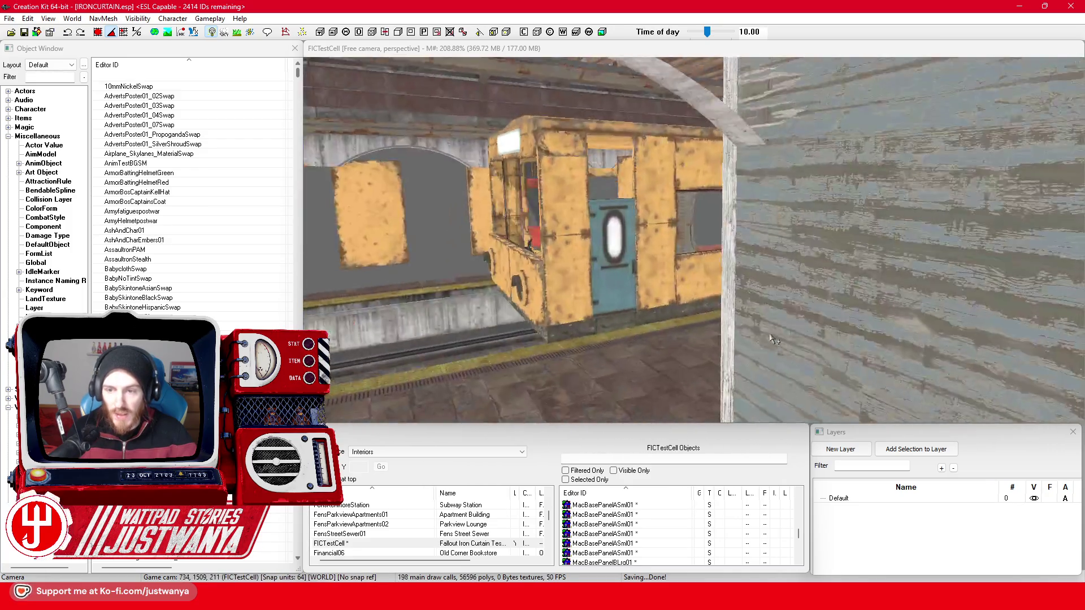
{"action": "key", "text": "shift"}
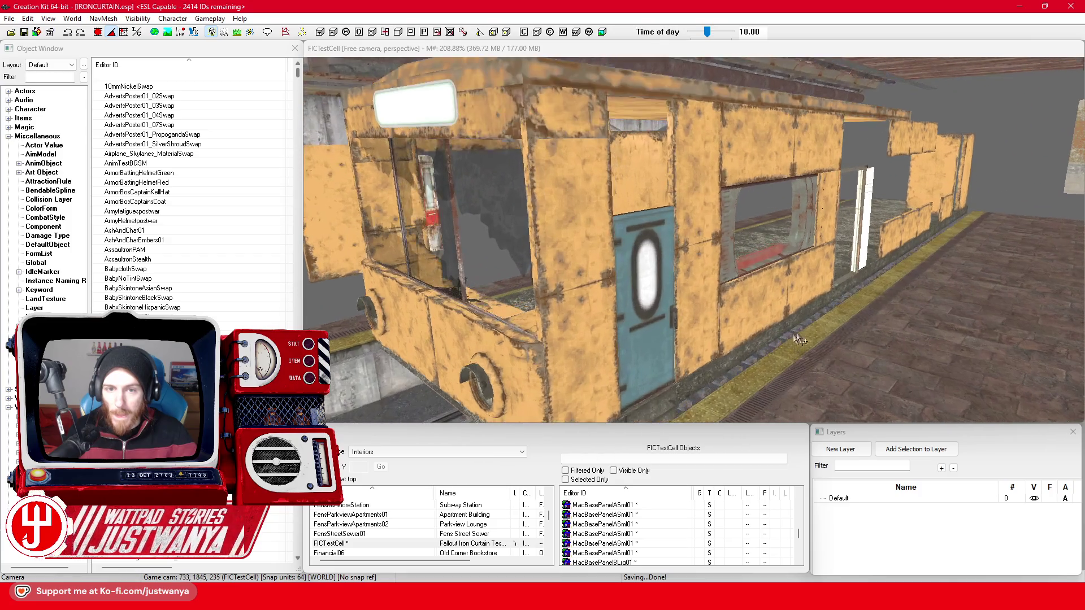
{"action": "scroll", "coordinate": [863, 323], "scroll_direction": "up", "scroll_amount": 5}
{"action": "key", "text": "shift"}
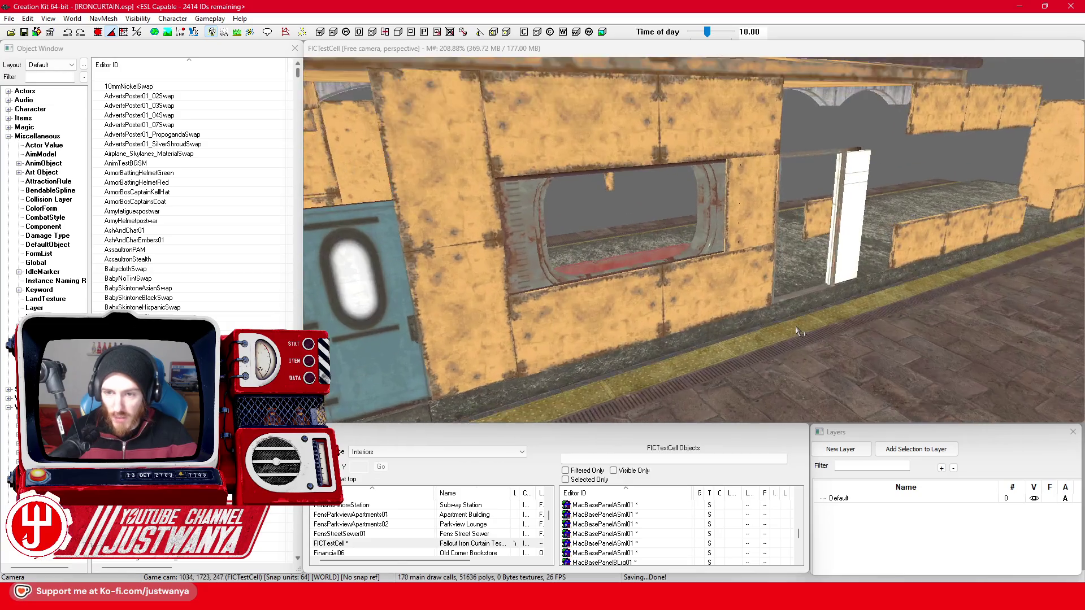
{"action": "left_click", "coordinate": [691, 322]}
Frame the selected panel and slide the MacDetailGreeble41 trim left along the wall.
{"action": "key", "text": "f"}
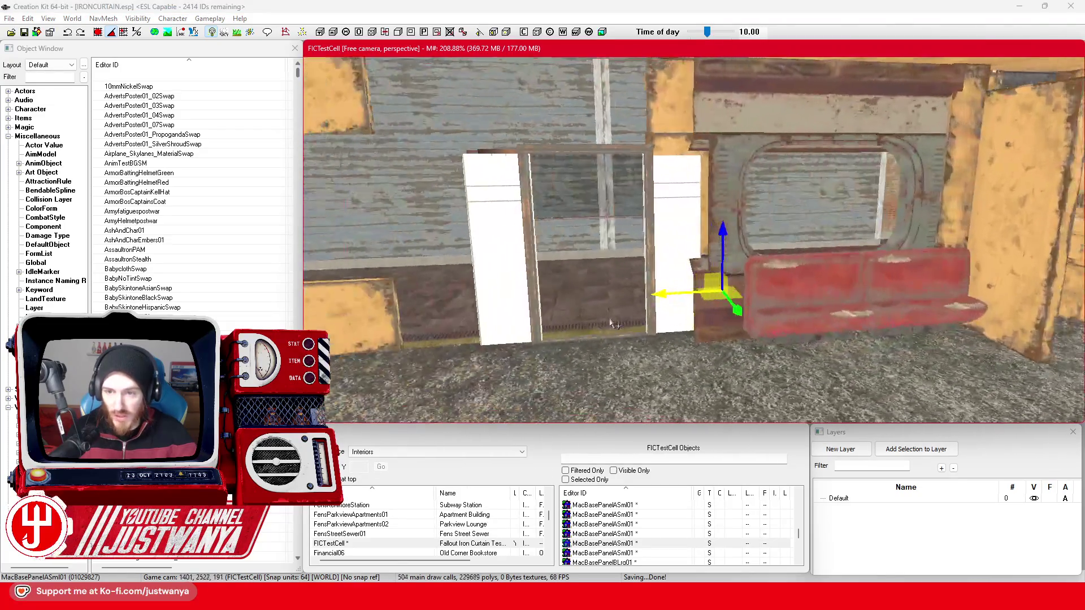
{"action": "scroll", "coordinate": [606, 322], "scroll_direction": "down", "scroll_amount": 5}
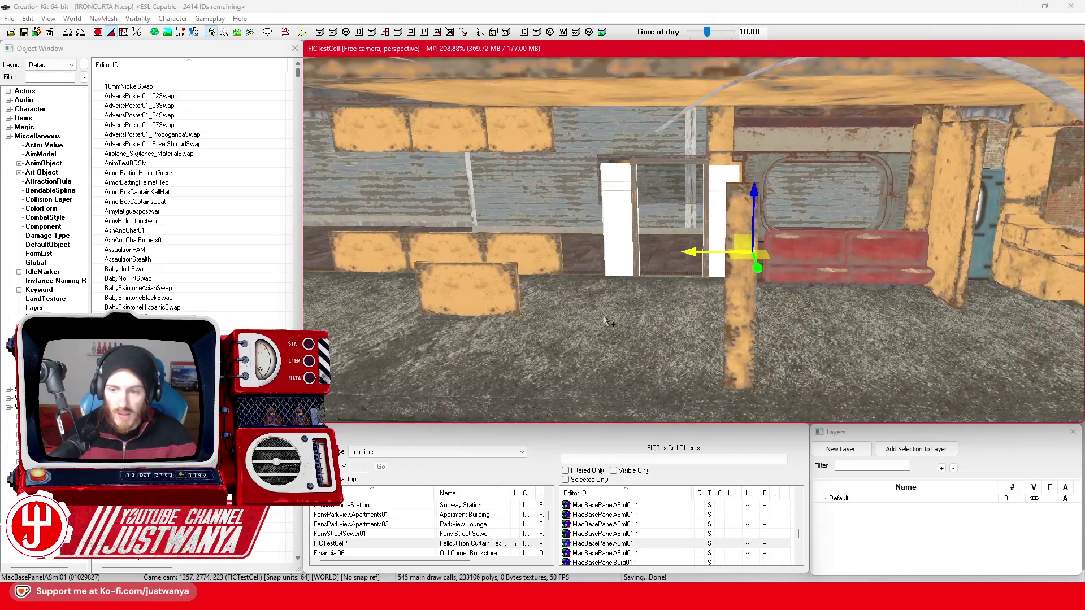
{"action": "left_click", "coordinate": [920, 217]}
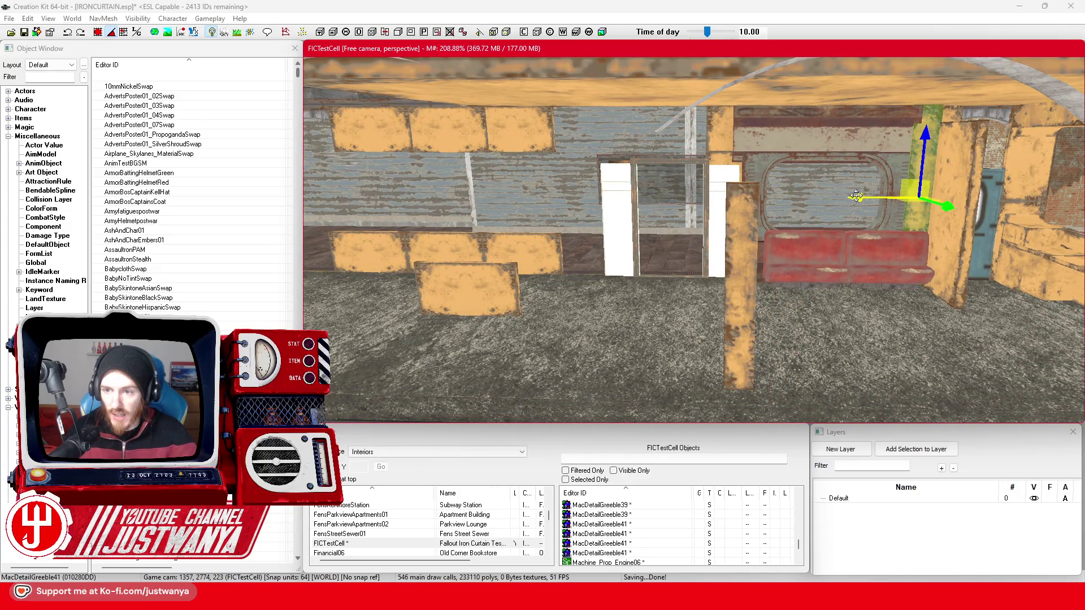
{"action": "left_click_drag", "start_coordinate": [828, 186], "coordinate": [716, 188]}
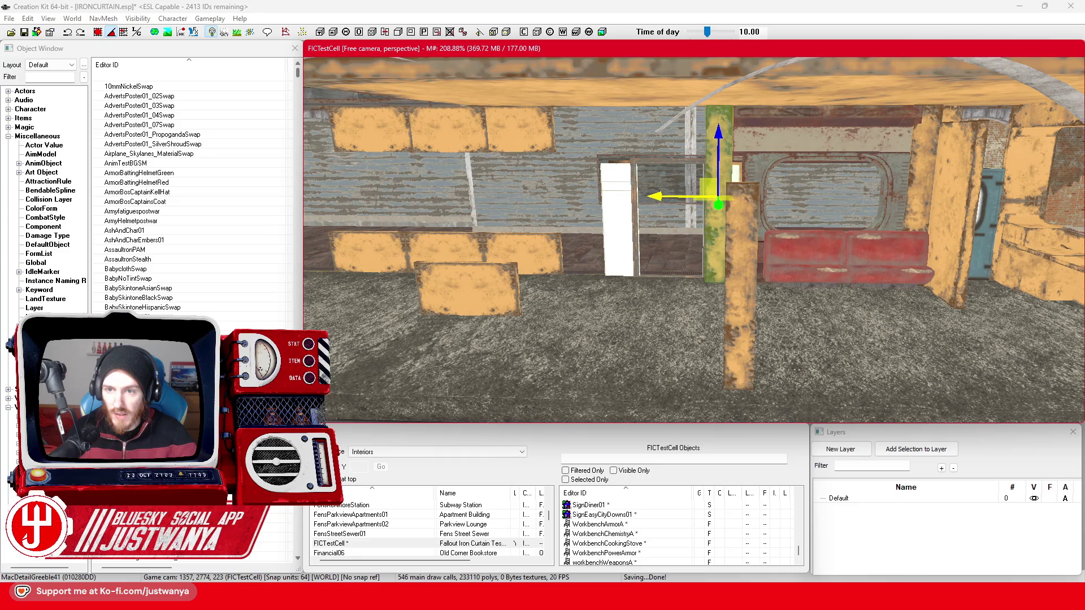
{"action": "scroll", "coordinate": [668, 256], "scroll_direction": "up", "scroll_amount": 10}
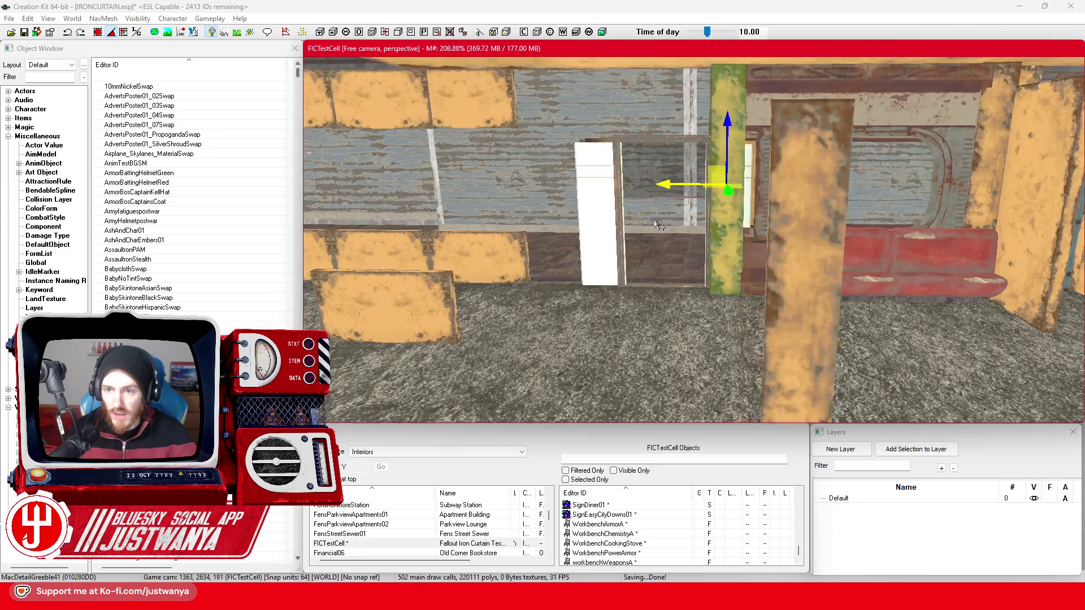
{"action": "scroll", "coordinate": [667, 256], "scroll_direction": "down", "scroll_amount": 5}
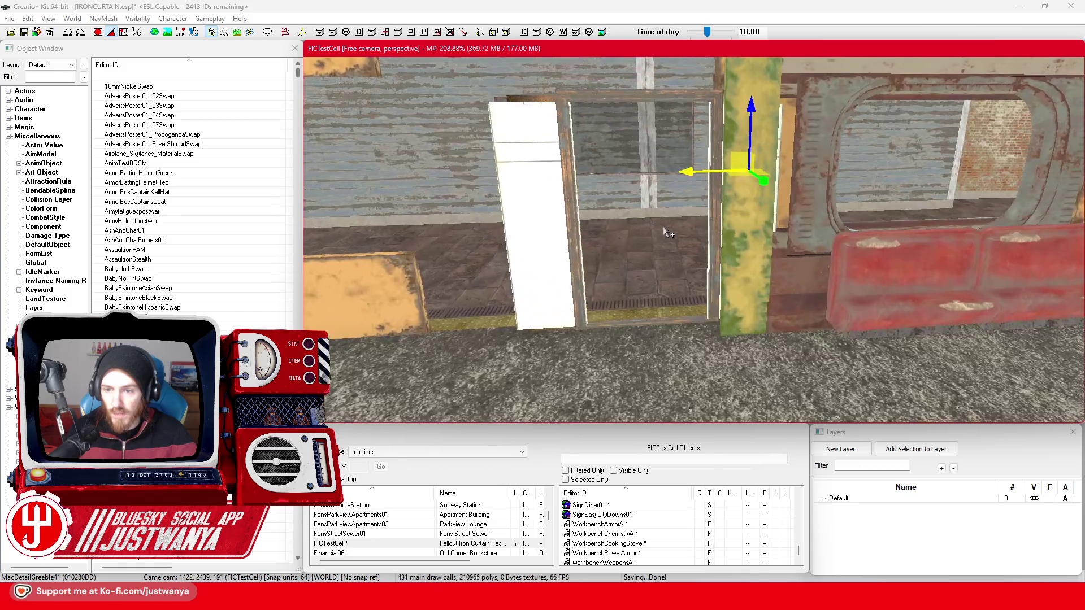
Fine-tune the greeble trim beside the doorway, then paste another ElevatorDoorInHiTech door reference.
{"action": "key", "text": "2"}
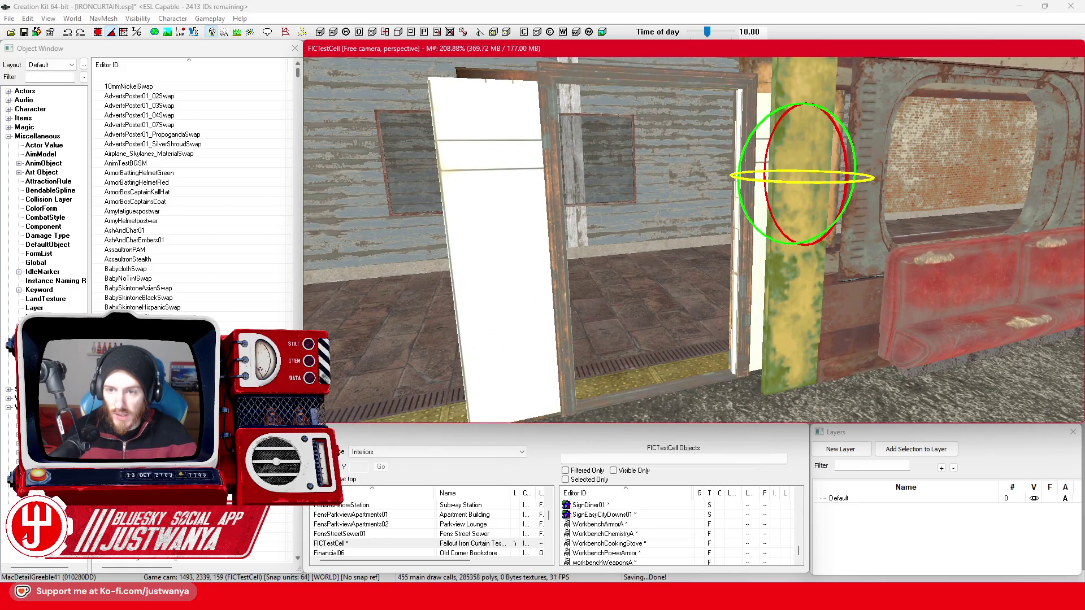
{"action": "key", "text": "shift"}
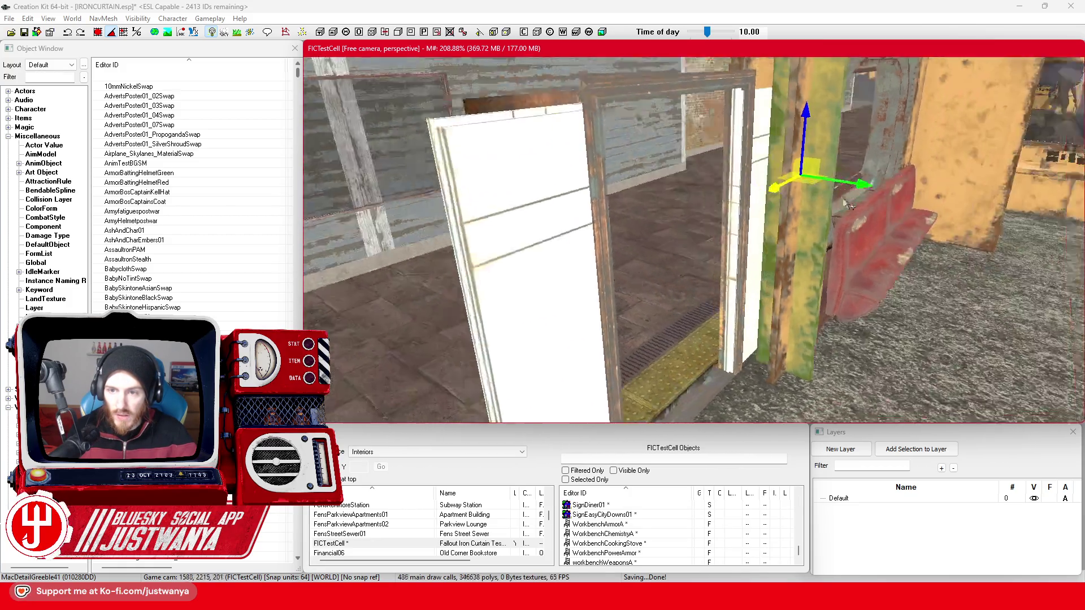
{"action": "mouse_move", "coordinate": [866, 181]}
{"action": "left_mouse_down"}
{"action": "mouse_move", "coordinate": [823, 178]}
{"action": "mouse_move", "coordinate": [833, 179]}
{"action": "left_mouse_up"}
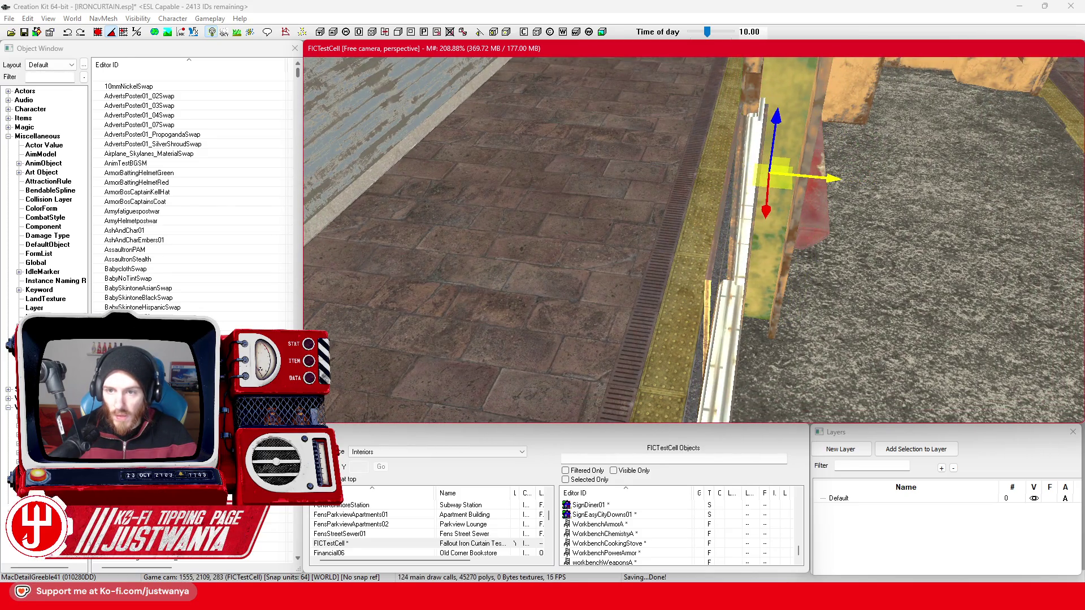
{"action": "key", "text": "shift"}
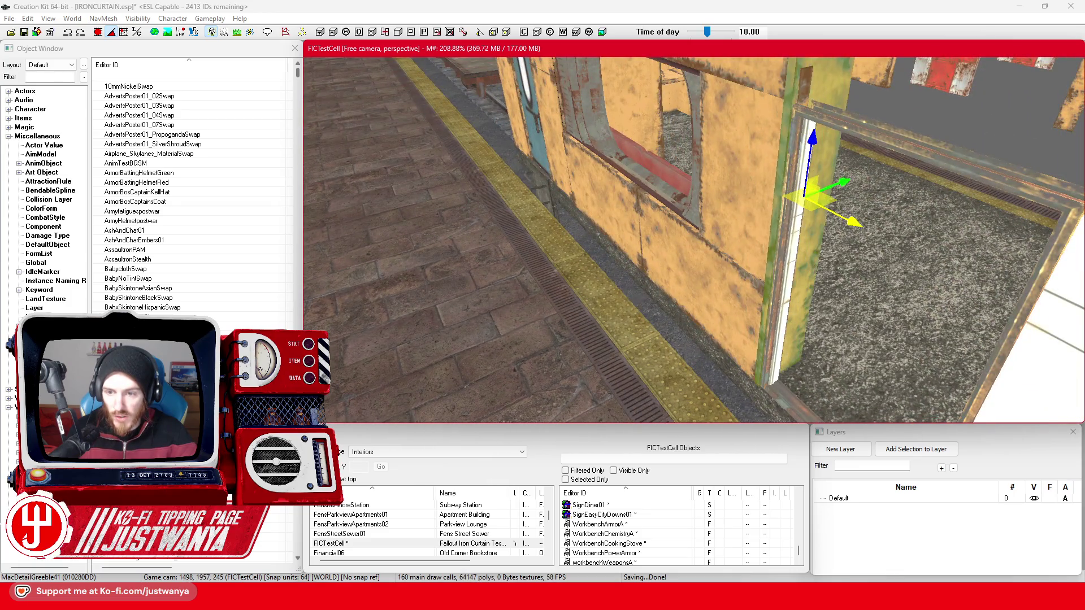
{"action": "left_click_drag", "start_coordinate": [832, 178], "coordinate": [836, 180]}
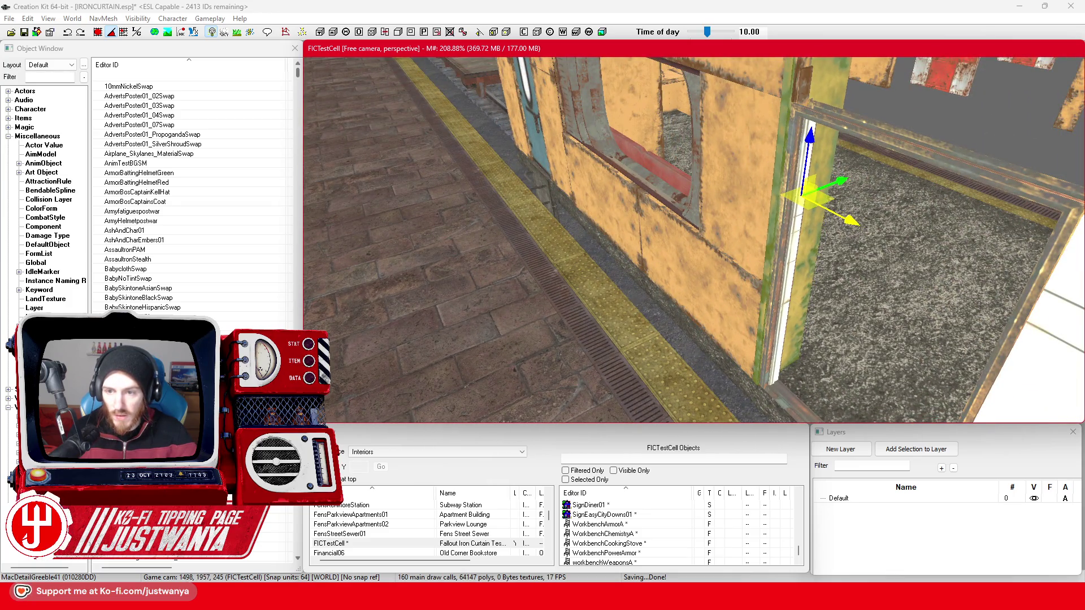
{"action": "key", "text": "shift"}
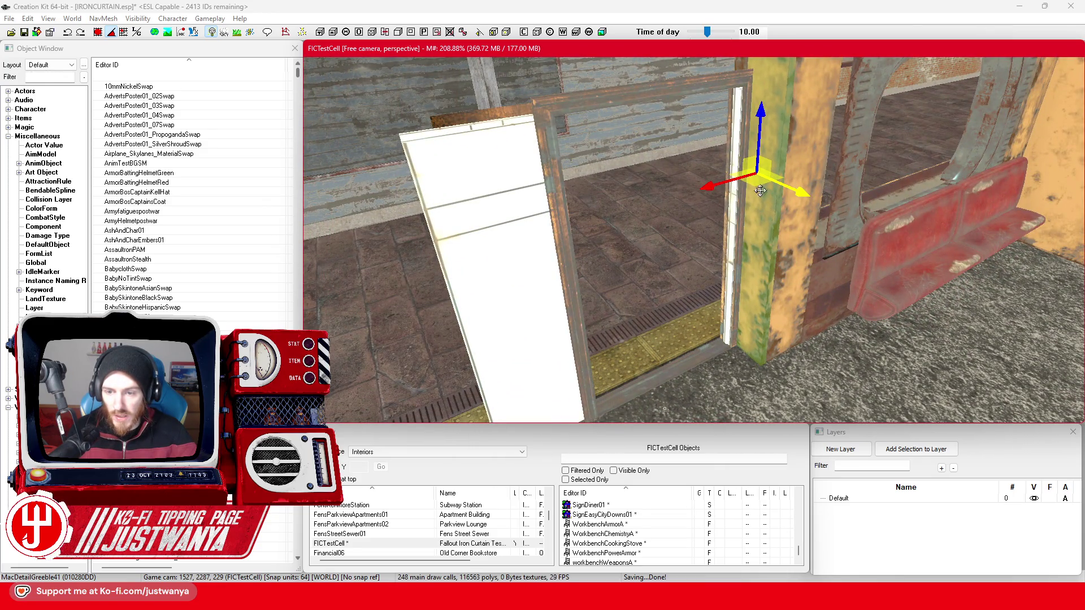
{"action": "key", "text": "shift"}
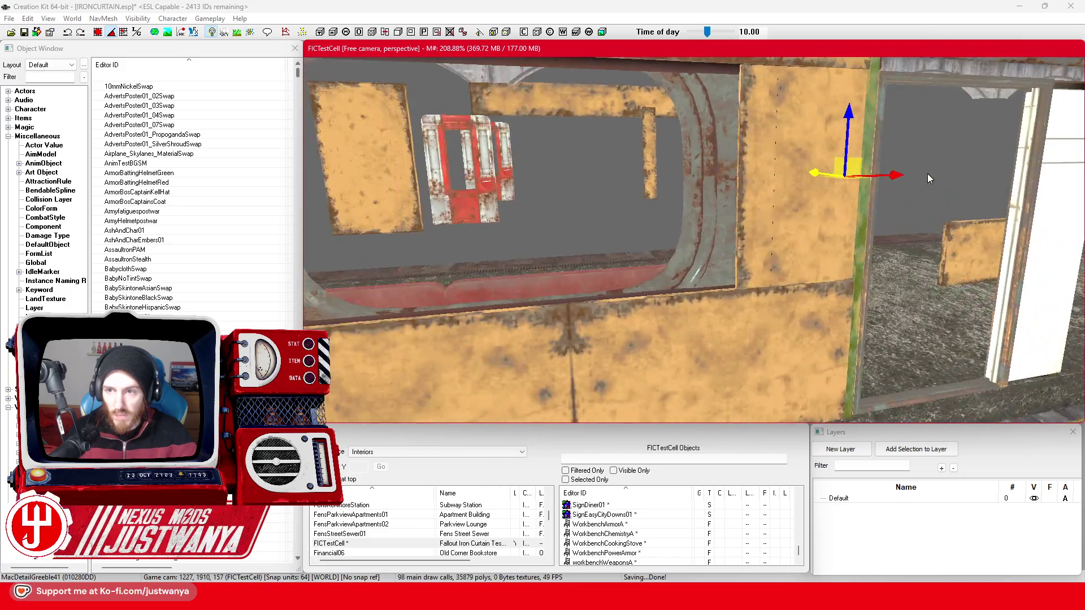
{"action": "key", "text": "shift"}
{"action": "key", "text": "shift"}
{"action": "key", "text": "shift"}
{"action": "key", "text": "shift"}
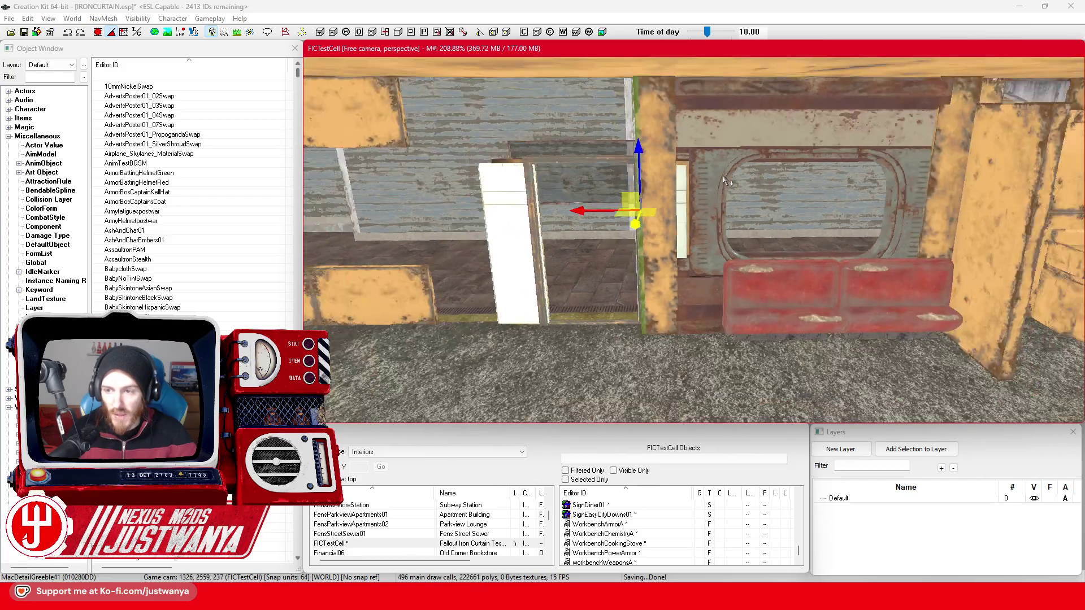
{"action": "key", "text": "shift"}
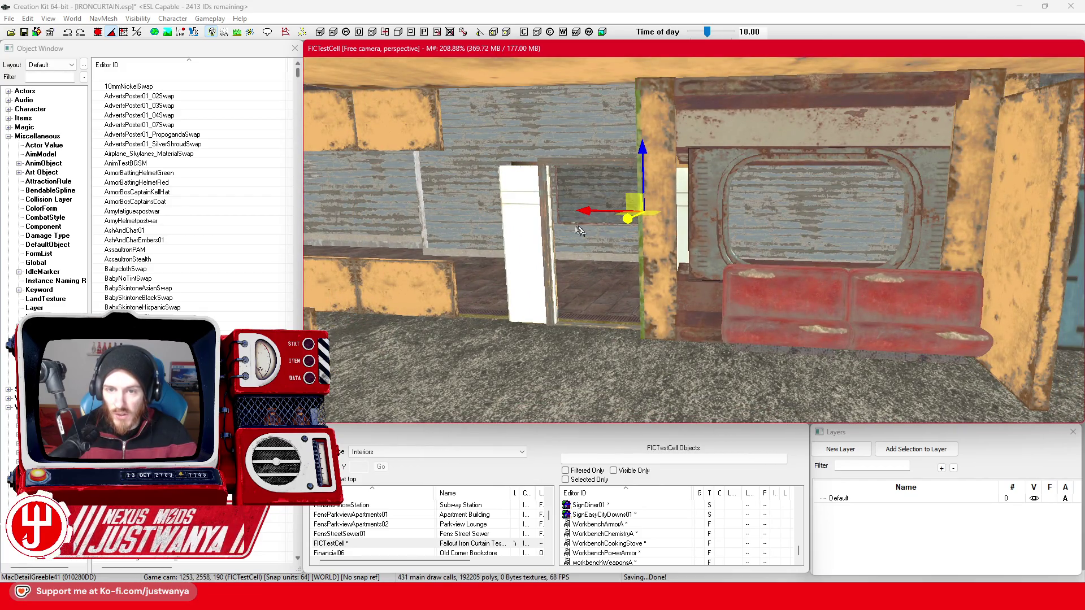
{"action": "key", "text": "ctrl+v"}
{"action": "key", "text": "shift"}
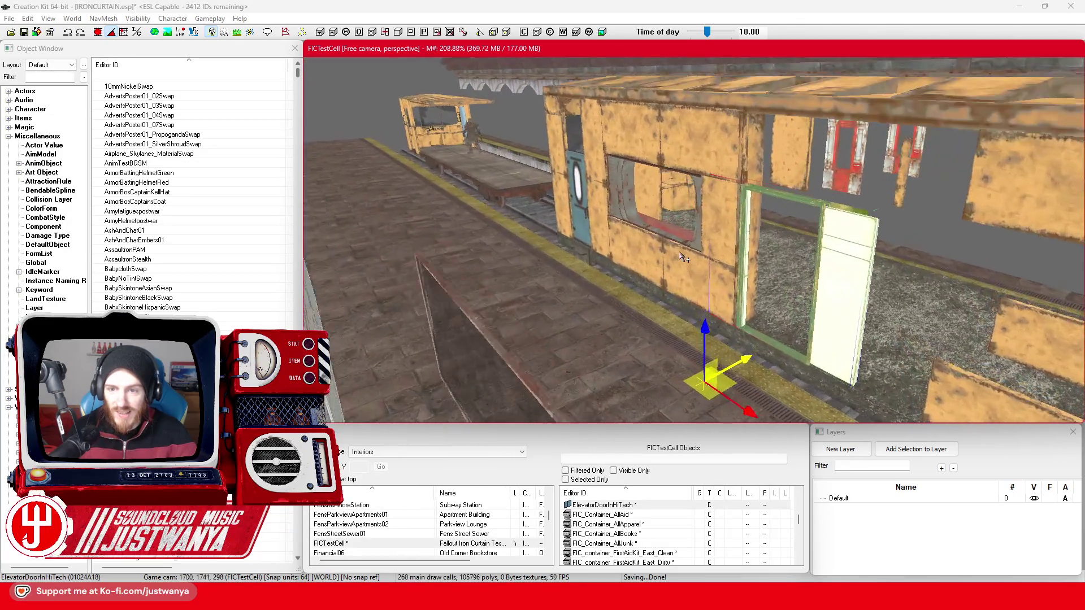
Slide the MacBasePanelASml01 wall panel right into the grey gap in the car's side.
{"action": "key", "text": "shift"}
{"action": "scroll", "coordinate": [610, 232], "scroll_direction": "up", "scroll_amount": 5}
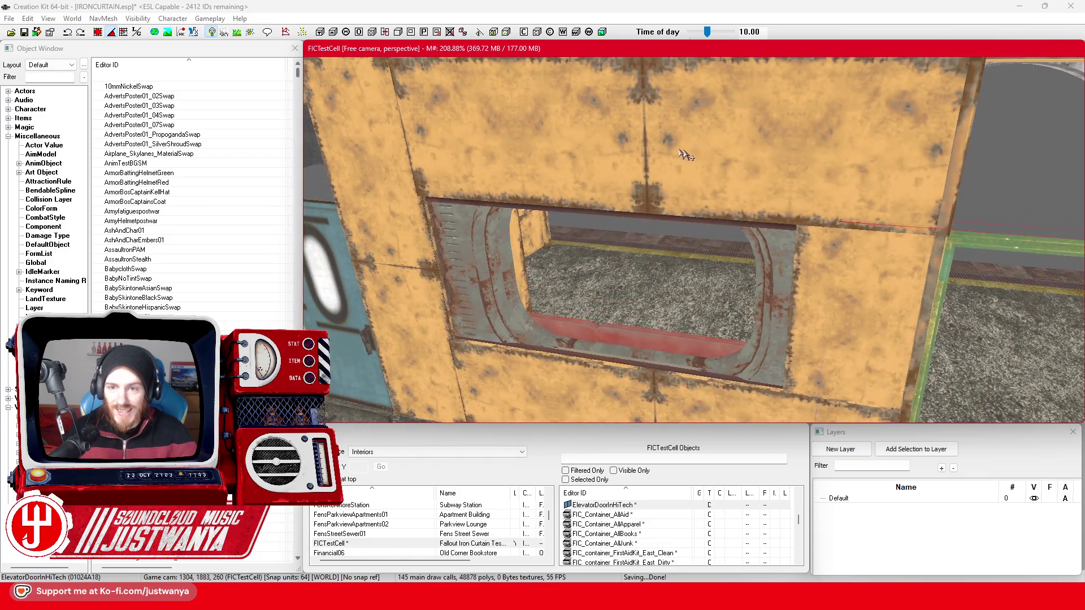
{"action": "left_click", "coordinate": [657, 202]}
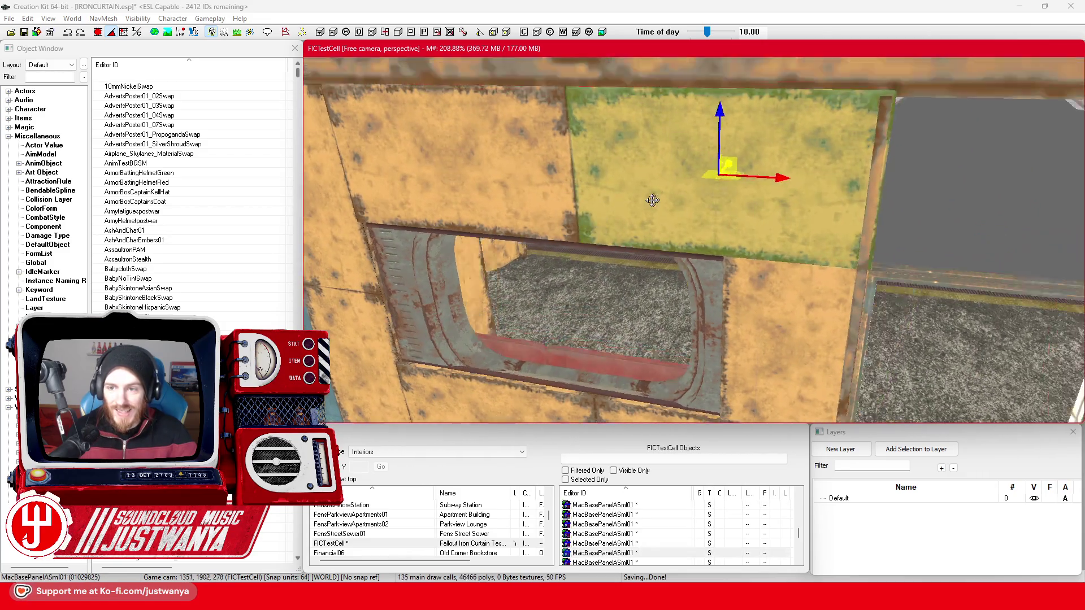
{"action": "left_click_drag", "start_coordinate": [648, 213], "coordinate": [991, 236]}
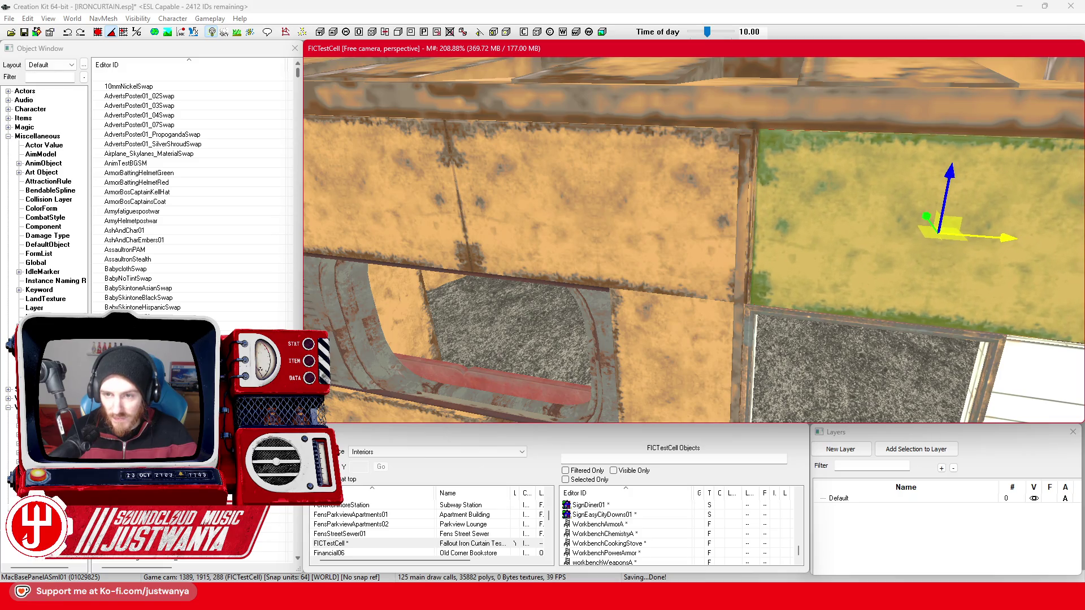
{"action": "scroll", "coordinate": [859, 233], "scroll_direction": "down", "scroll_amount": 5}
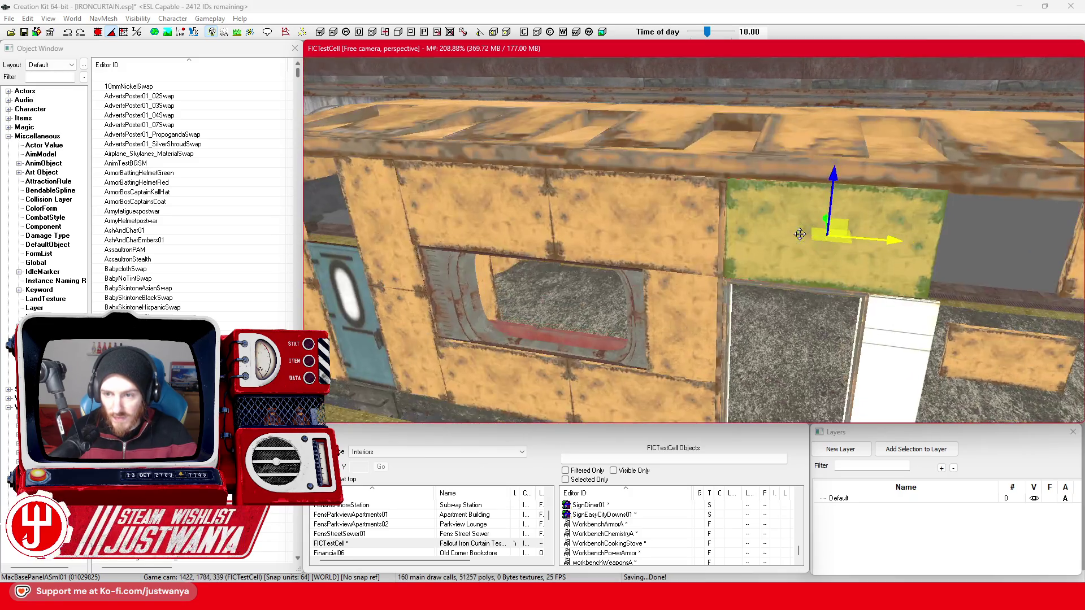
{"action": "scroll", "coordinate": [859, 233], "scroll_direction": "down", "scroll_amount": 5}
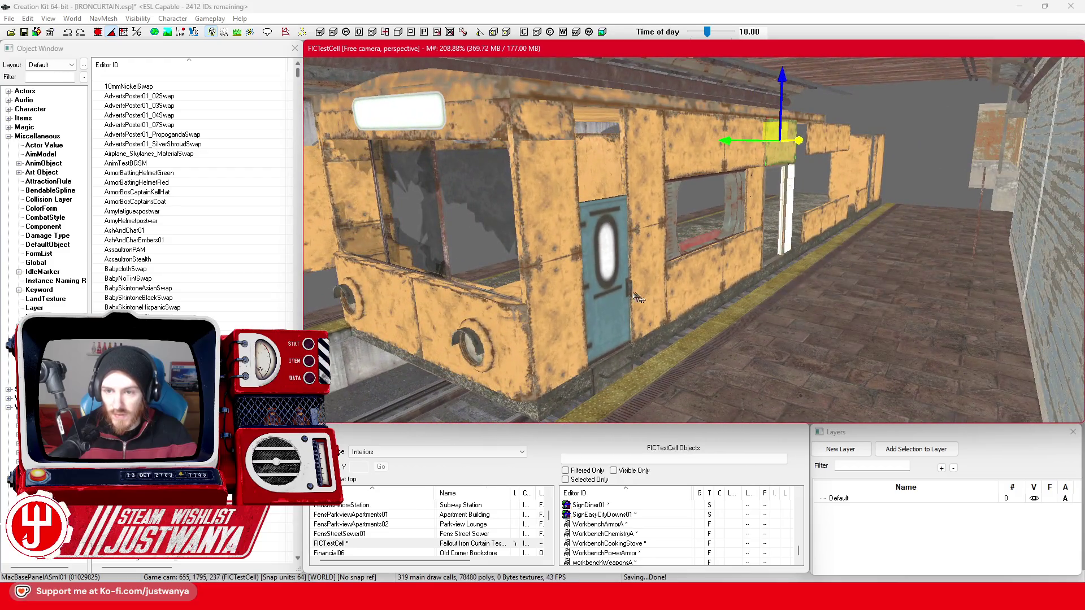
Check the driver door and white sliding door, then pull back to a side-on view of the train.
{"action": "left_click", "coordinate": [634, 295]}
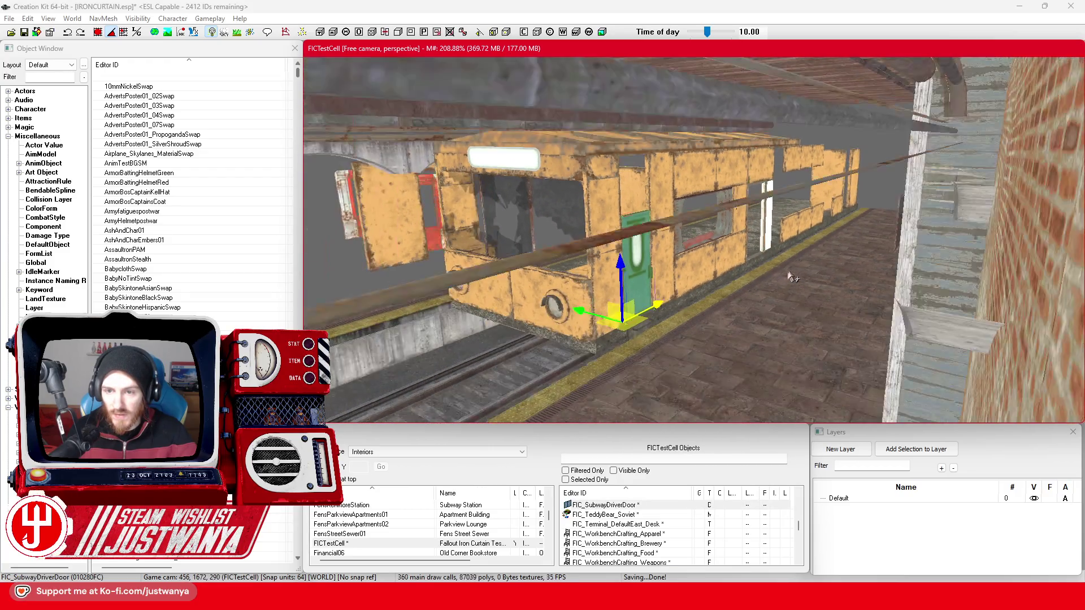
{"action": "scroll", "coordinate": [808, 271], "scroll_direction": "up", "scroll_amount": 5}
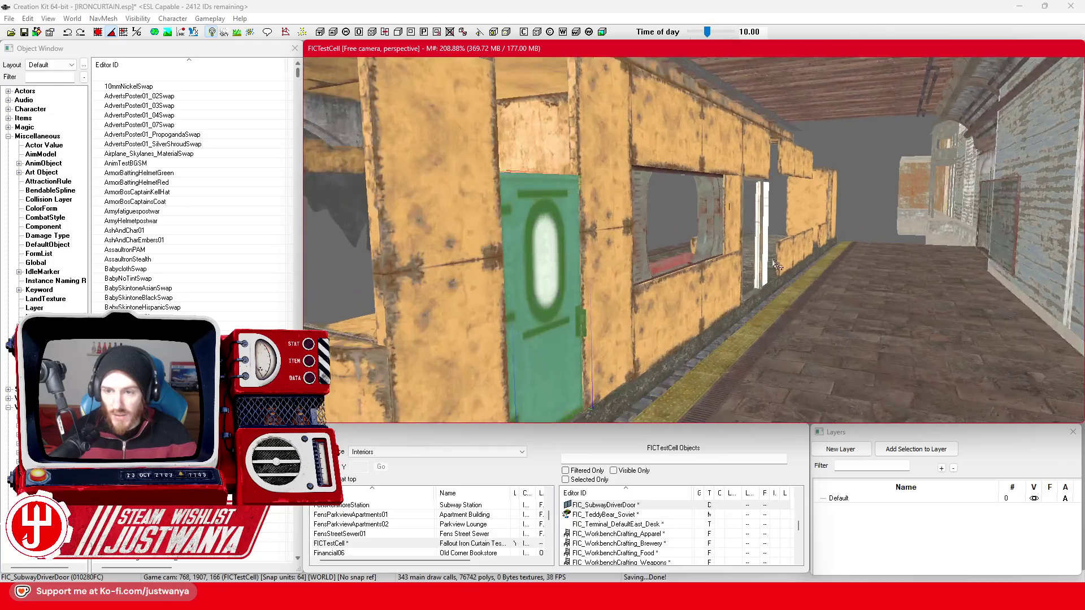
{"action": "left_click", "coordinate": [766, 263]}
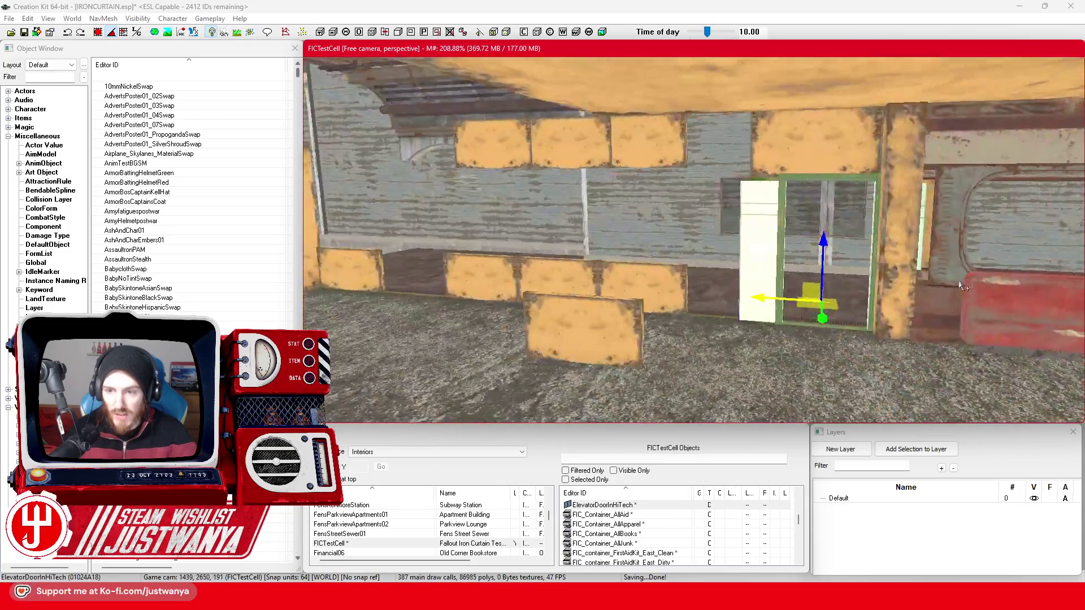
{"action": "left_click_drag", "start_coordinate": [960, 287], "coordinate": [913, 297]}
{"action": "mouse_move", "coordinate": [737, 298]}
{"action": "left_mouse_down"}
{"action": "mouse_move", "coordinate": [571, 265]}
{"action": "mouse_move", "coordinate": [582, 261]}
{"action": "left_mouse_up"}
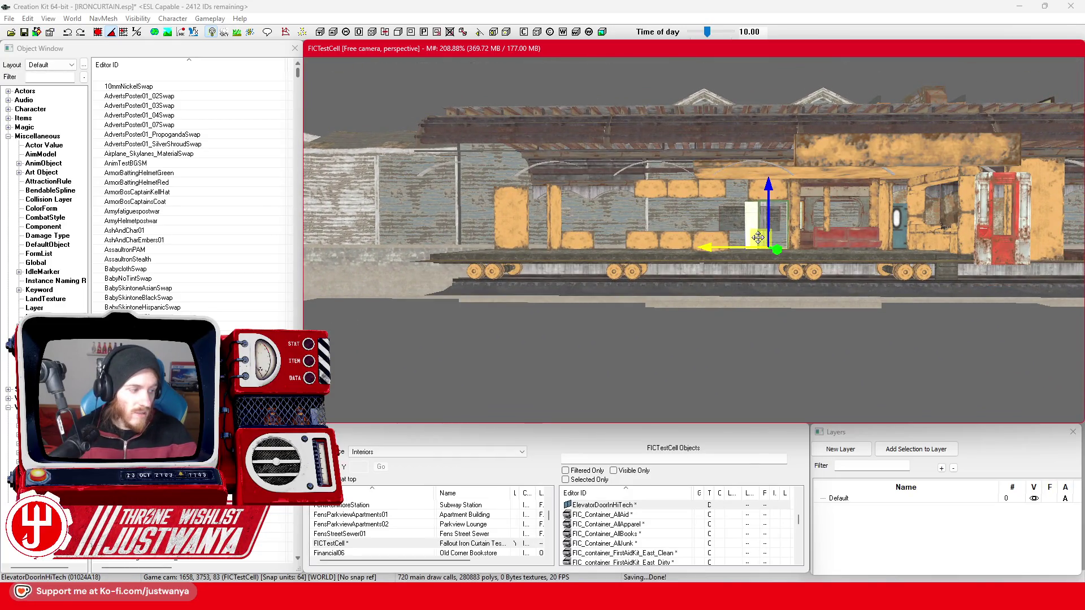
{"action": "left_click", "coordinate": [710, 347]}
{"action": "scroll", "coordinate": [754, 271], "scroll_direction": "up", "scroll_amount": 5}
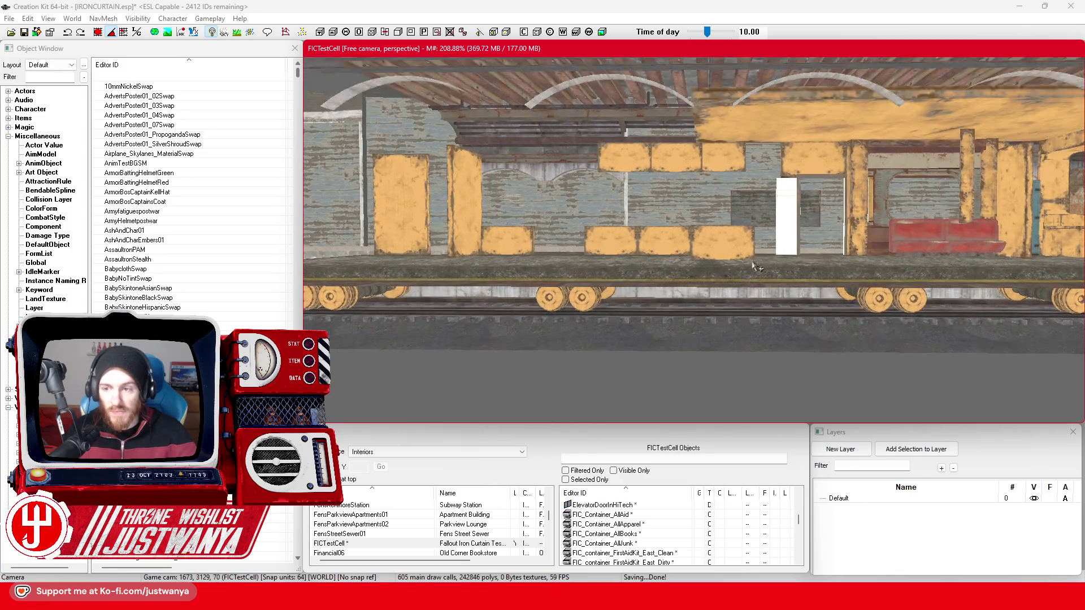
{"action": "scroll", "coordinate": [754, 266], "scroll_direction": "up", "scroll_amount": 6}
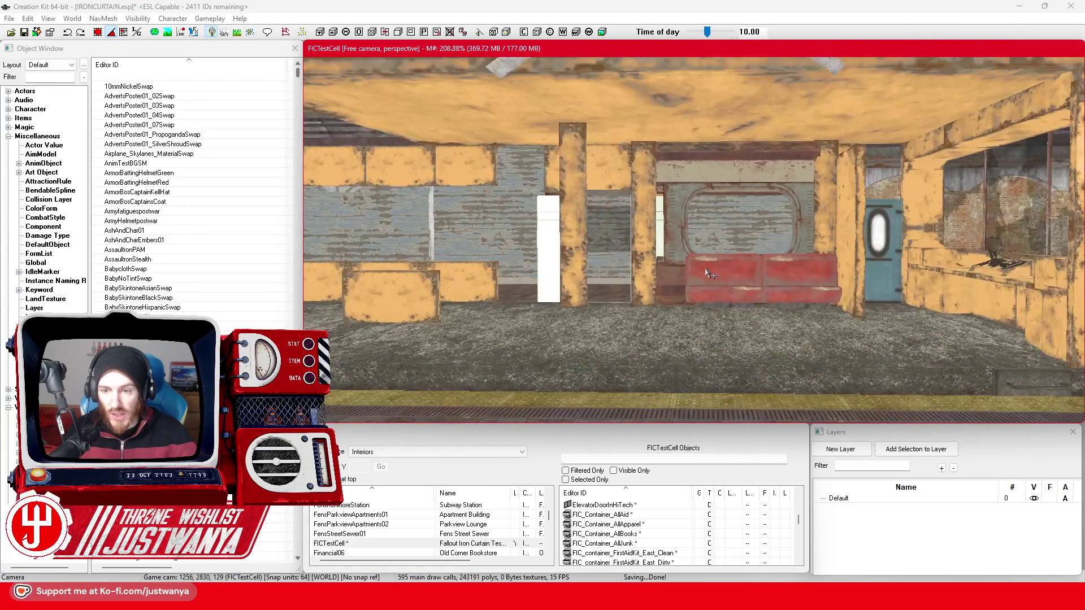
{"action": "left_click", "coordinate": [710, 273]}
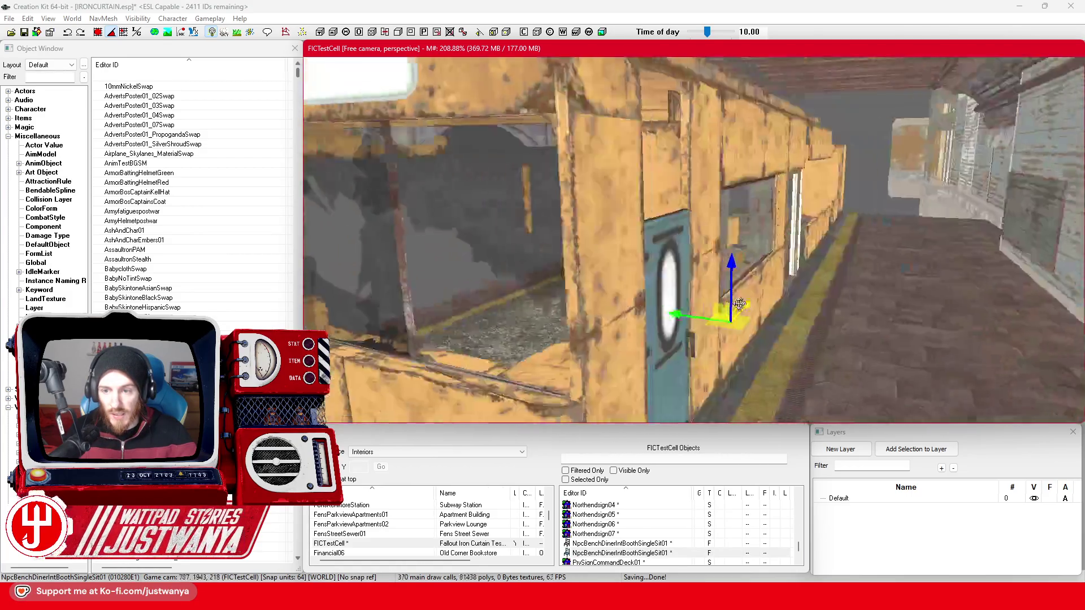
{"action": "key", "text": "shift"}
{"action": "scroll", "coordinate": [889, 293], "scroll_direction": "down", "scroll_amount": 5}
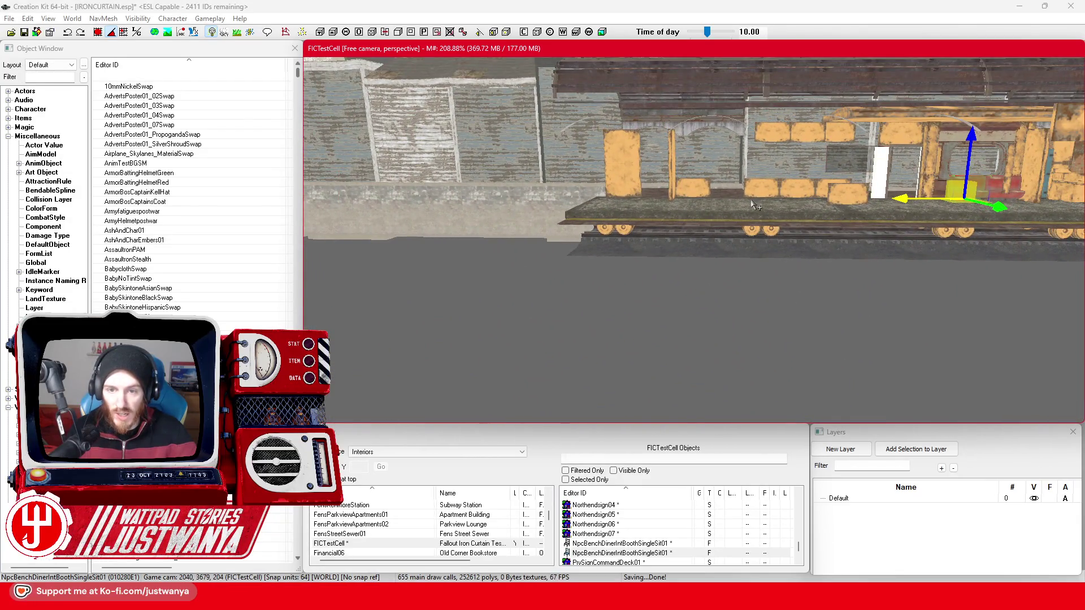
{"action": "scroll", "coordinate": [751, 201], "scroll_direction": "up", "scroll_amount": 5}
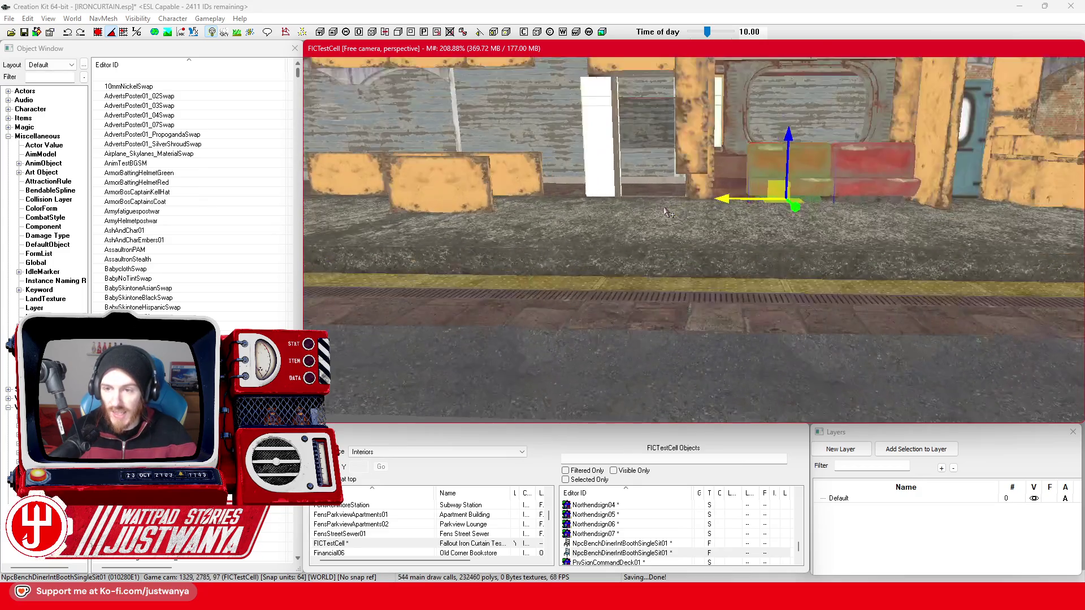
{"action": "key", "text": "shift"}
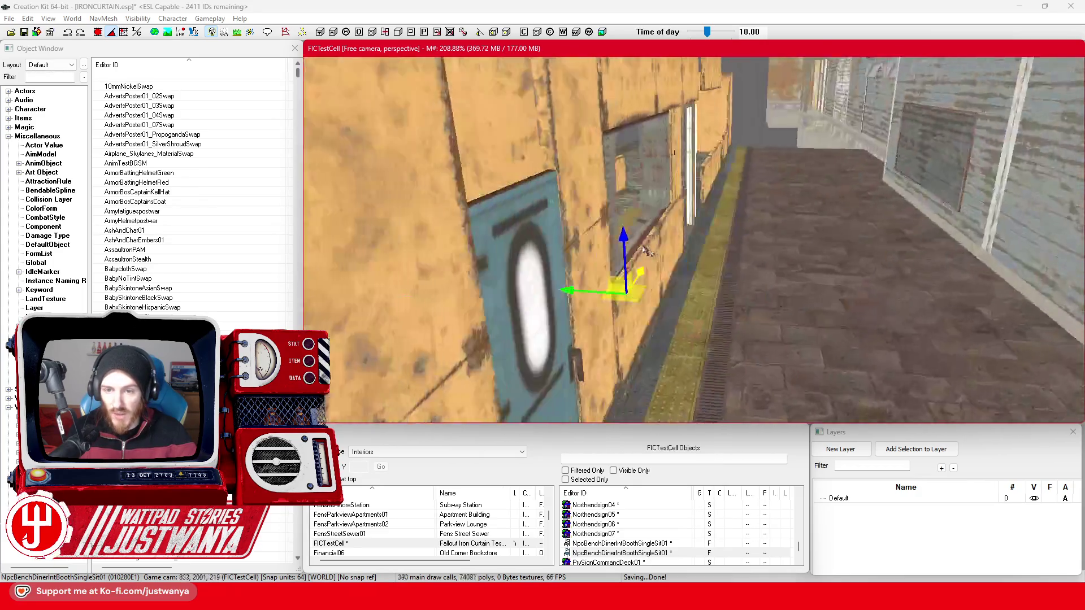
Orbit around the bench along the train's side, then save the IRONCURTAIN.esp plugin.
{"action": "key", "text": "shift"}
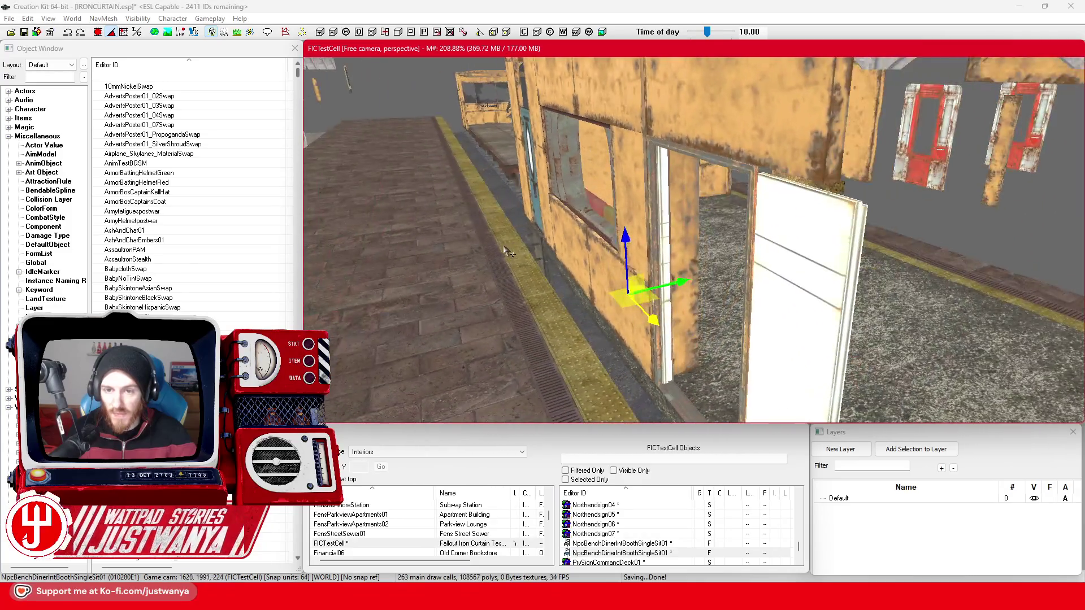
{"action": "key", "text": "shift"}
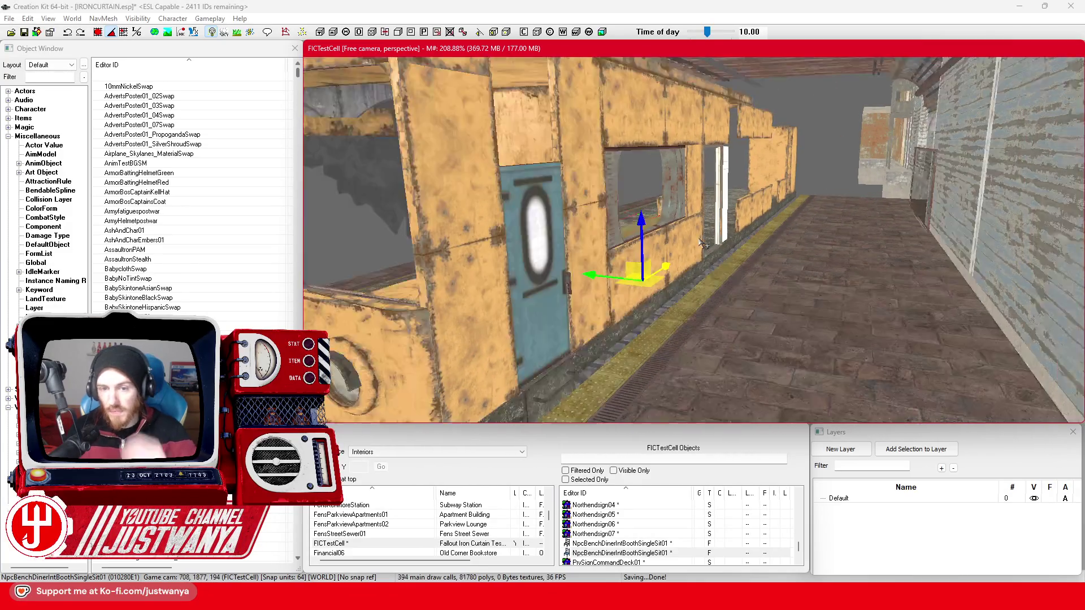
{"action": "key", "text": "shift"}
{"action": "key", "text": "shift"}
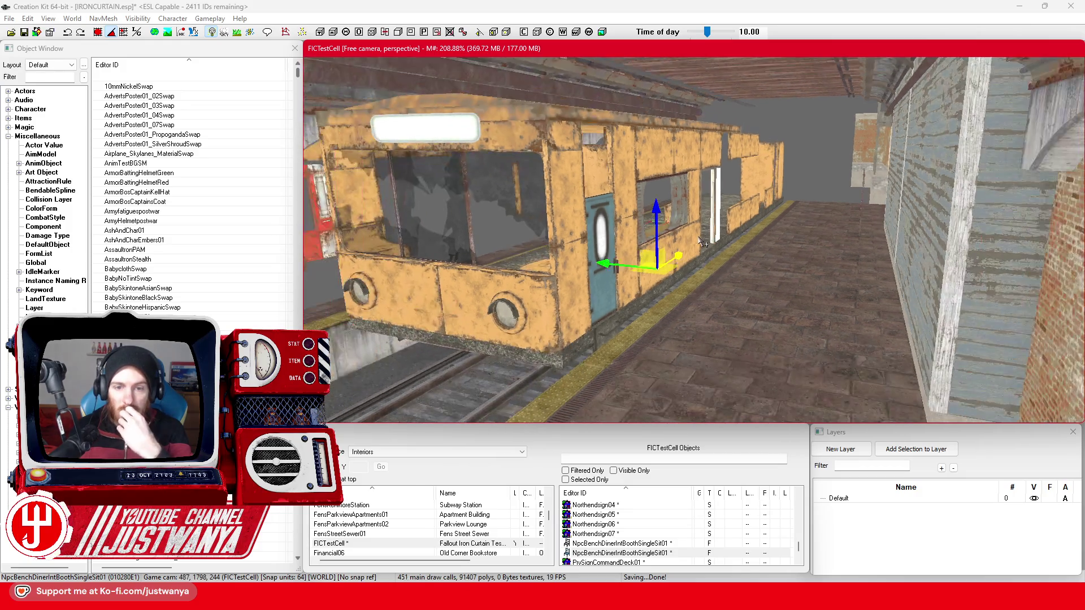
{"action": "left_click", "coordinate": [24, 33]}
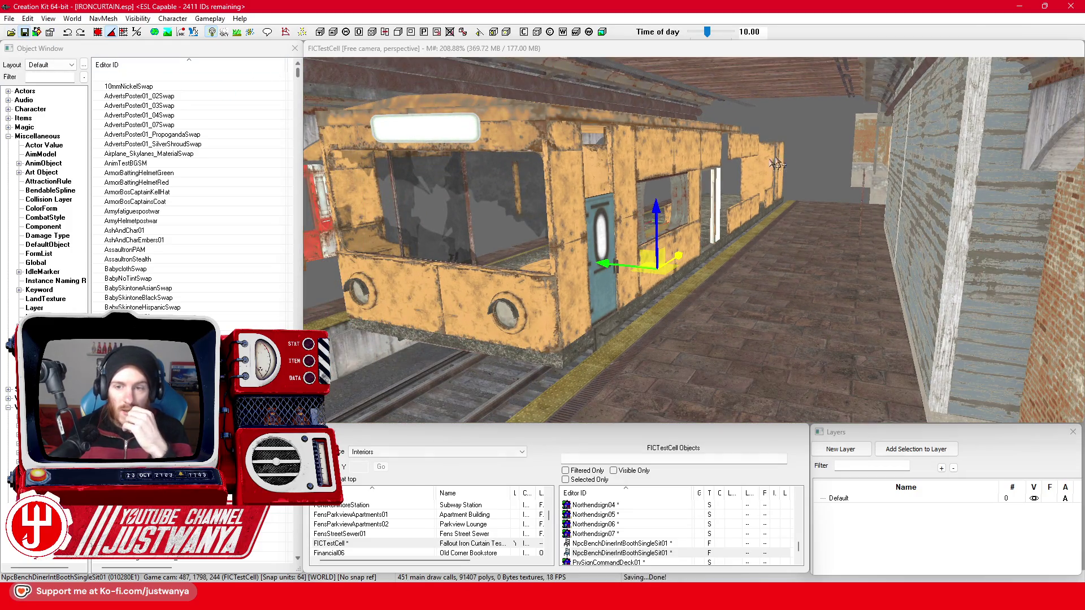
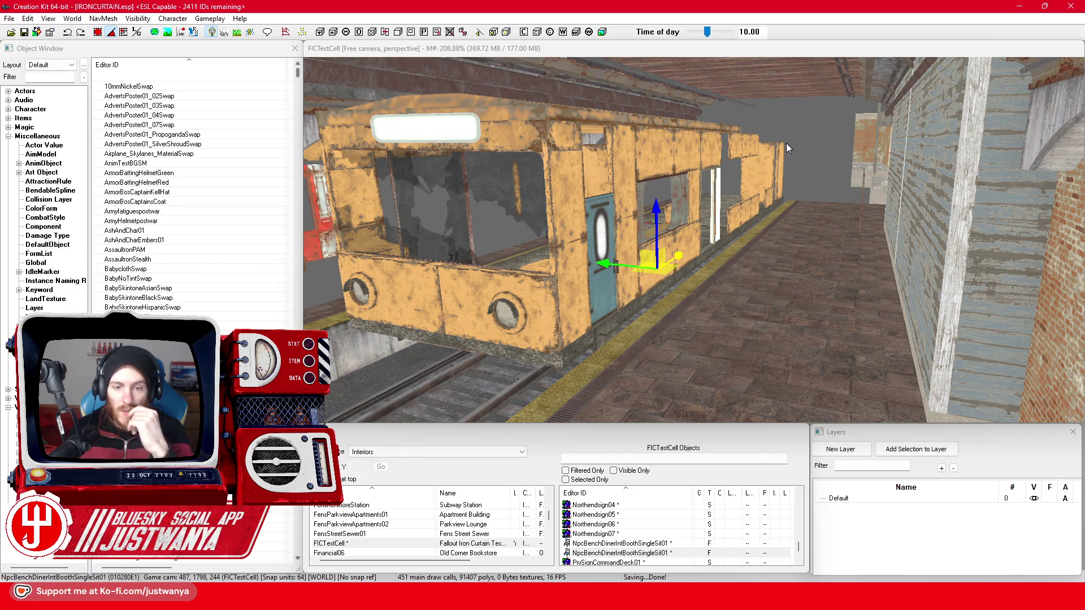
Inspect the small wall panels and the panel below the window on the train car.
{"action": "left_click", "coordinate": [798, 152]}
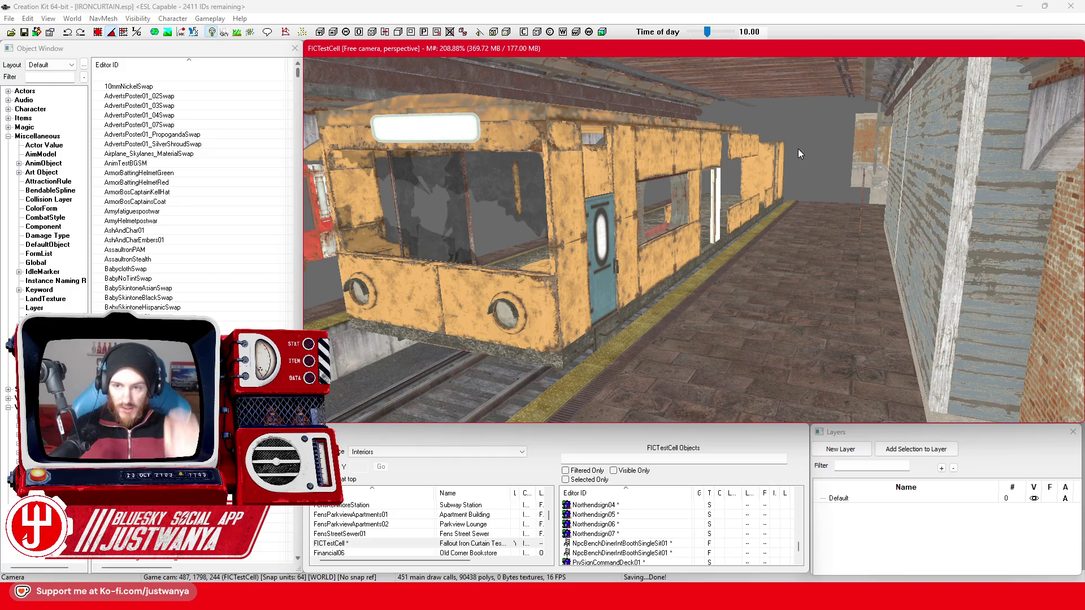
{"action": "scroll", "coordinate": [825, 179], "scroll_direction": "up", "scroll_amount": 5}
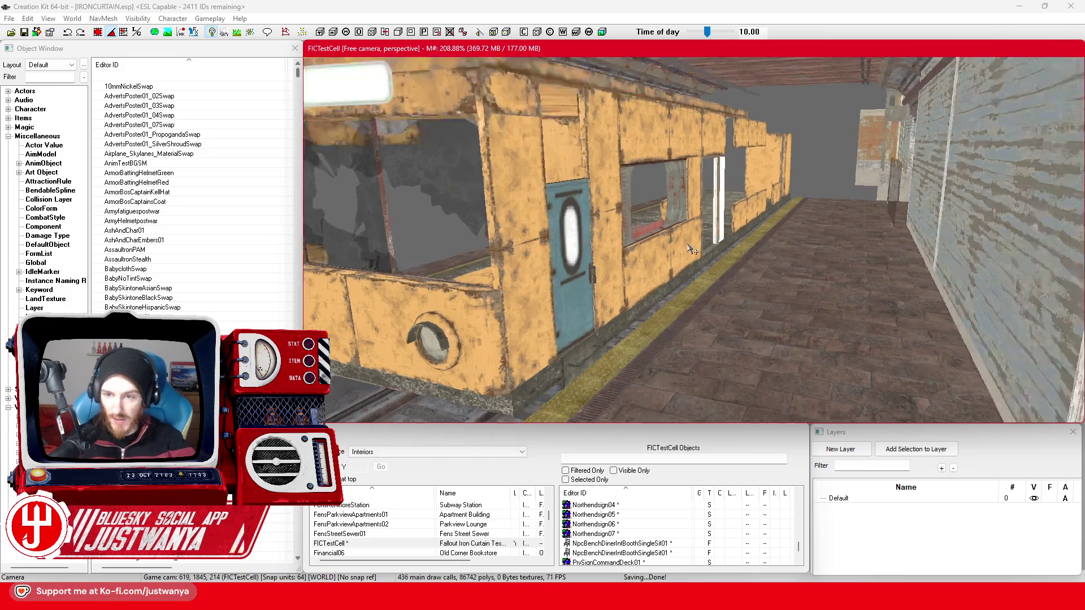
{"action": "left_click", "coordinate": [764, 272]}
{"action": "scroll", "coordinate": [764, 272], "scroll_direction": "up", "scroll_amount": 5}
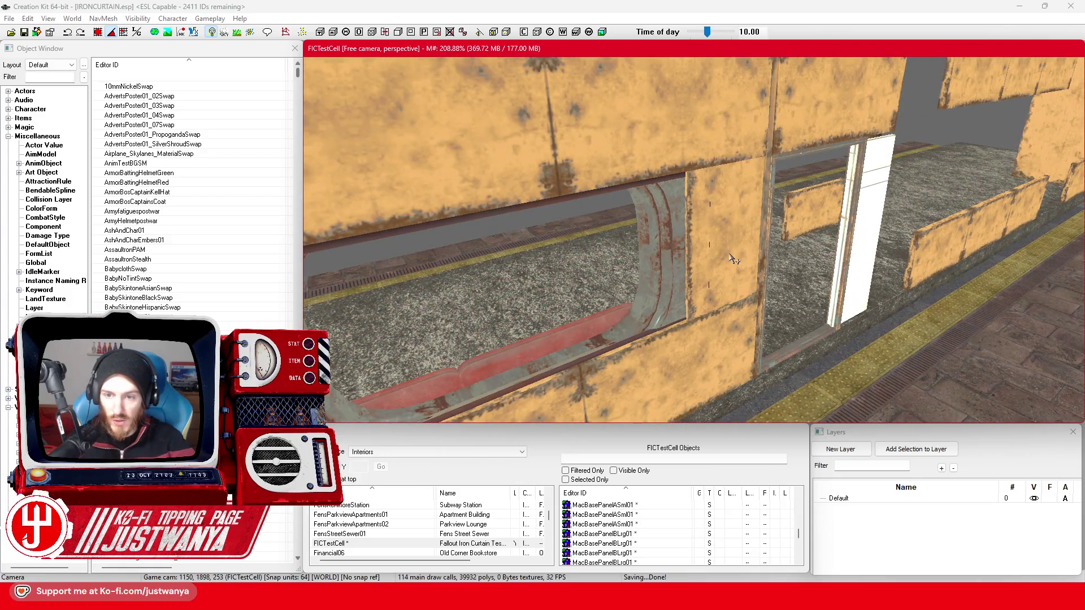
{"action": "left_click", "coordinate": [733, 260]}
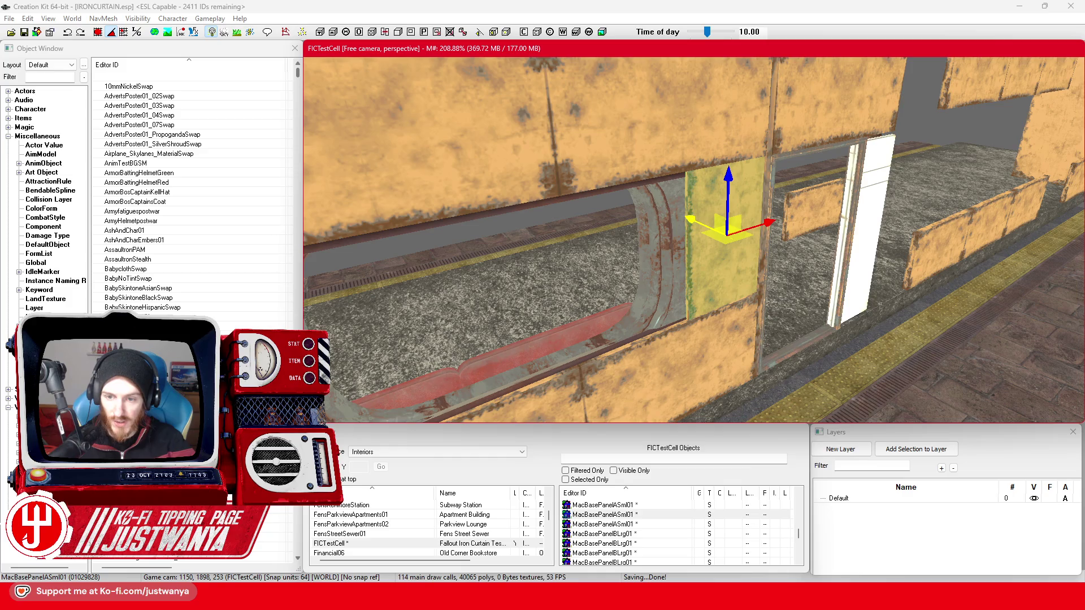
{"action": "left_click", "coordinate": [710, 377]}
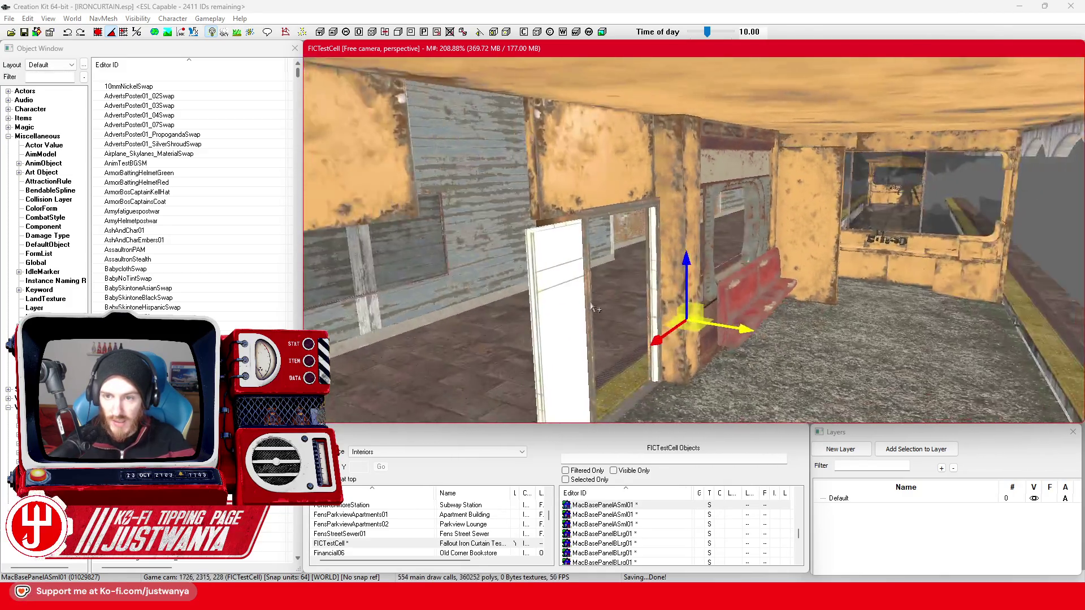
Select the yellow MacDetailGreeble41 corner trim pole and switch to rotation mode.
{"action": "scroll", "coordinate": [541, 311], "scroll_direction": "up", "scroll_amount": 5}
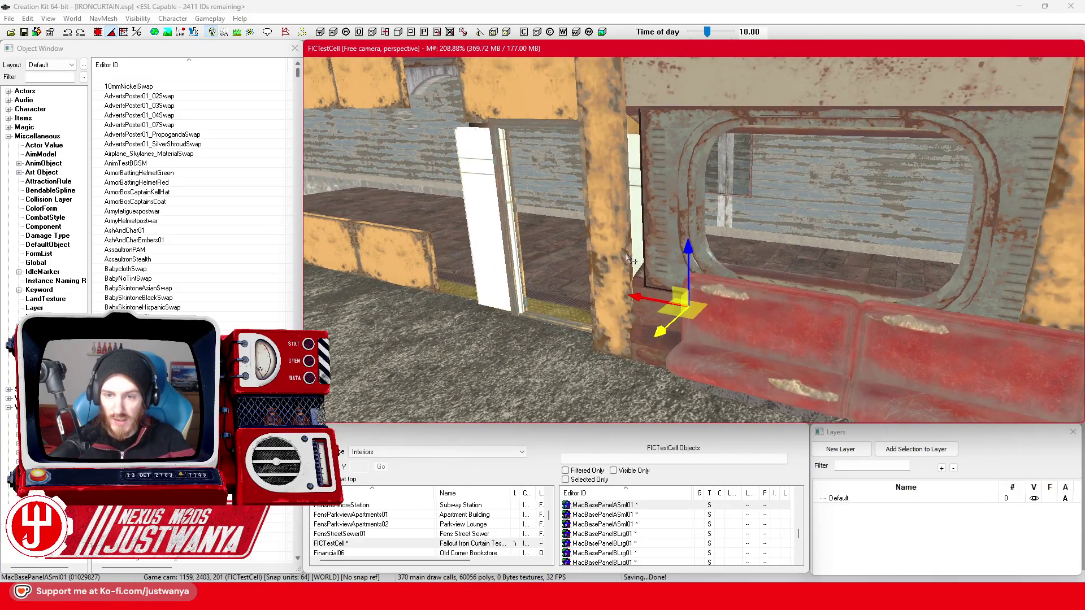
{"action": "left_click", "coordinate": [568, 222]}
{"action": "key", "text": "2"}
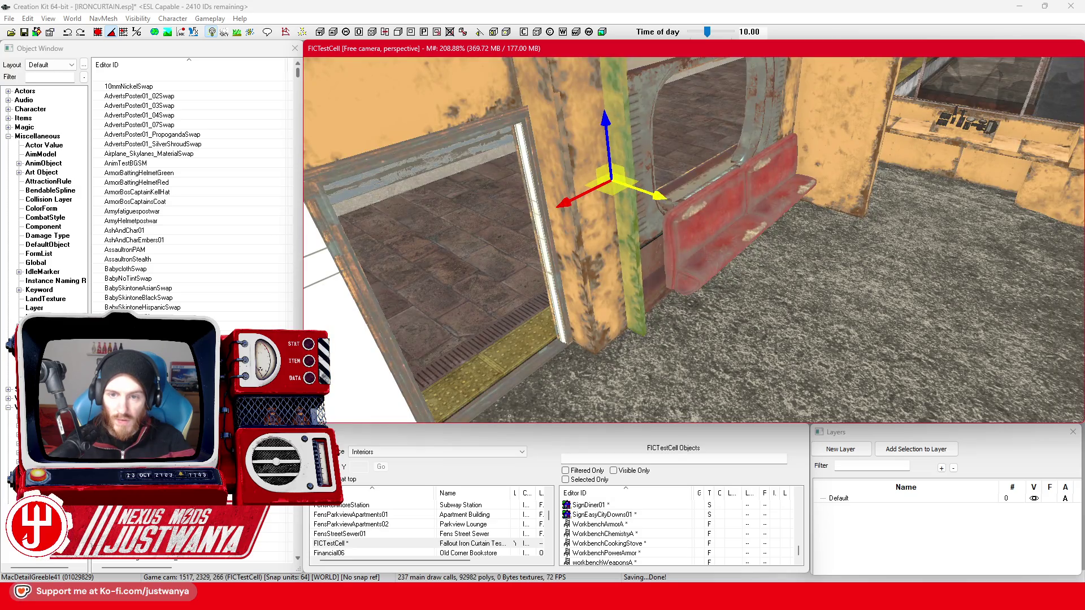
Slide the MacDetailGreeble41 trim pole left flush against the window wall, then pick the red booth bench.
{"action": "left_click_drag", "start_coordinate": [612, 180], "coordinate": [596, 174]}
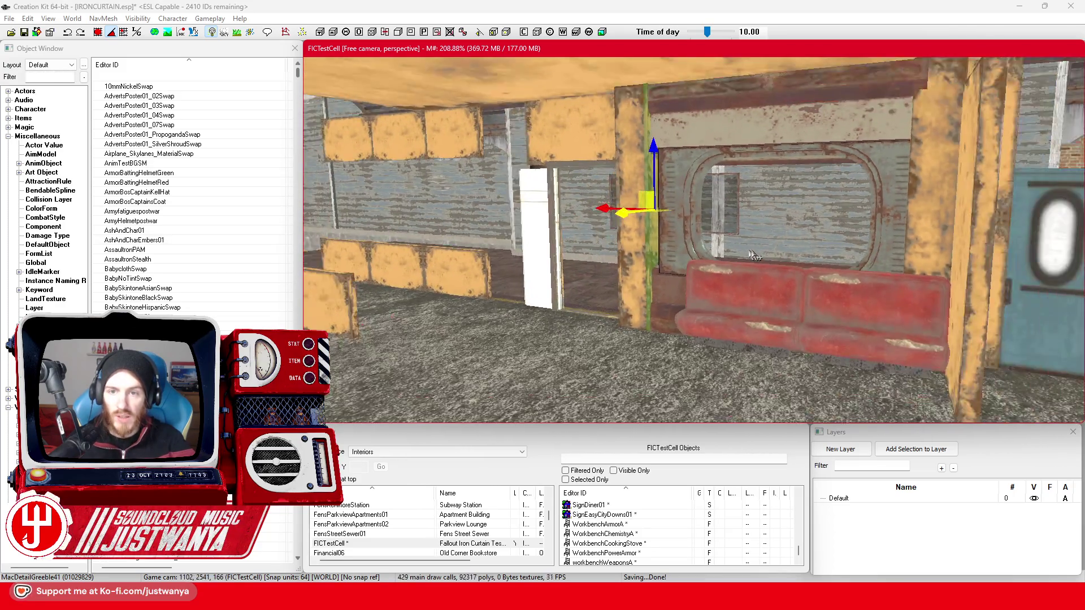
{"action": "scroll", "coordinate": [774, 256], "scroll_direction": "up", "scroll_amount": 5}
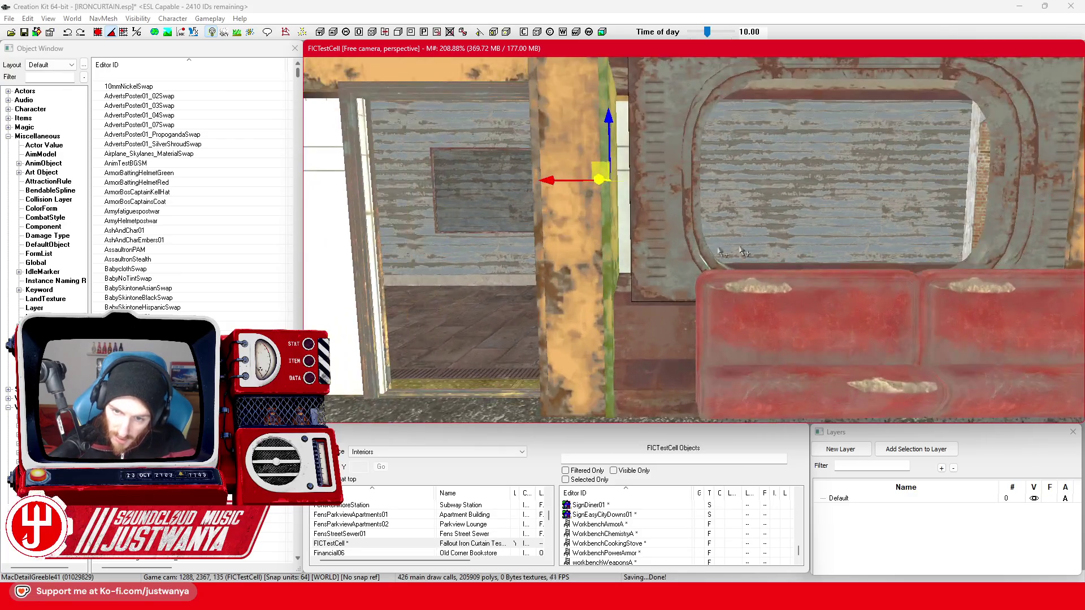
{"action": "scroll", "coordinate": [791, 294], "scroll_direction": "down", "scroll_amount": 6}
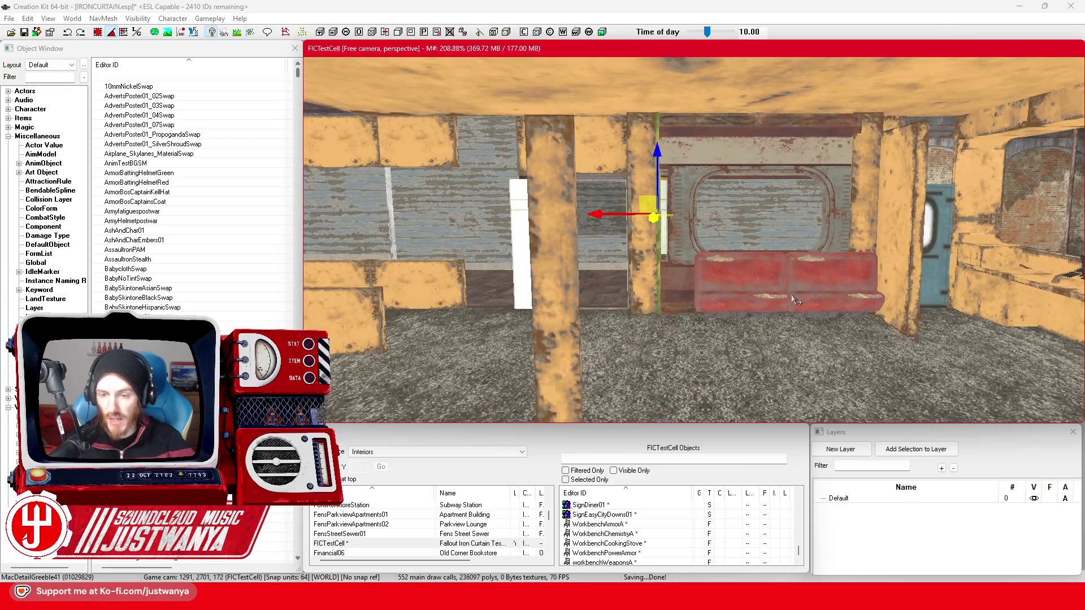
{"action": "scroll", "coordinate": [689, 294], "scroll_direction": "up", "scroll_amount": 3}
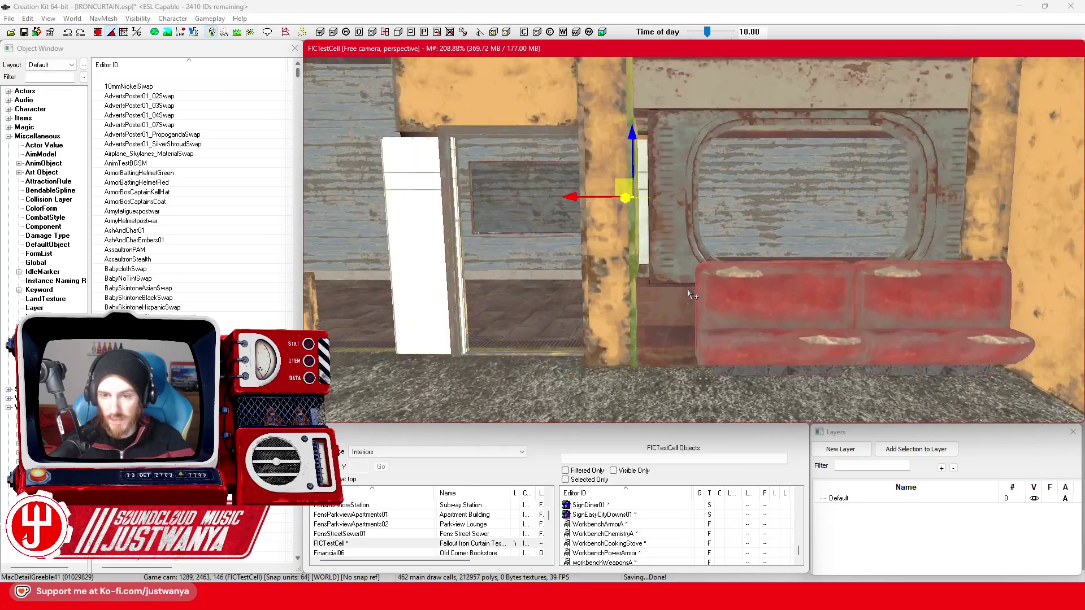
{"action": "scroll", "coordinate": [689, 293], "scroll_direction": "down", "scroll_amount": 8}
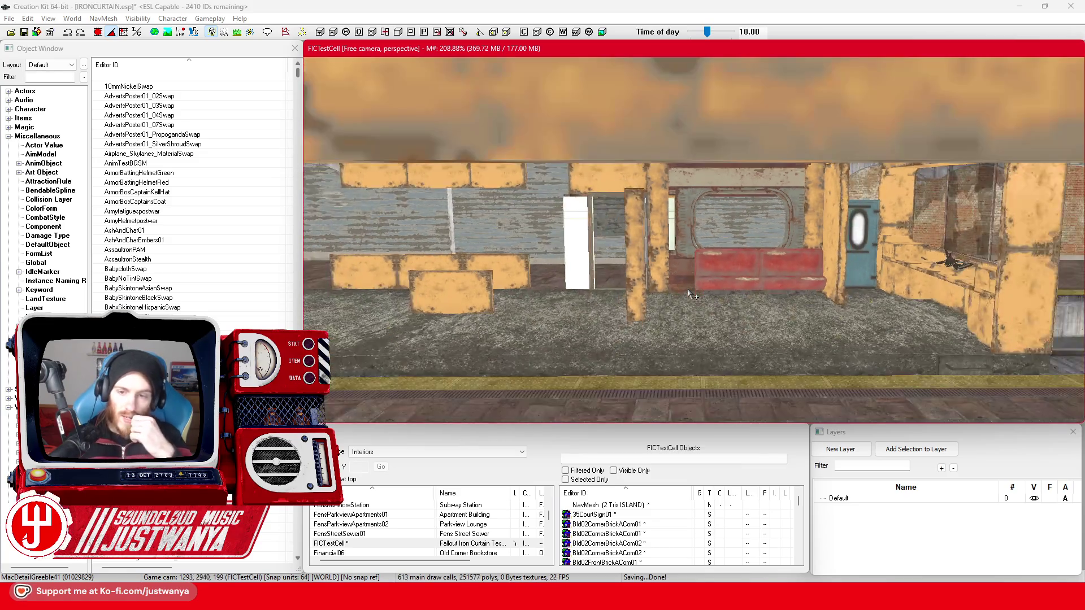
{"action": "scroll", "coordinate": [688, 293], "scroll_direction": "up", "scroll_amount": 5}
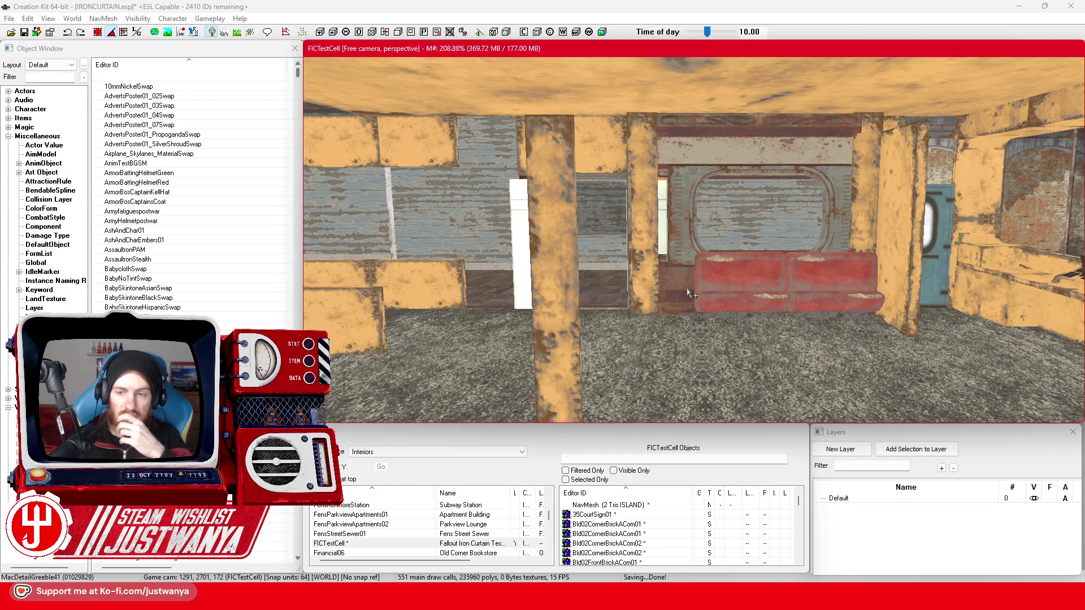
{"action": "left_click", "coordinate": [745, 298]}
{"action": "scroll", "coordinate": [744, 298], "scroll_direction": "up", "scroll_amount": 3}
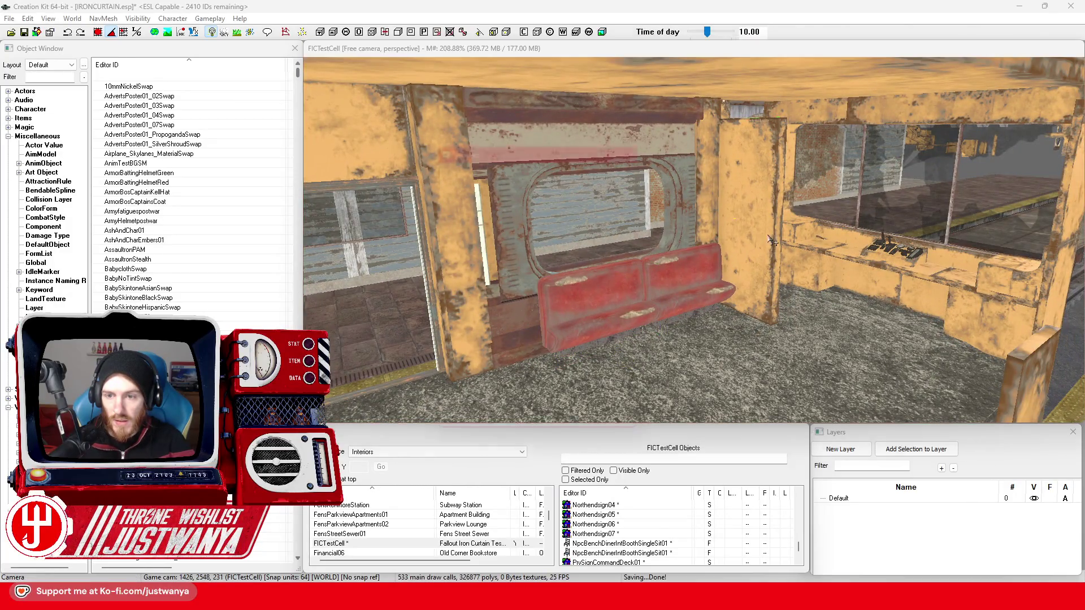
Focus the view on the large MacBasePanelALrg01 wall panel and raise it slightly.
{"action": "double_click", "coordinate": [772, 241]}
{"action": "left_click", "coordinate": [585, 441]}
{"action": "left_click", "coordinate": [782, 249]}
{"action": "key", "text": "f"}
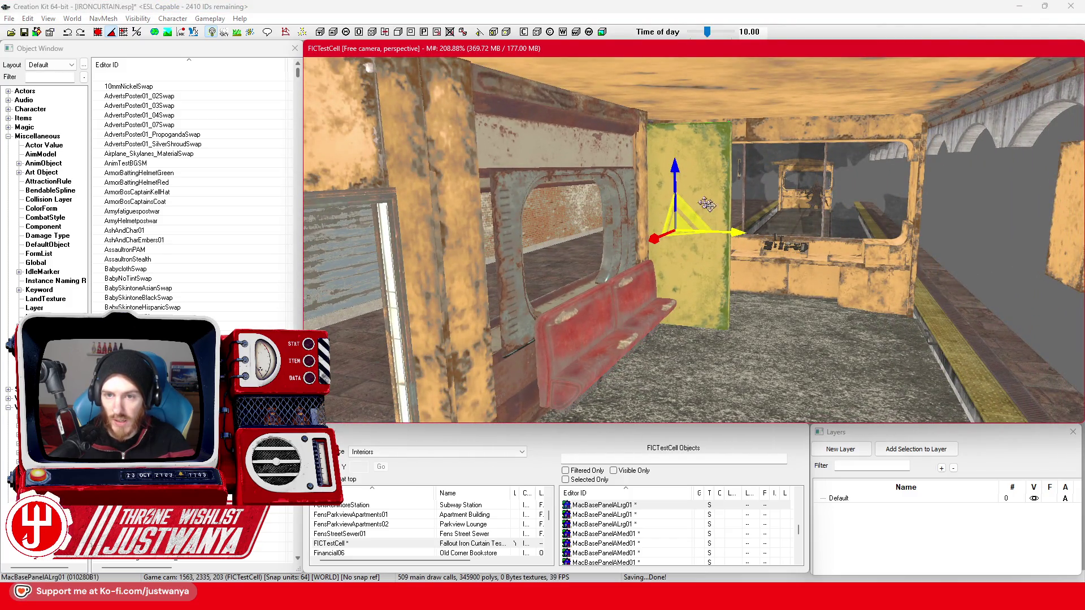
{"action": "mouse_move", "coordinate": [712, 208]}
{"action": "left_mouse_down"}
{"action": "mouse_move", "coordinate": [688, 156]}
{"action": "mouse_move", "coordinate": [890, 156]}
{"action": "left_mouse_up"}
Duplicate the large wall panel, check its fit, and delete the extra panel.
{"action": "key", "text": "ctrl+d"}
{"action": "key", "text": "w"}
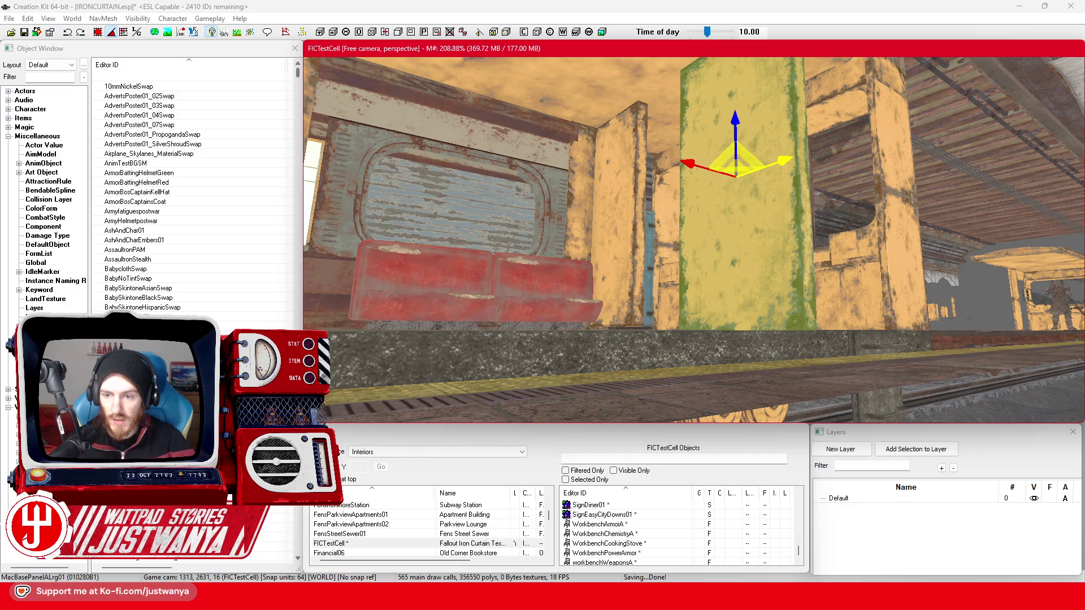
{"action": "left_click_drag", "start_coordinate": [784, 149], "coordinate": [680, 254]}
{"action": "left_click", "coordinate": [679, 254]}
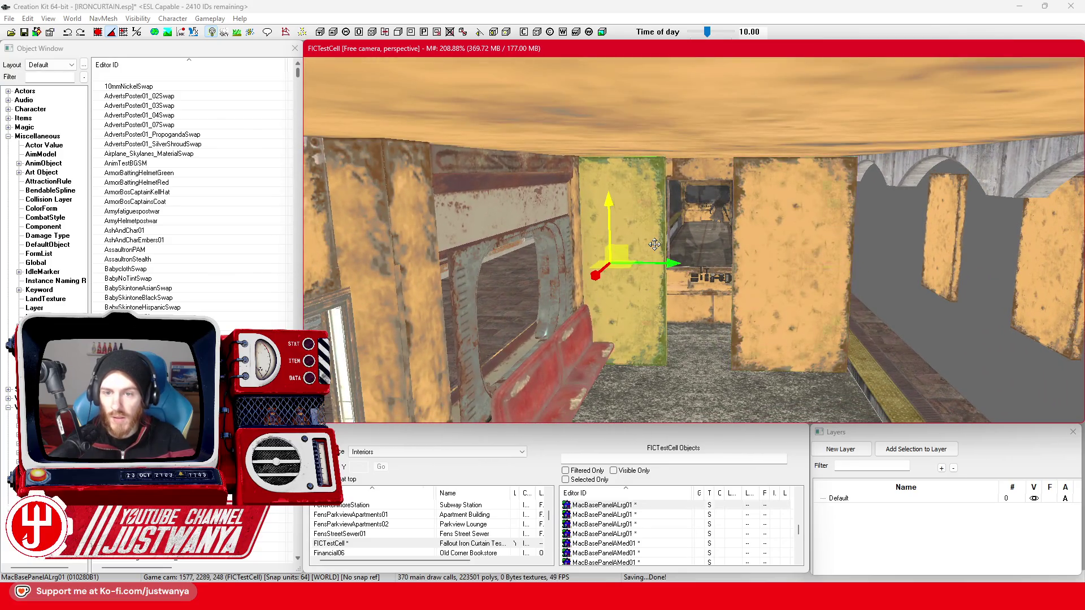
{"action": "key", "text": "Delete"}
{"action": "left_click", "coordinate": [778, 267]}
Slide the large wall panels left and nudge them right into an aligned partition across the aisle.
{"action": "left_click_drag", "start_coordinate": [809, 283], "coordinate": [692, 282]}
{"action": "key", "text": "shift"}
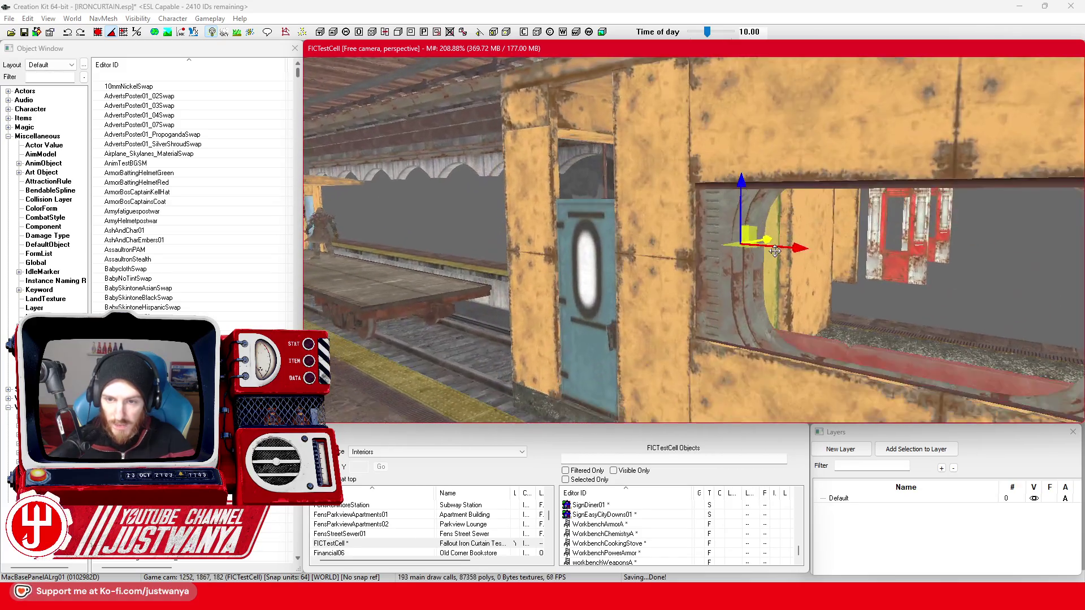
{"action": "scroll", "coordinate": [863, 270], "scroll_direction": "up", "scroll_amount": 3}
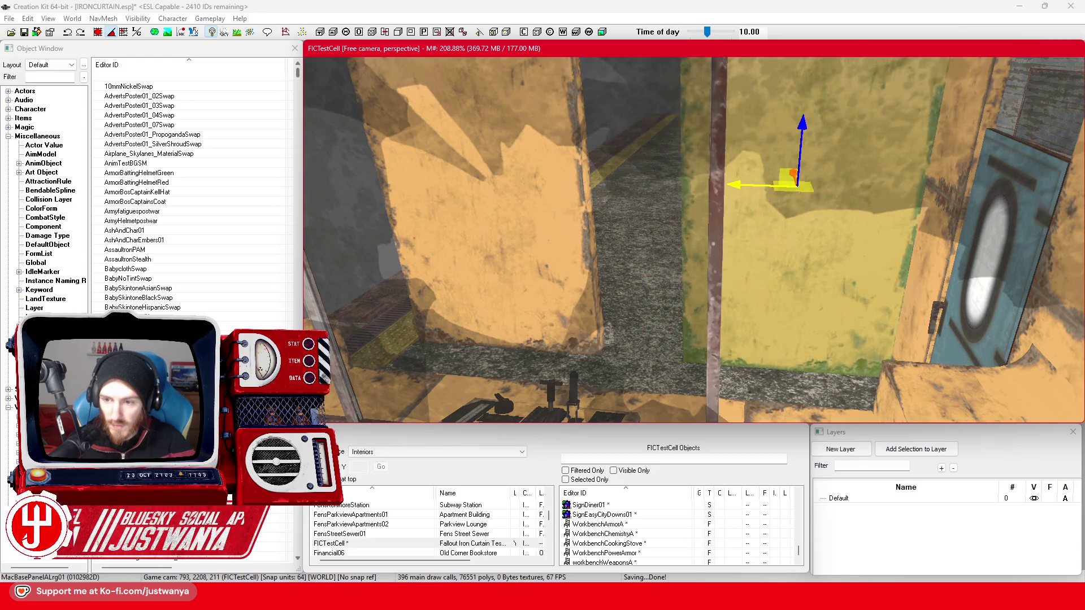
{"action": "left_click_drag", "start_coordinate": [797, 184], "coordinate": [812, 185]}
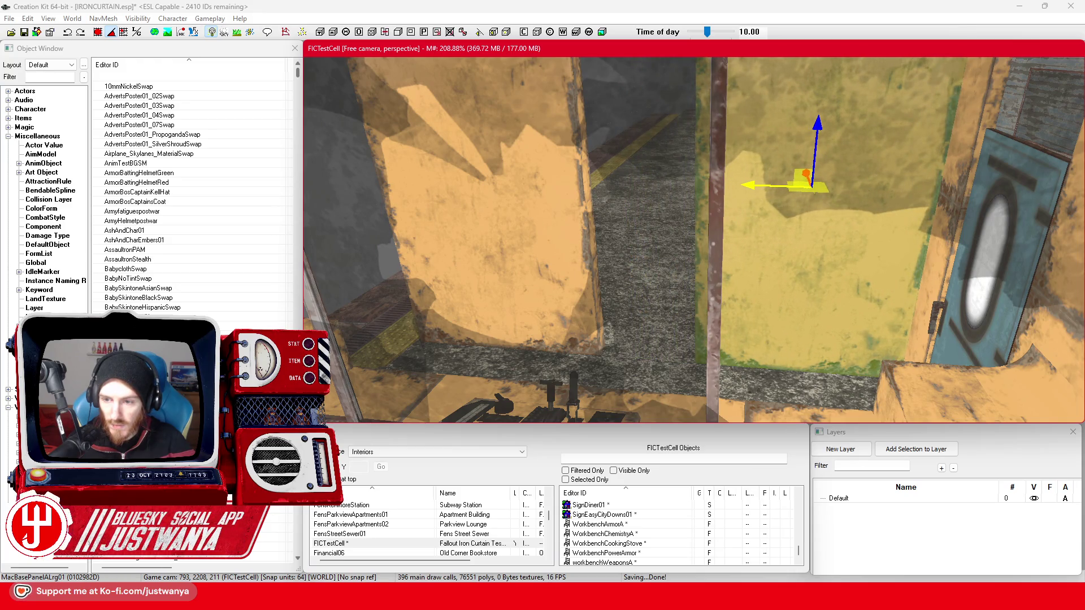
{"action": "key", "text": "shift"}
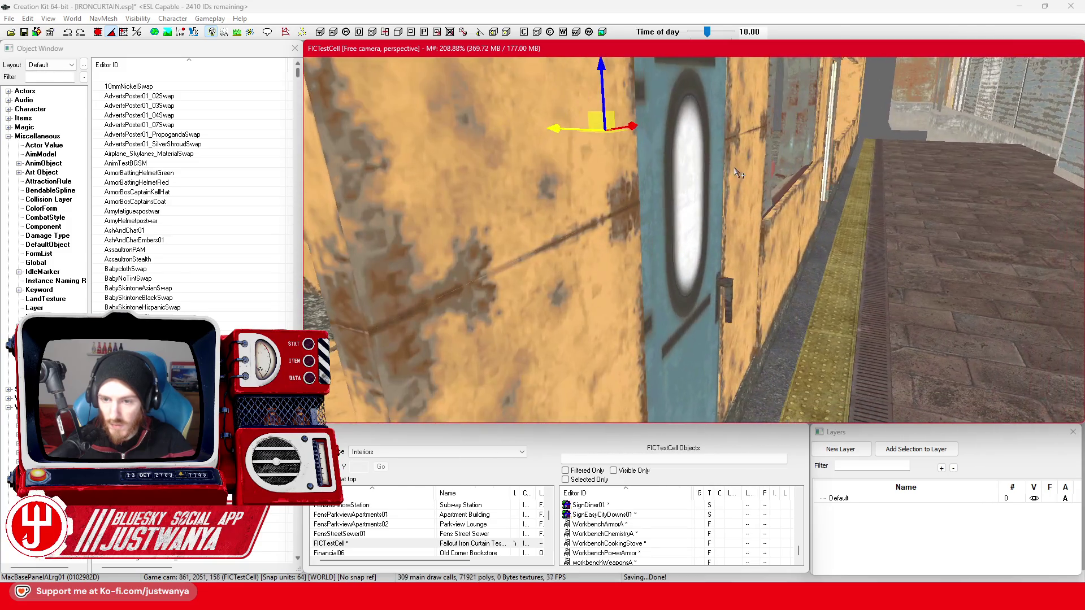
{"action": "left_click_drag", "start_coordinate": [550, 126], "coordinate": [555, 126]}
{"action": "key", "text": "shift"}
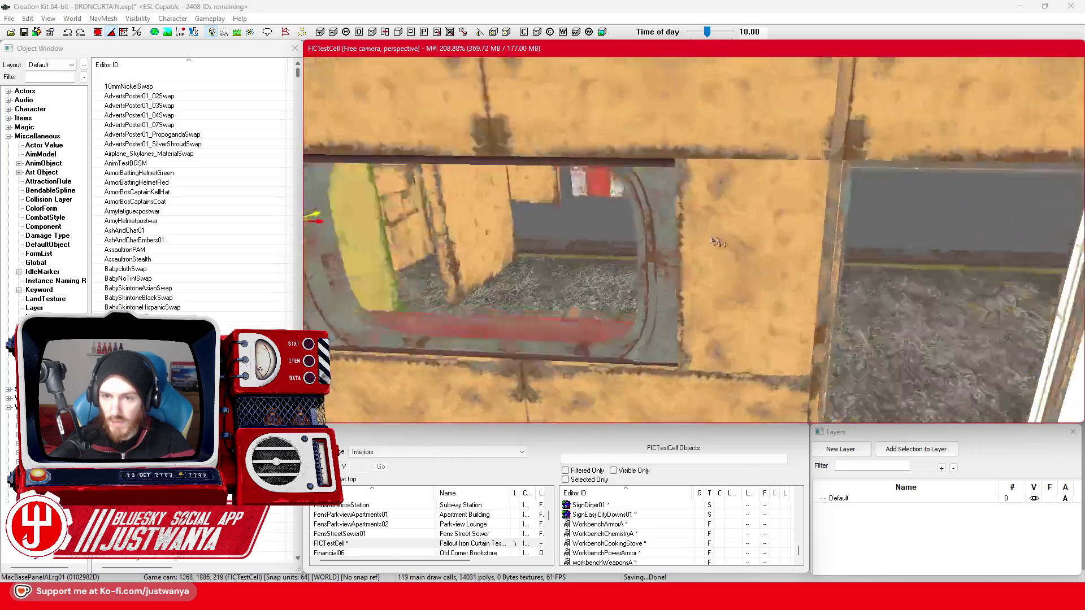
{"action": "key", "text": "shift"}
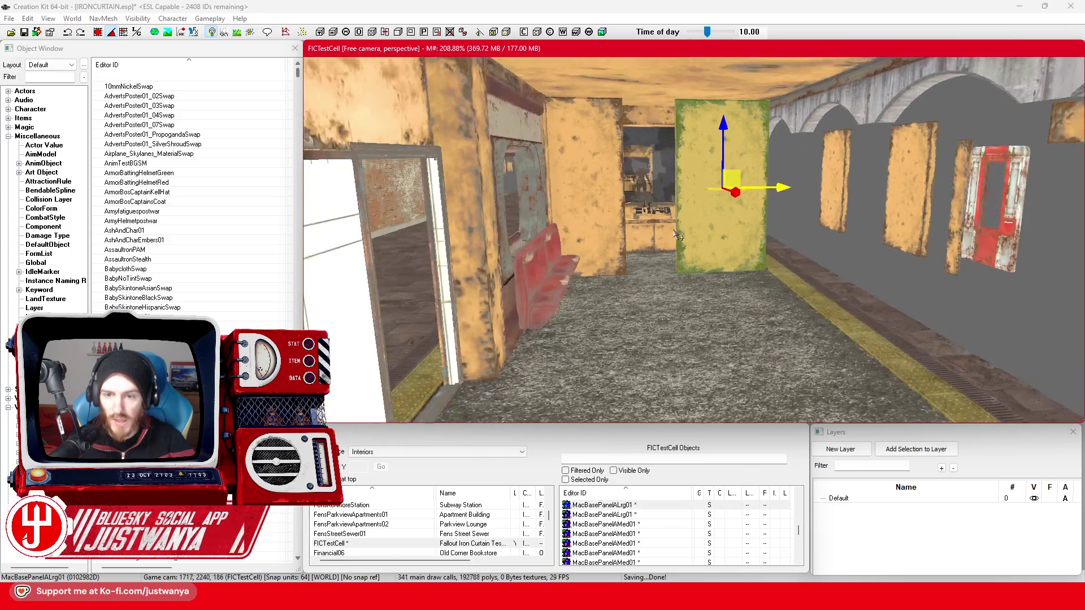
{"action": "scroll", "coordinate": [674, 237], "scroll_direction": "down", "scroll_amount": 5}
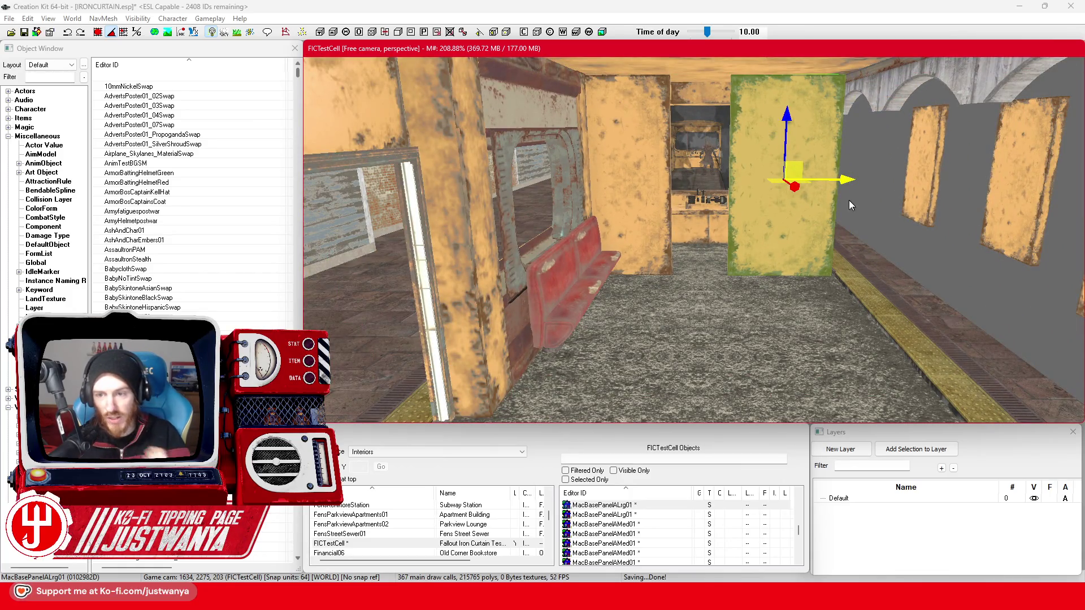
{"action": "left_click_drag", "start_coordinate": [845, 181], "coordinate": [848, 181]}
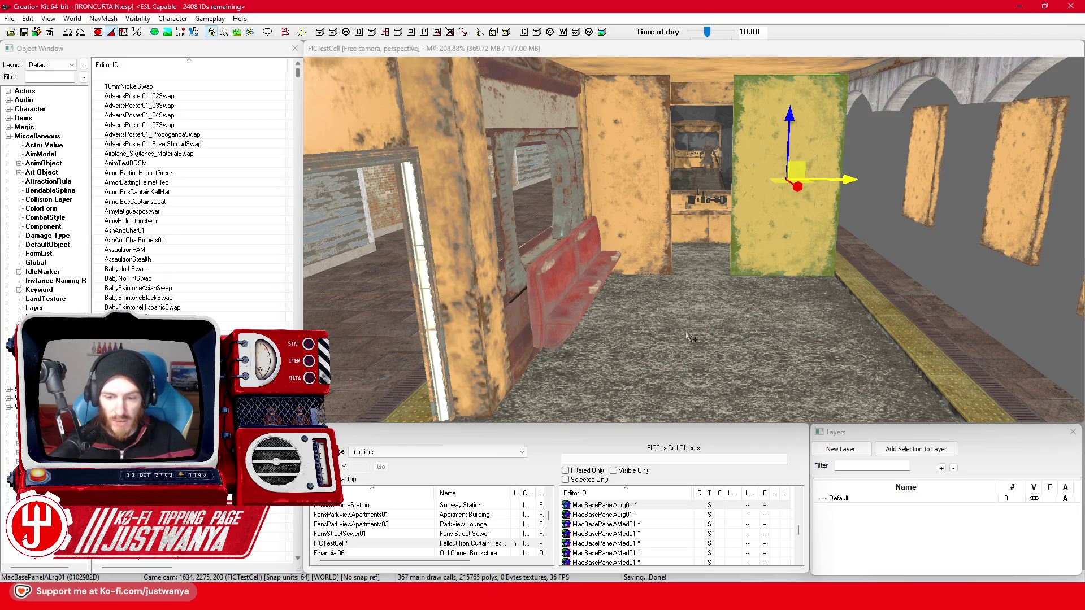
Check the red booth bench, then switch to the Fallout 4 page in Steam.
{"action": "left_click", "coordinate": [598, 292]}
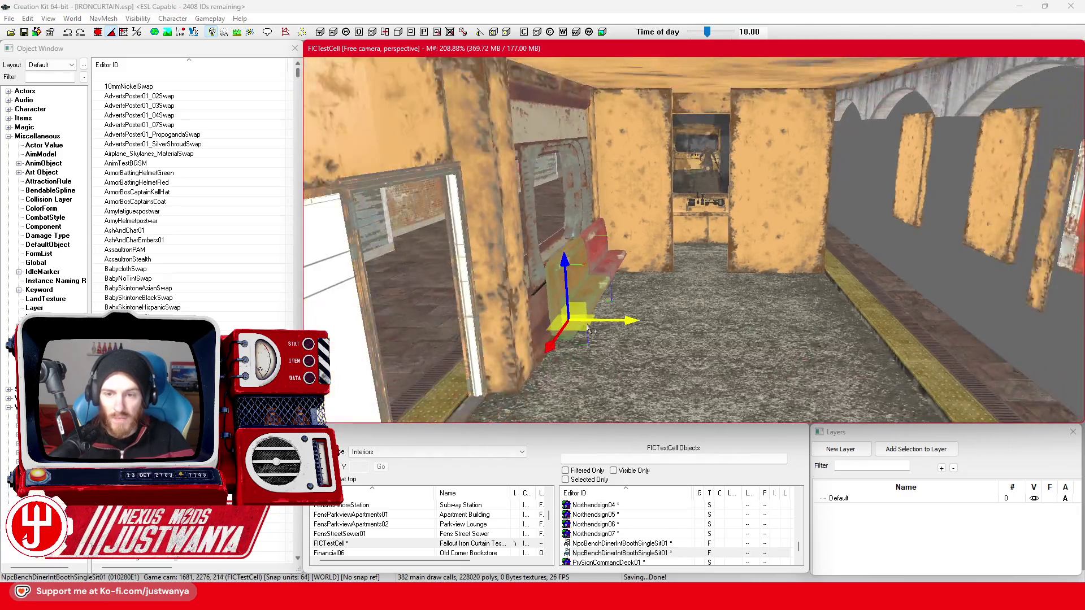
{"action": "key", "text": "shift"}
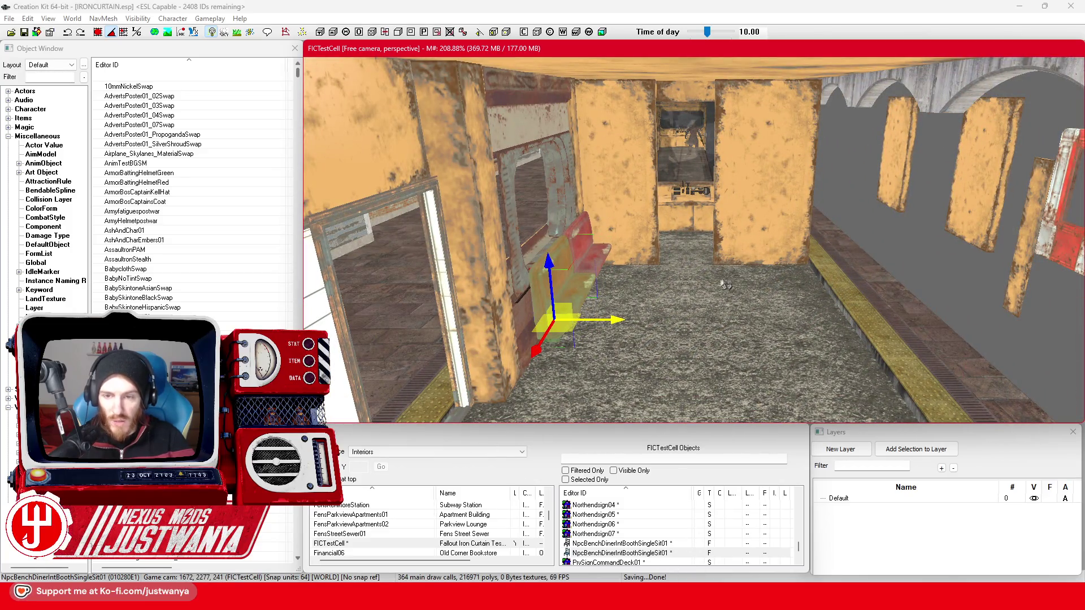
{"action": "key", "text": "alt+Tab"}
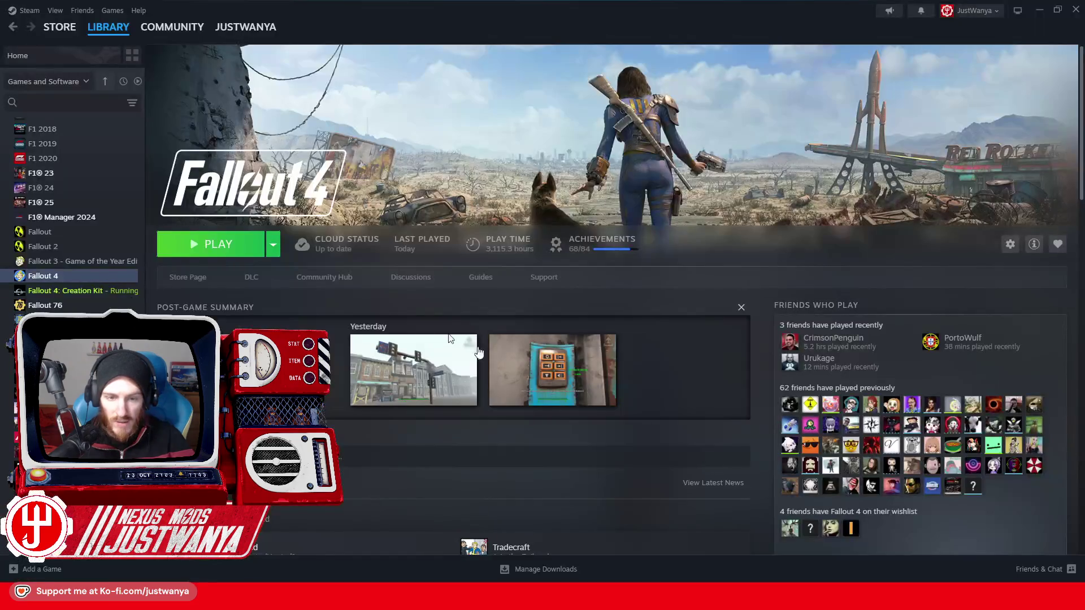
Launch Fallout 4 from Steam and its launcher, then bring the game window forward.
{"action": "left_click", "coordinate": [210, 244]}
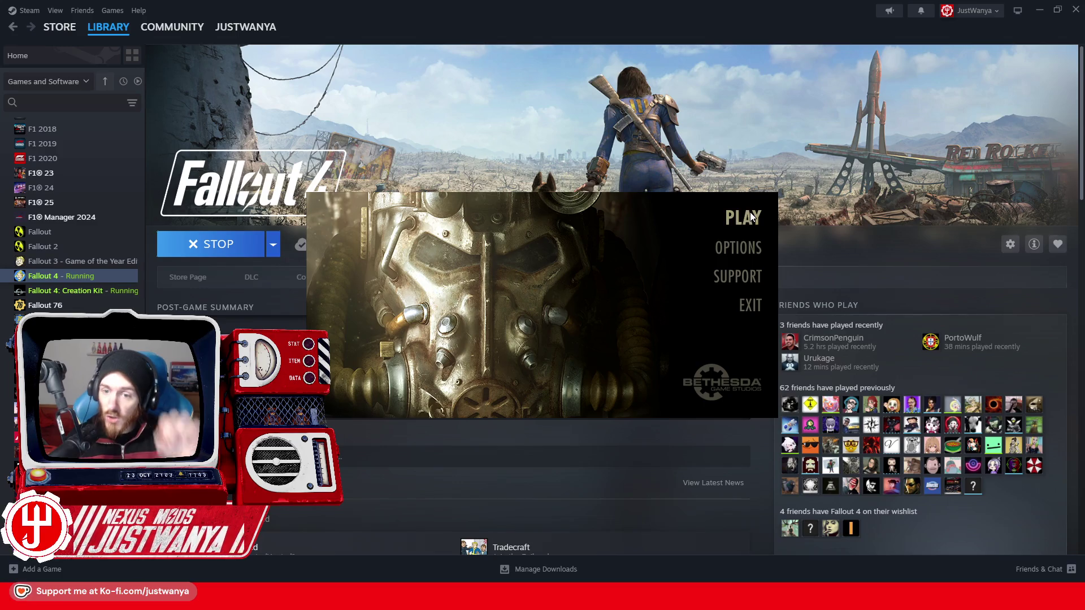
{"action": "left_click", "coordinate": [750, 215]}
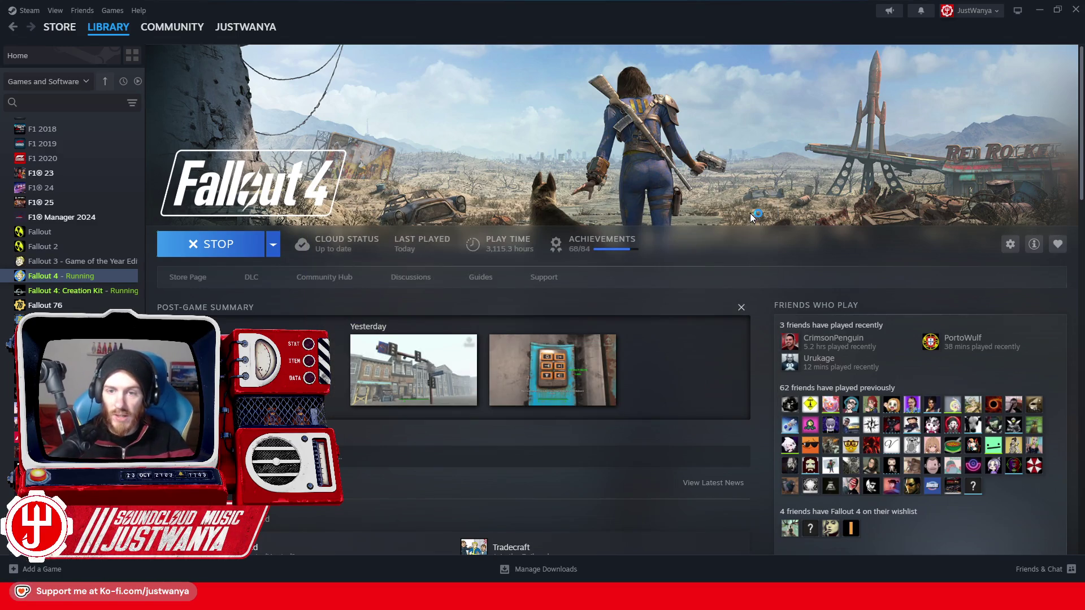
{"action": "key", "text": "alt+Tab"}
{"action": "key", "text": "alt+Tab"}
{"action": "key", "text": "alt+Tab"}
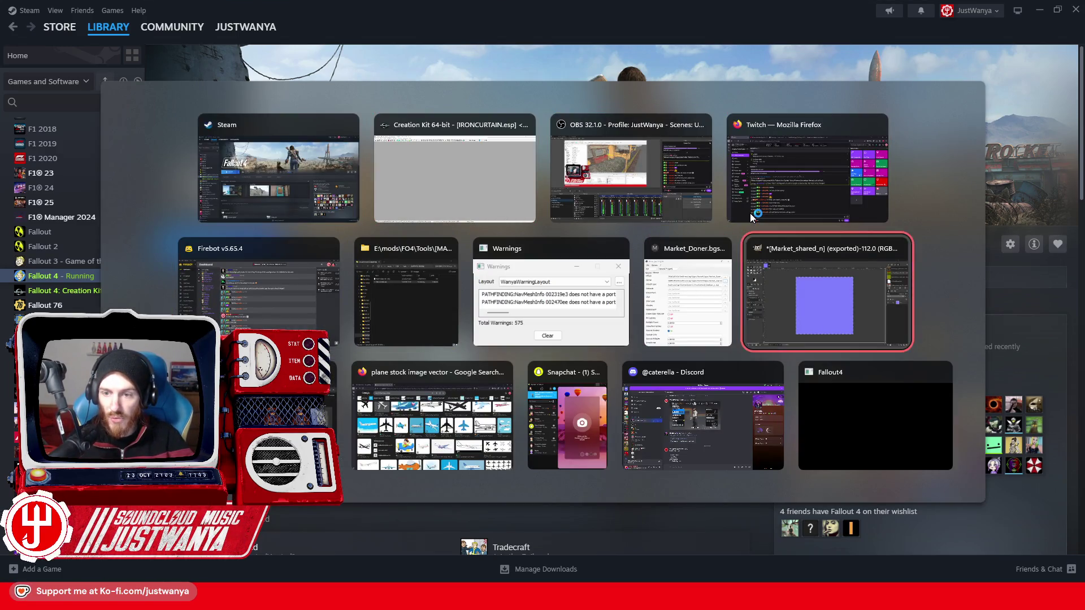
{"action": "key", "text": "alt+Tab"}
{"action": "key", "text": "alt+Tab"}
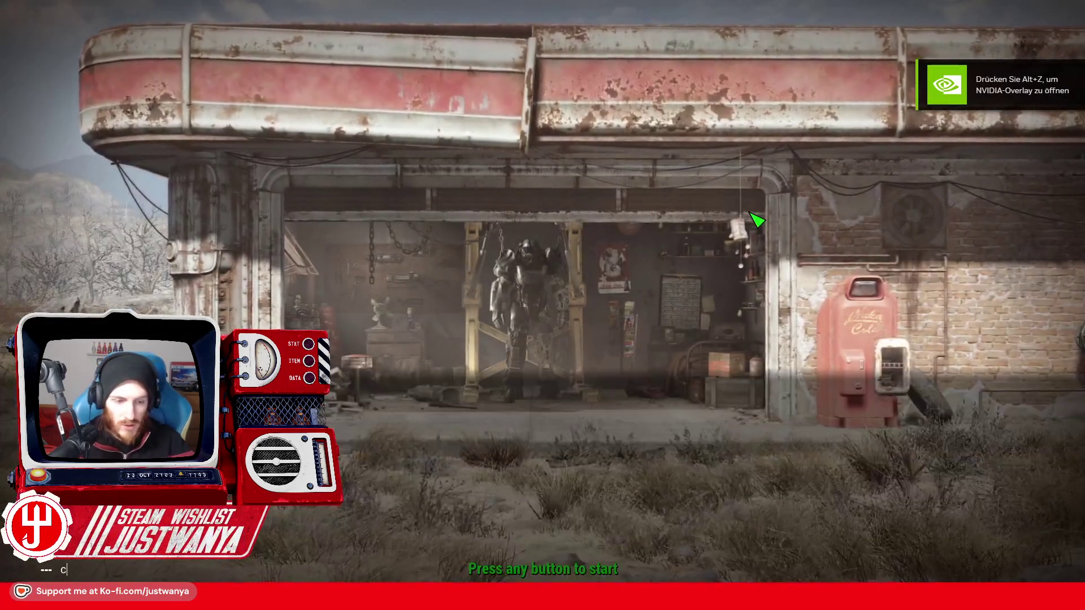
Run 'coc FICTest' in the console to load the FICTestCell cell.
{"action": "type", "text": "oc FICTestCel"}
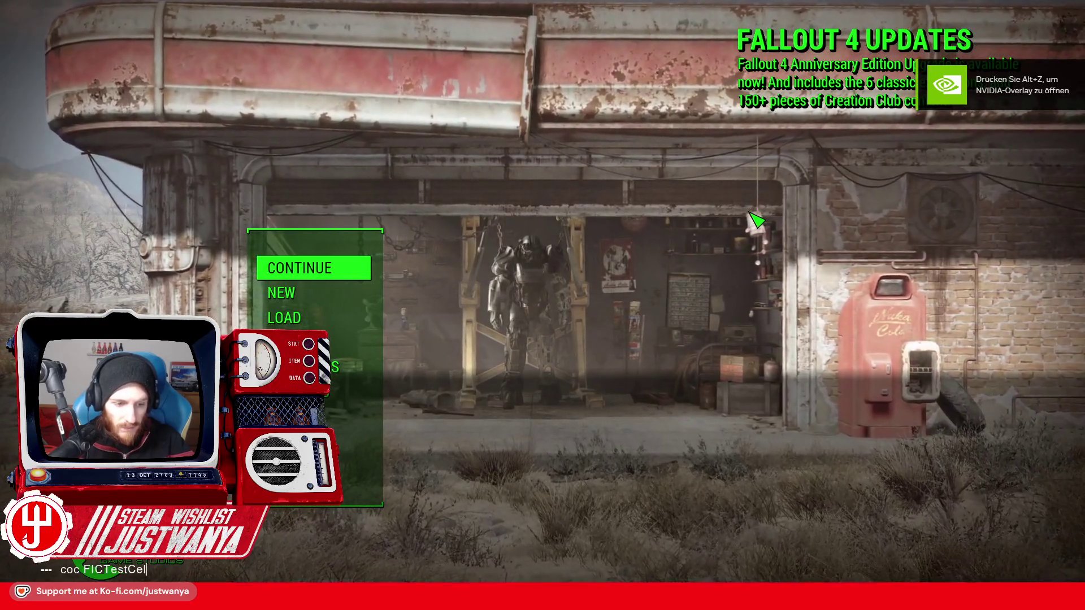
{"action": "key", "text": "Return"}
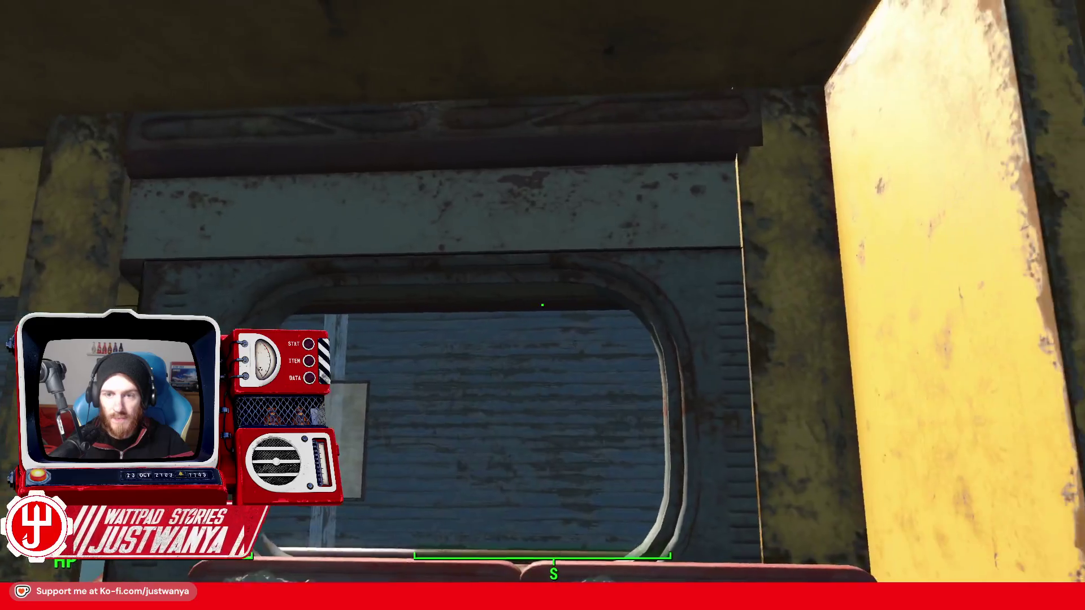
{"action": "key", "text": "s"}
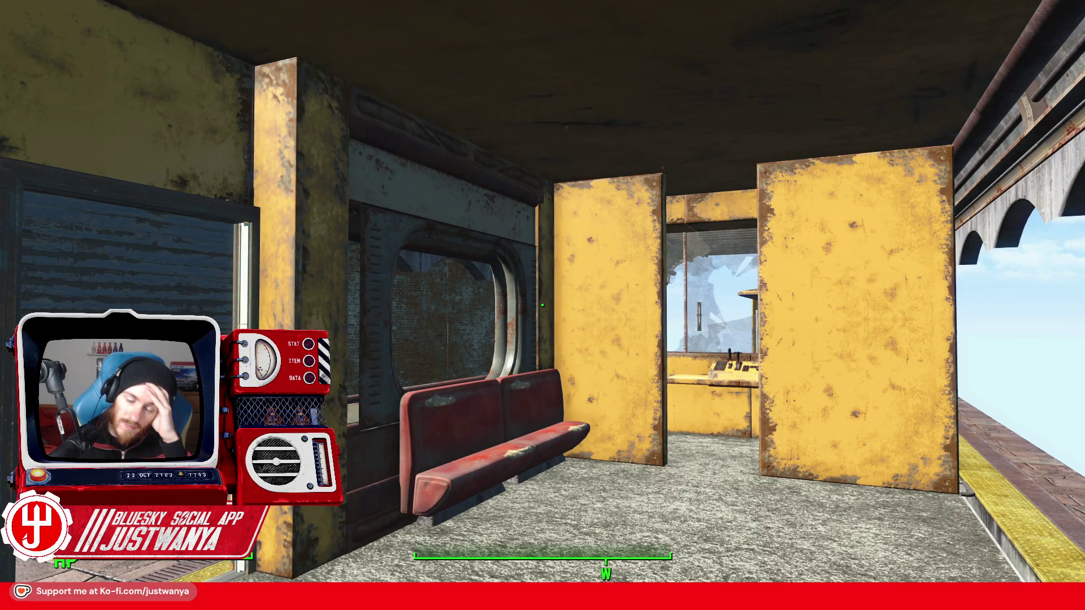
{"action": "key", "text": "w"}
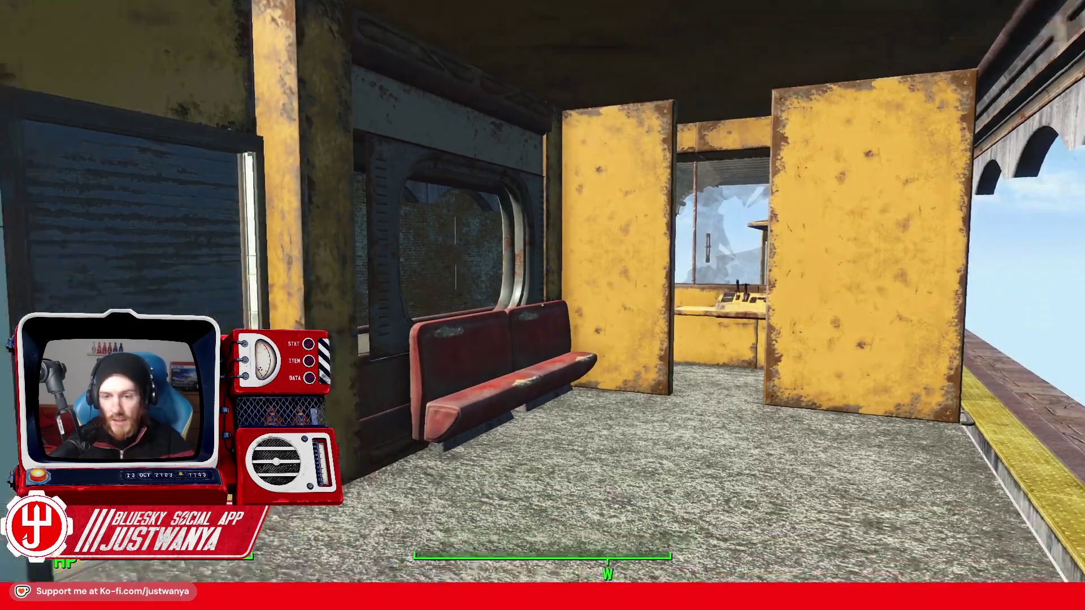
{"action": "key", "text": "a"}
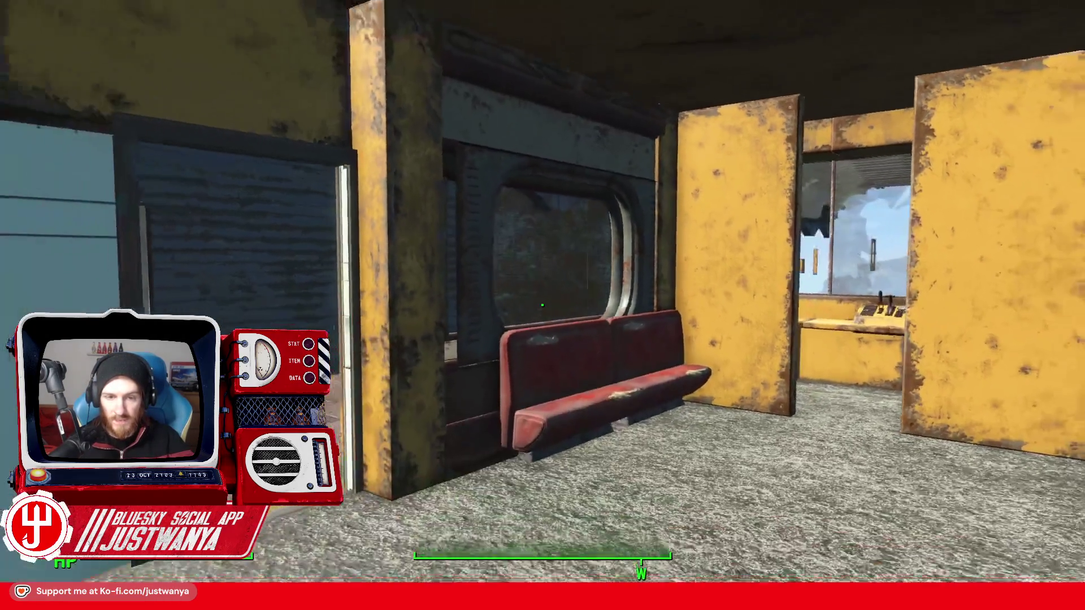
{"action": "key", "text": "a"}
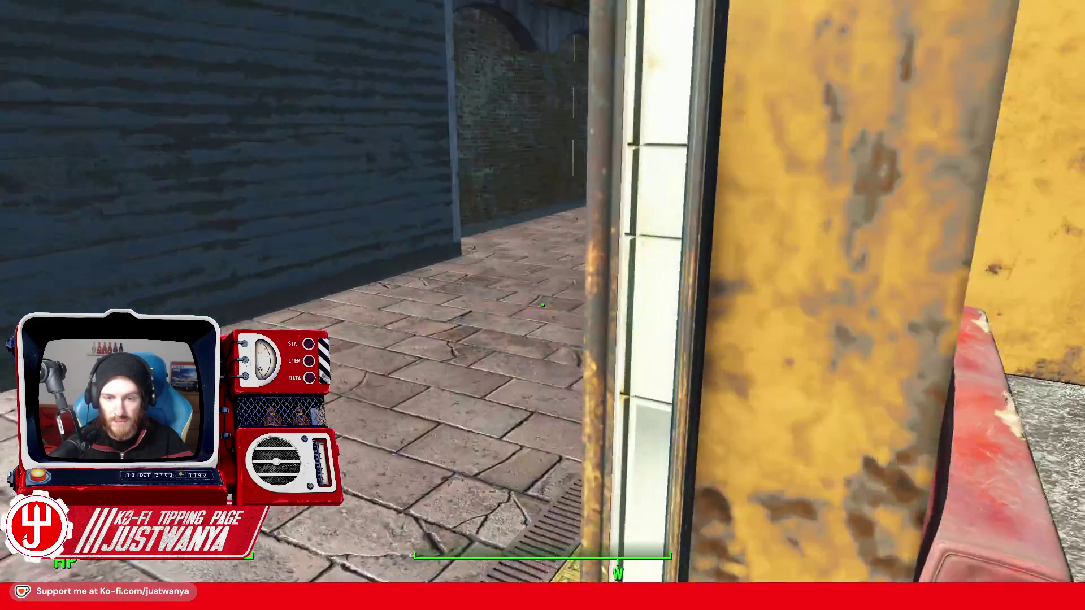
{"action": "mouse_move", "coordinate": [542, 305]}
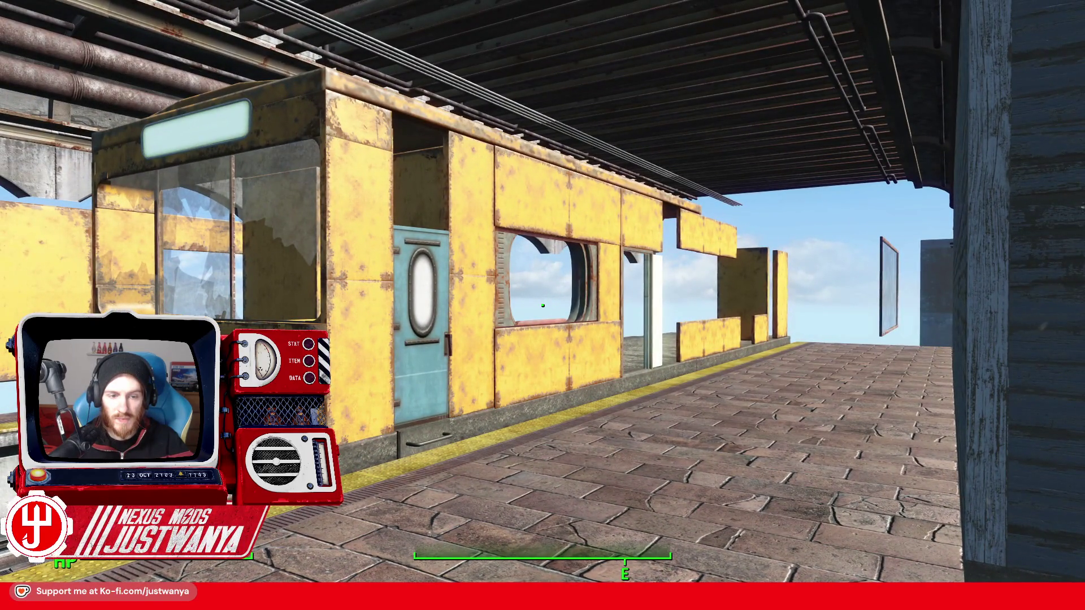
{"action": "key", "text": "w"}
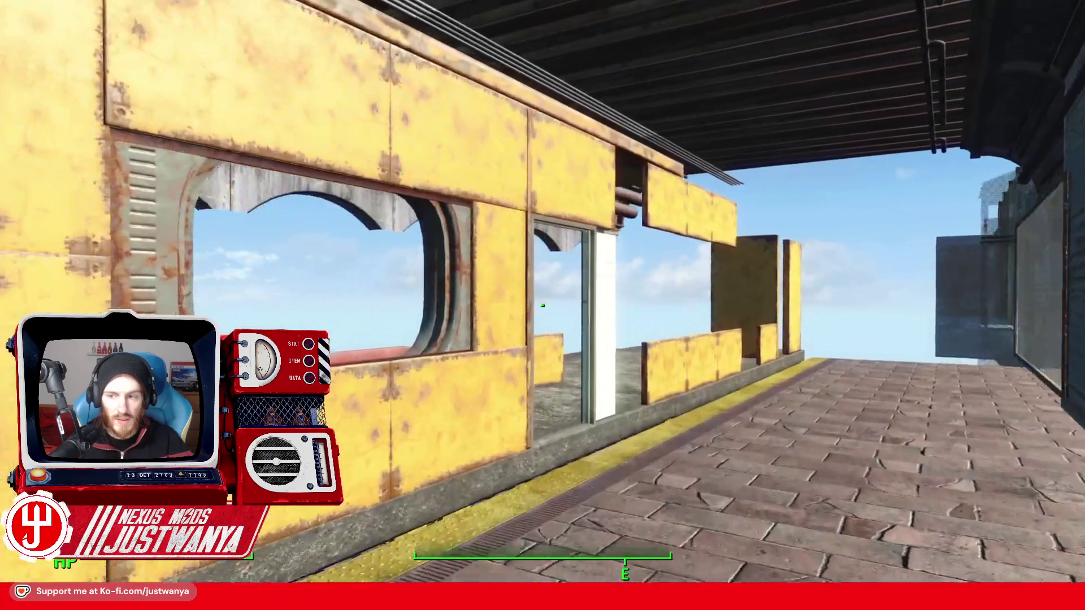
{"action": "key", "text": "w"}
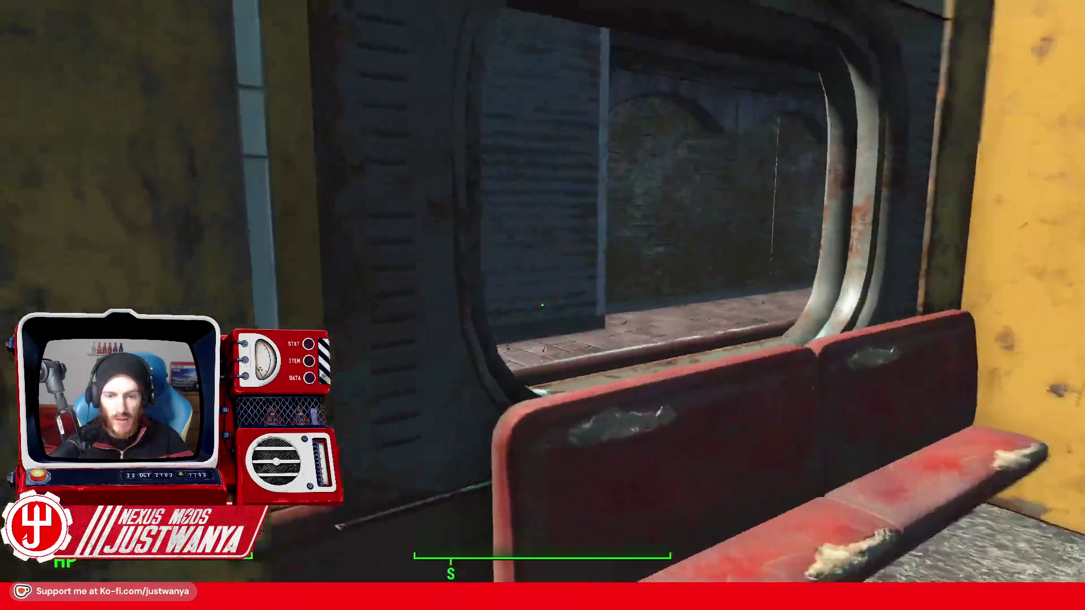
{"action": "key", "text": "s"}
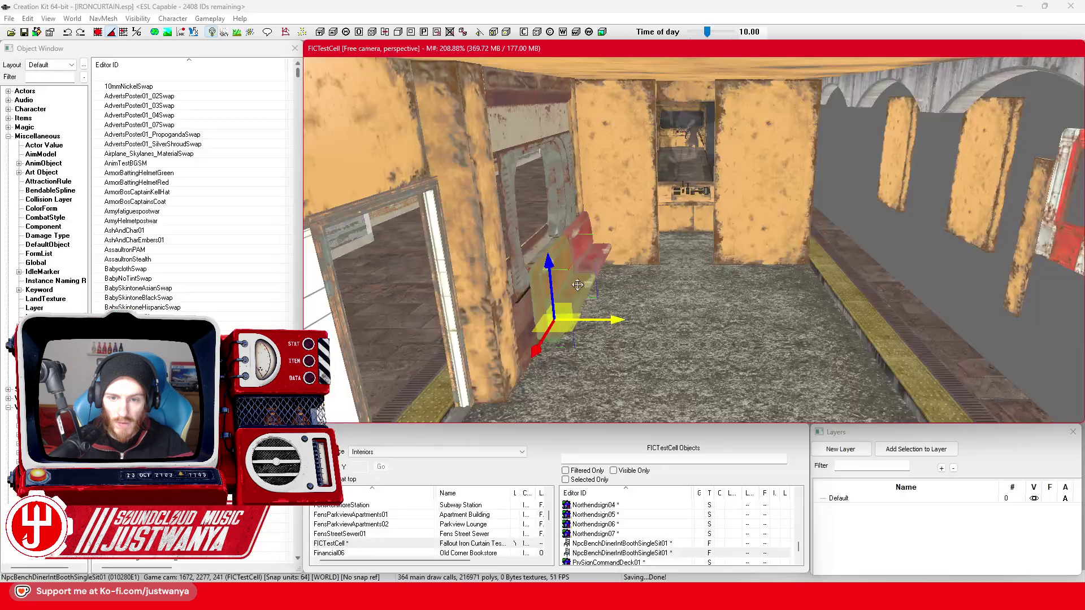
Move the green HitPlugWin01 window up and left, delete the grey plug, and rotate it into the opening.
{"action": "key", "text": "w"}
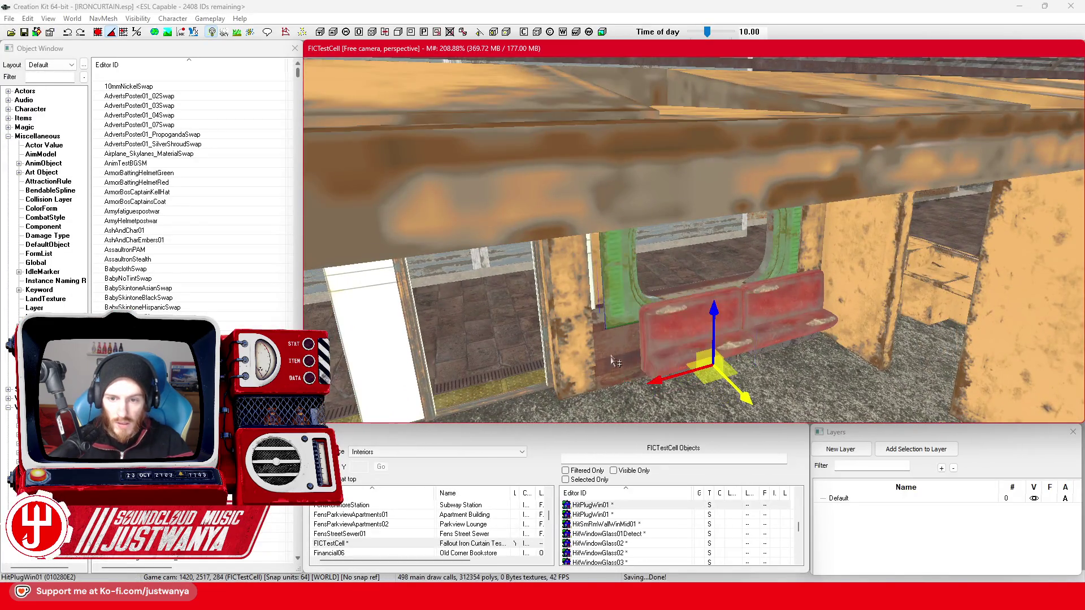
{"action": "key", "text": "w"}
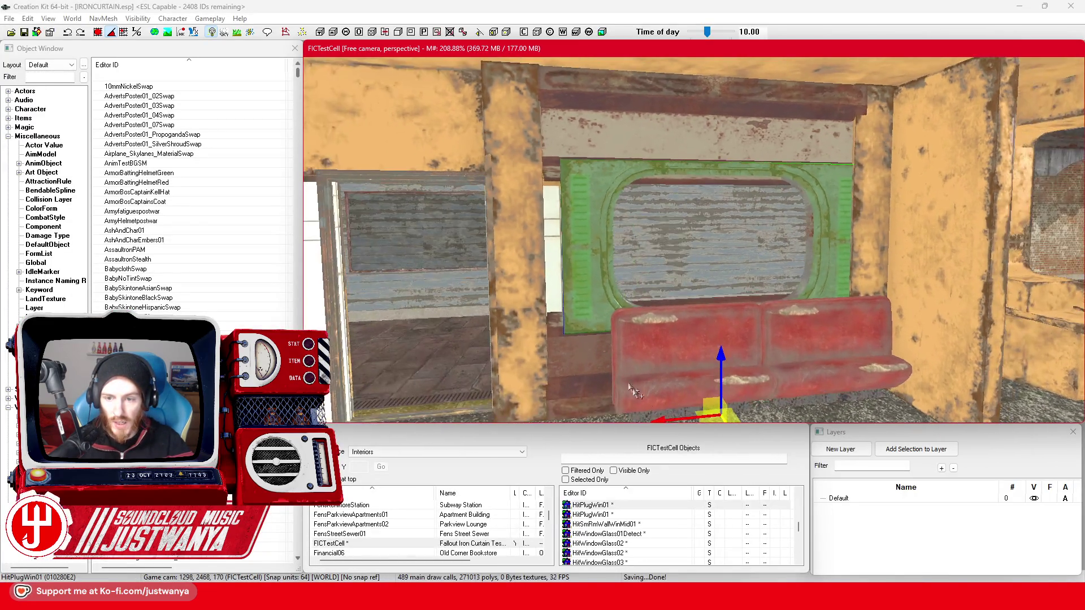
{"action": "left_click_drag", "start_coordinate": [676, 421], "coordinate": [719, 331]}
{"action": "left_click_drag", "start_coordinate": [647, 384], "coordinate": [661, 384]}
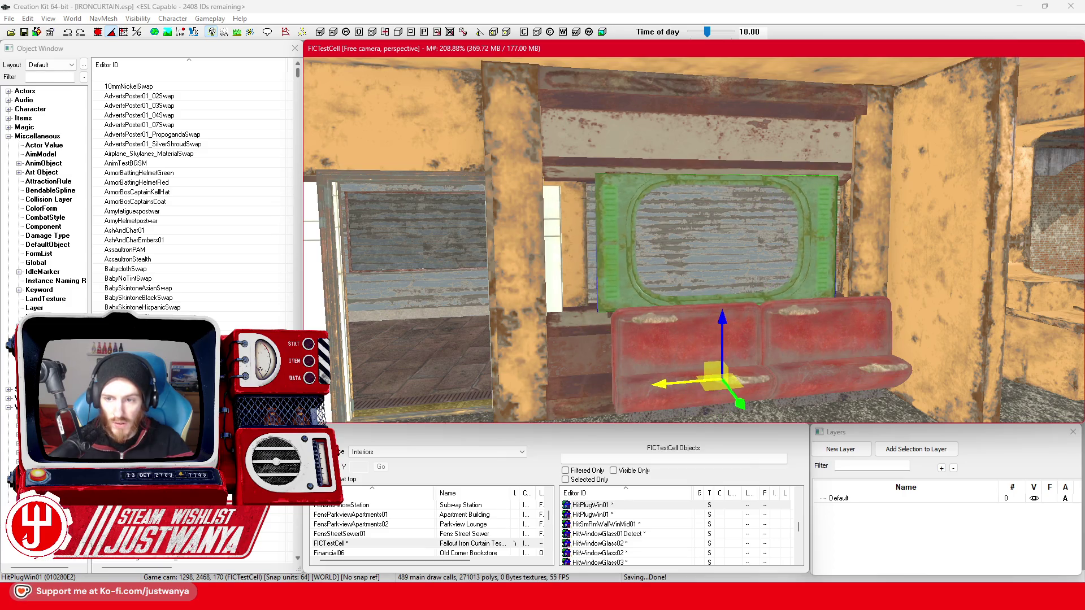
{"action": "left_click_drag", "start_coordinate": [587, 312], "coordinate": [716, 311]}
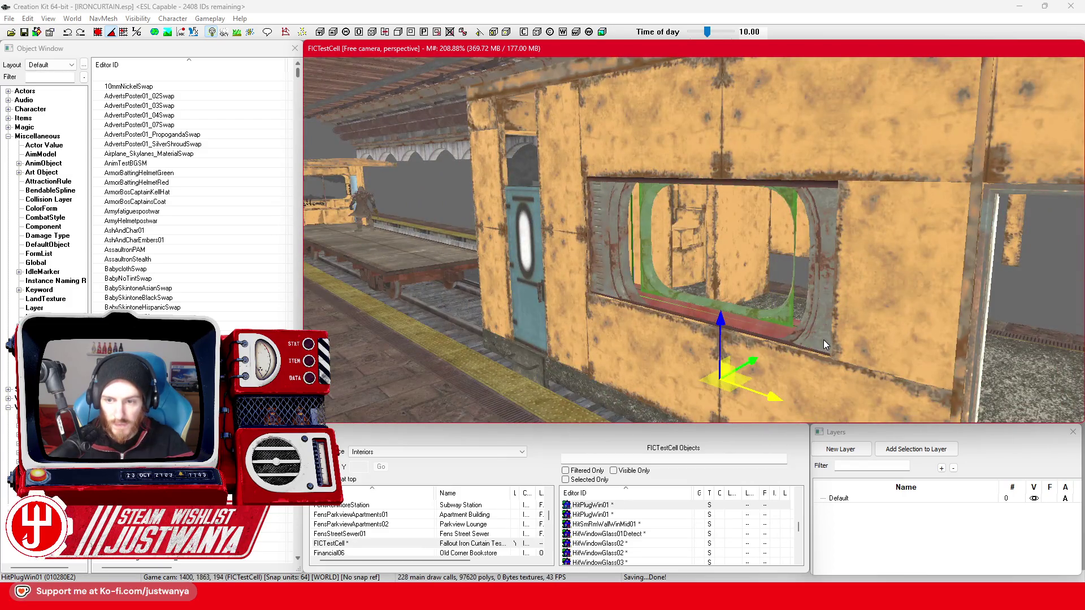
{"action": "key", "text": "Delete"}
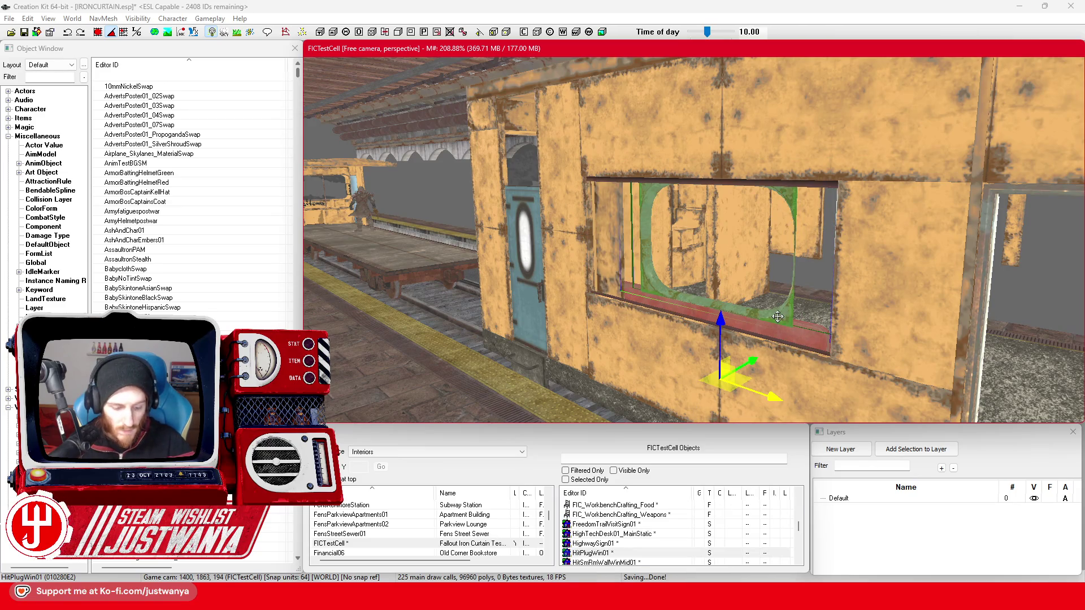
{"action": "key", "text": "e"}
{"action": "left_click_drag", "start_coordinate": [786, 390], "coordinate": [752, 406]}
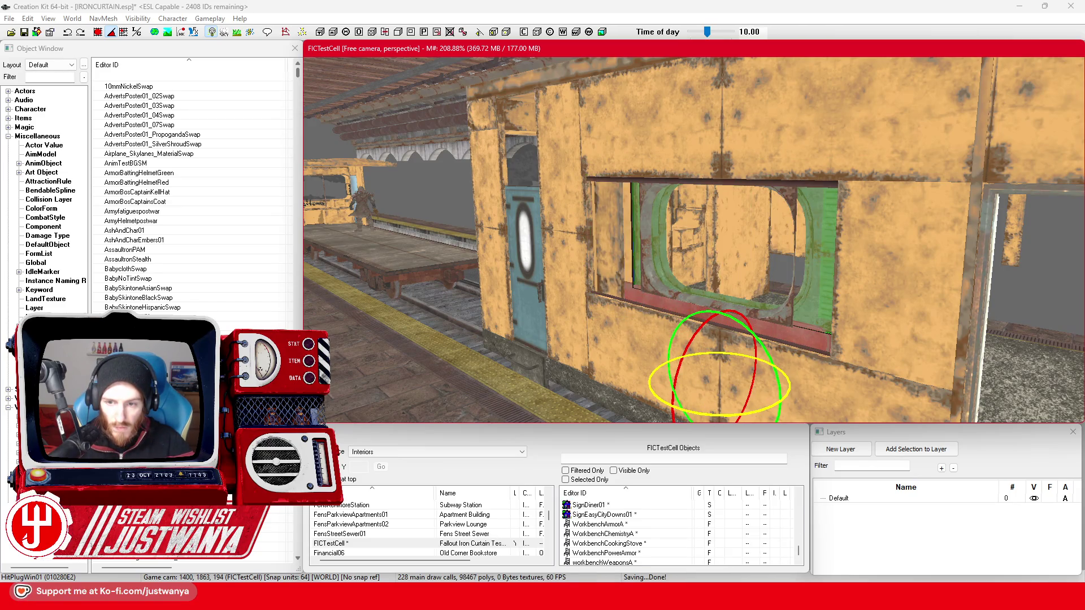
{"action": "left_click_drag", "start_coordinate": [753, 360], "coordinate": [740, 368]}
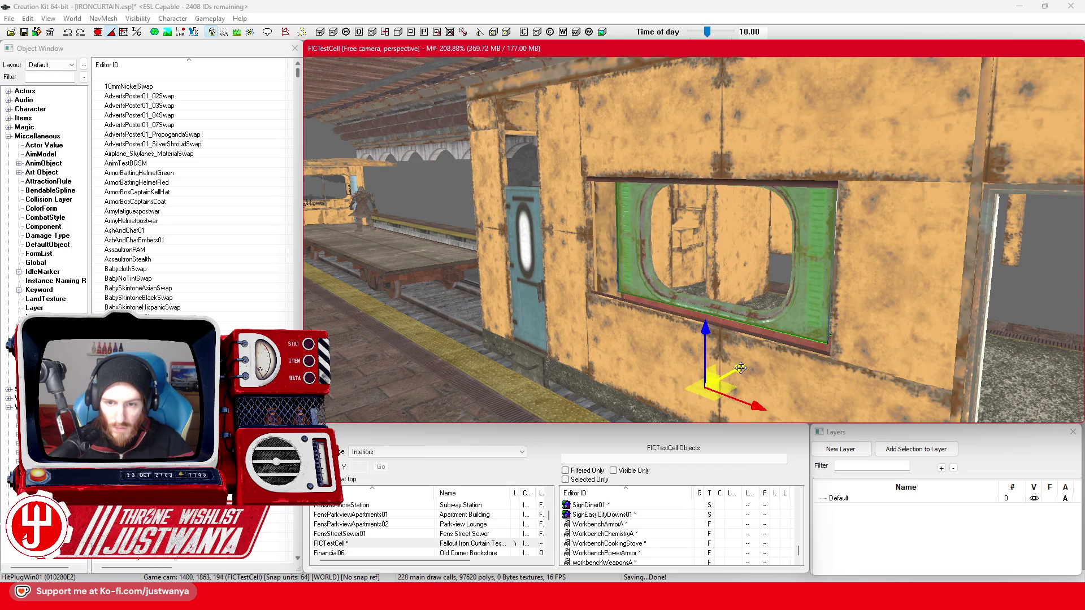
Add the red bench to the selection and adjust the window frame's placement in the opening.
{"action": "scroll", "coordinate": [798, 374], "scroll_direction": "up", "scroll_amount": 5}
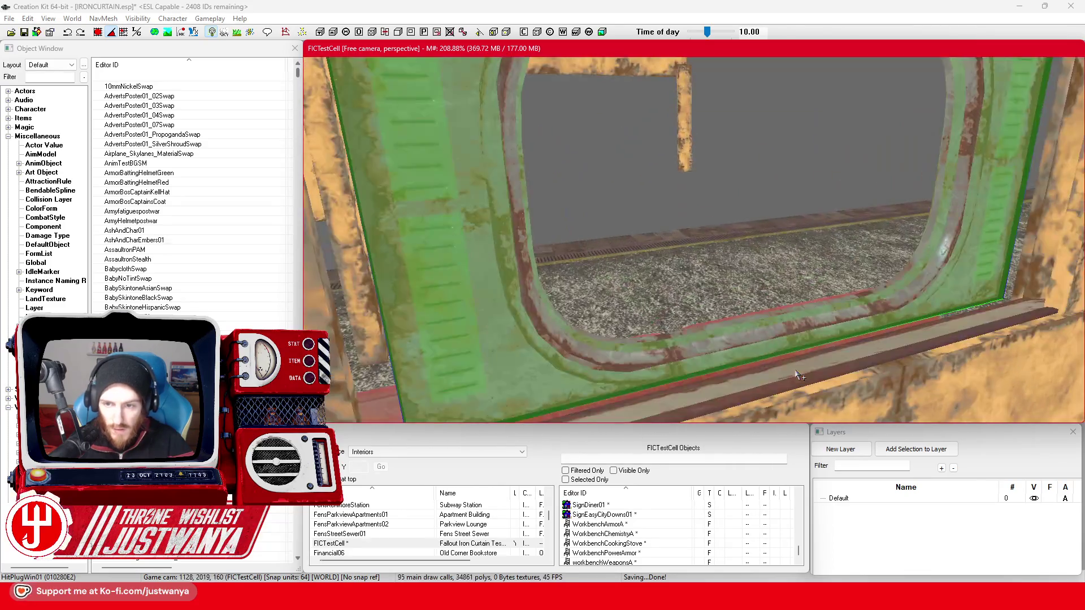
{"action": "scroll", "coordinate": [798, 374], "scroll_direction": "down", "scroll_amount": 5}
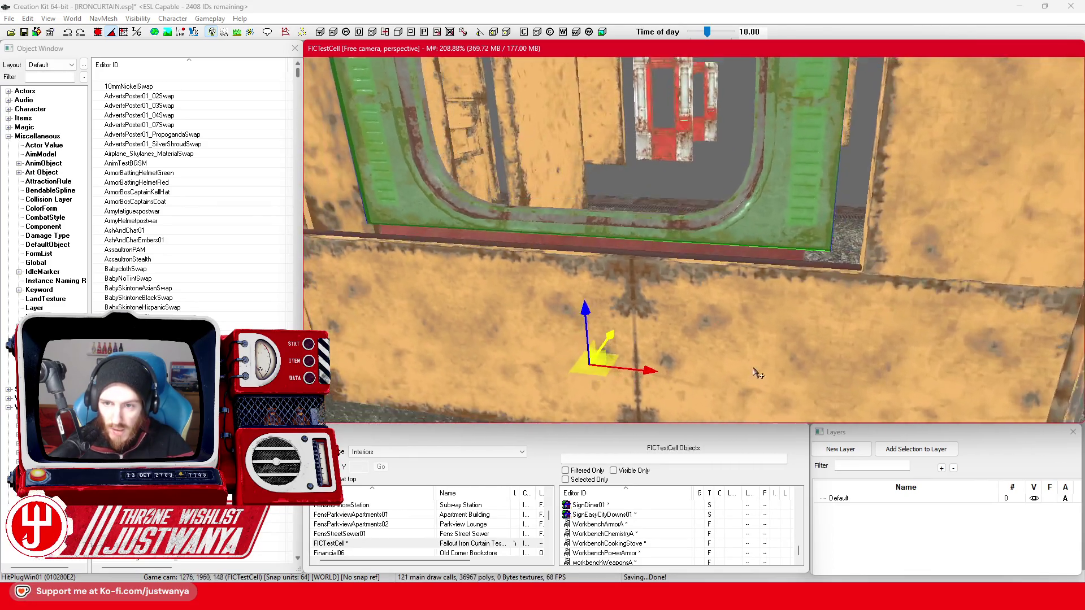
{"action": "key", "text": "shift"}
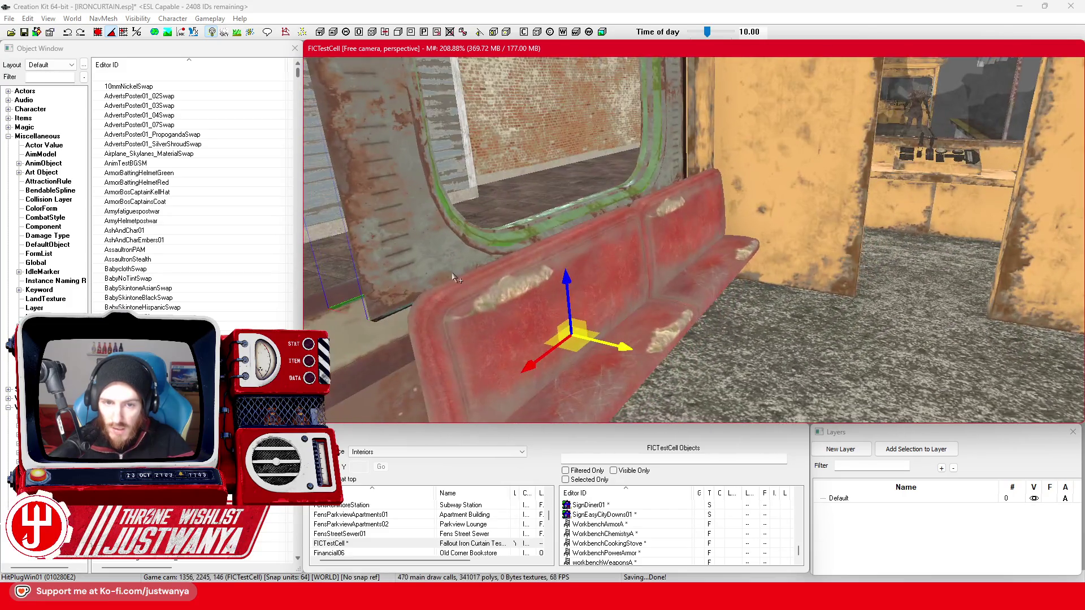
{"action": "left_click", "coordinate": [387, 259], "text": "ctrl"}
{"action": "key", "text": "shift"}
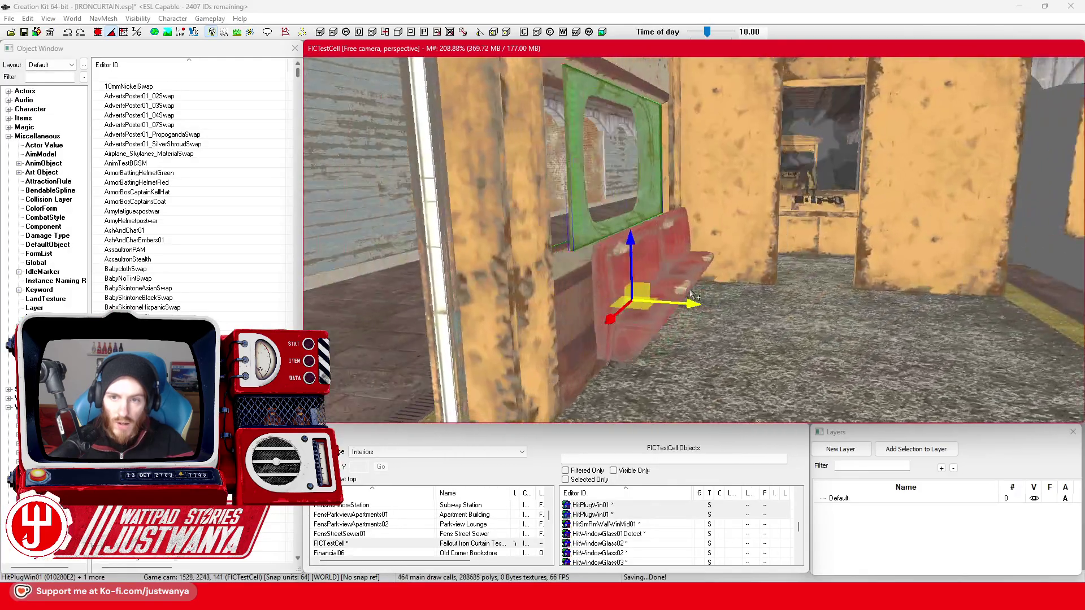
{"action": "key", "text": "shift"}
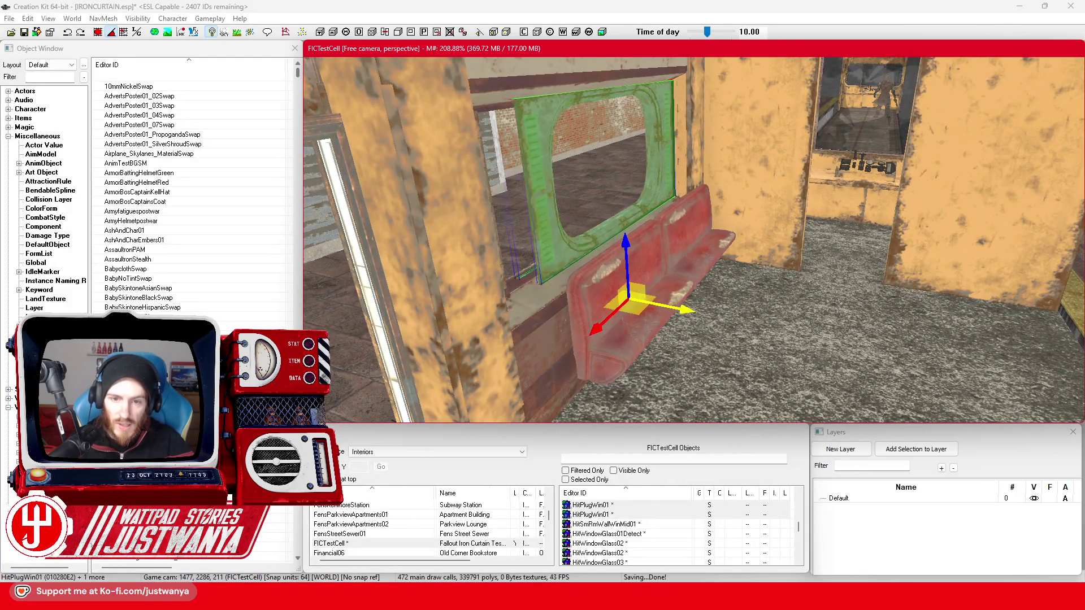
{"action": "key", "text": "shift"}
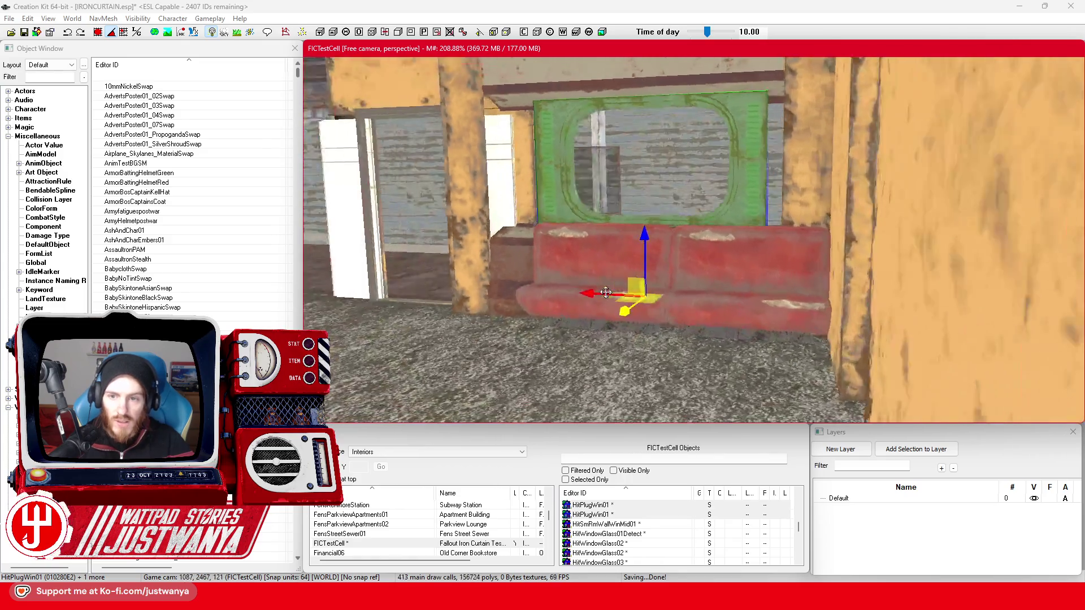
{"action": "key", "text": "shift"}
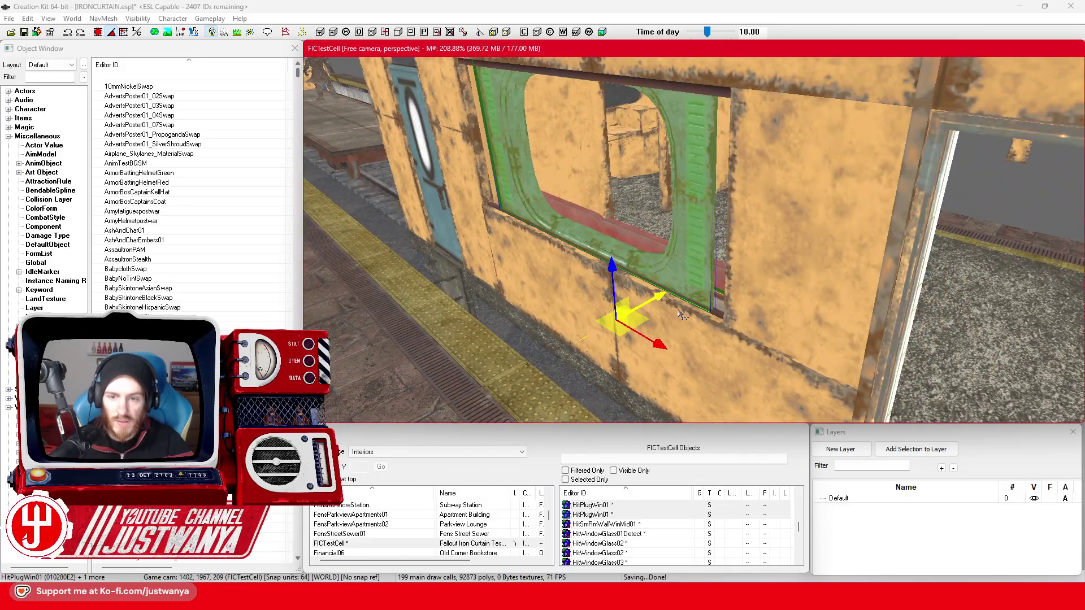
{"action": "left_click_drag", "start_coordinate": [682, 315], "coordinate": [627, 327]}
Reselect only the window frame and nudge it along its Y axis.
{"action": "key", "text": "shift"}
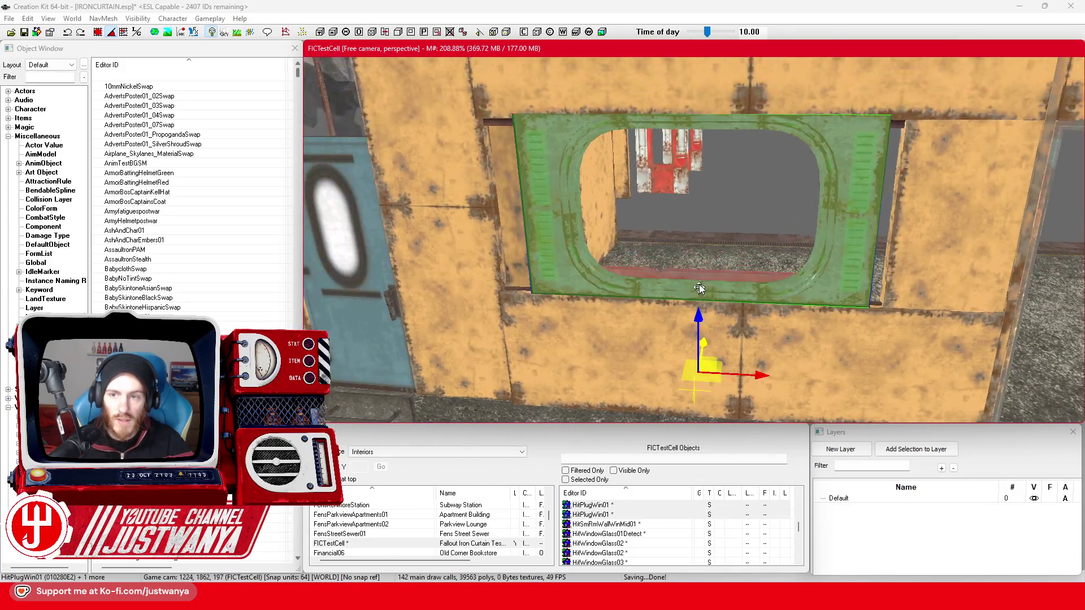
{"action": "left_click", "coordinate": [829, 283]}
{"action": "key", "text": "shift"}
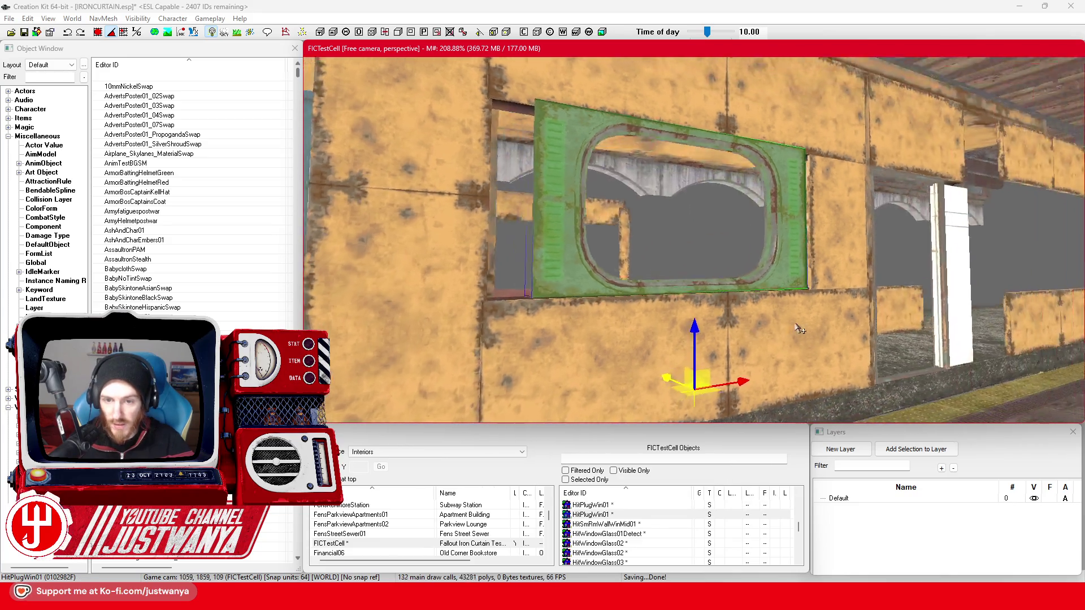
{"action": "key", "text": "shift"}
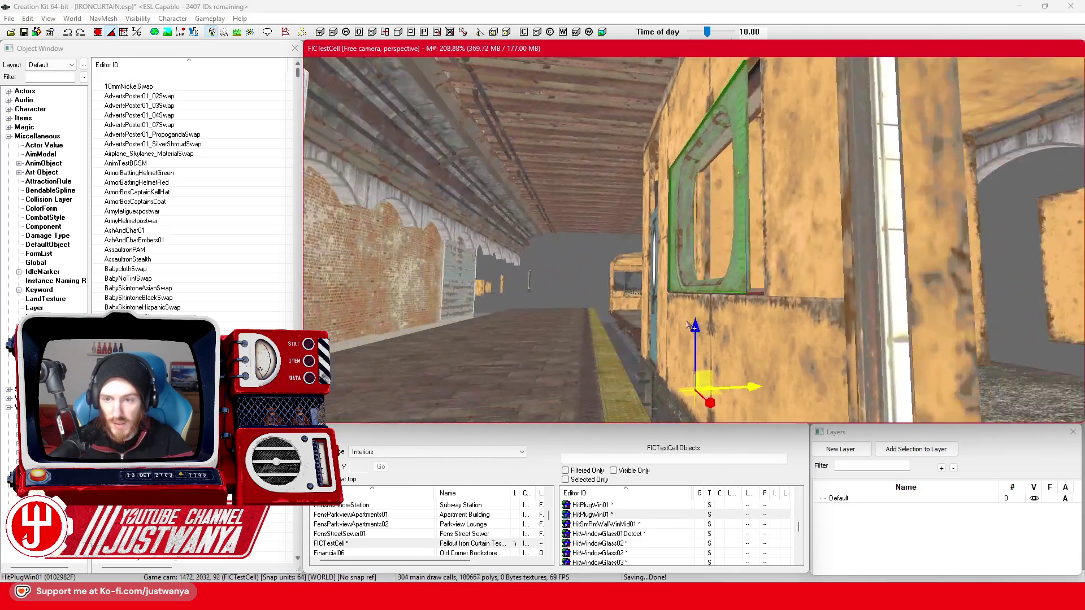
{"action": "key", "text": "shift"}
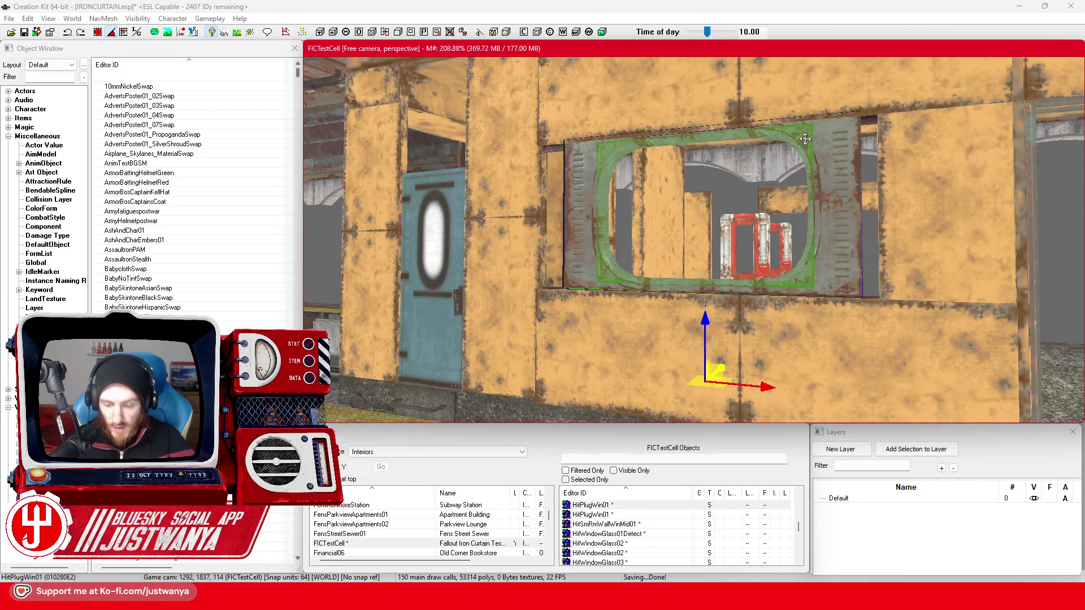
{"action": "left_click", "coordinate": [761, 240]}
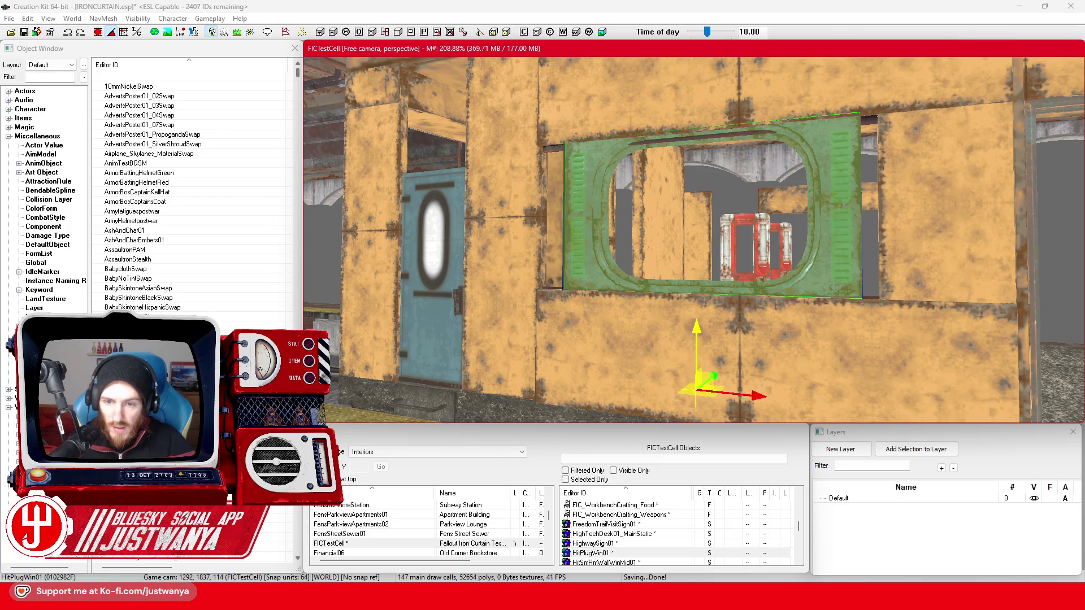
{"action": "key", "text": "shift"}
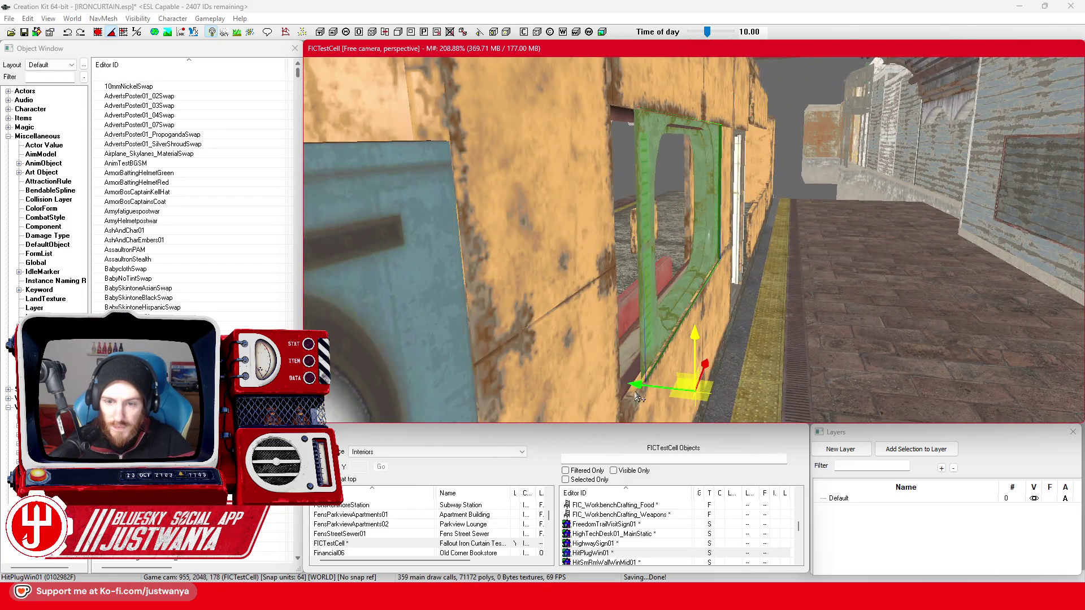
{"action": "left_click_drag", "start_coordinate": [639, 398], "coordinate": [642, 398]}
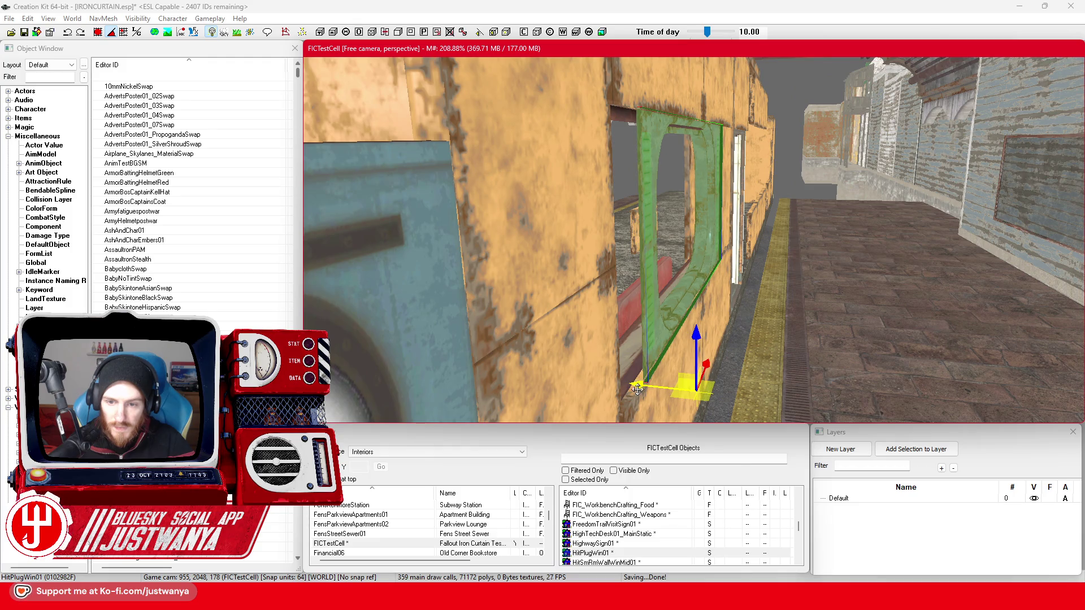
Slide the window frame slightly left and check it from outside and inside the car.
{"action": "key", "text": "shift"}
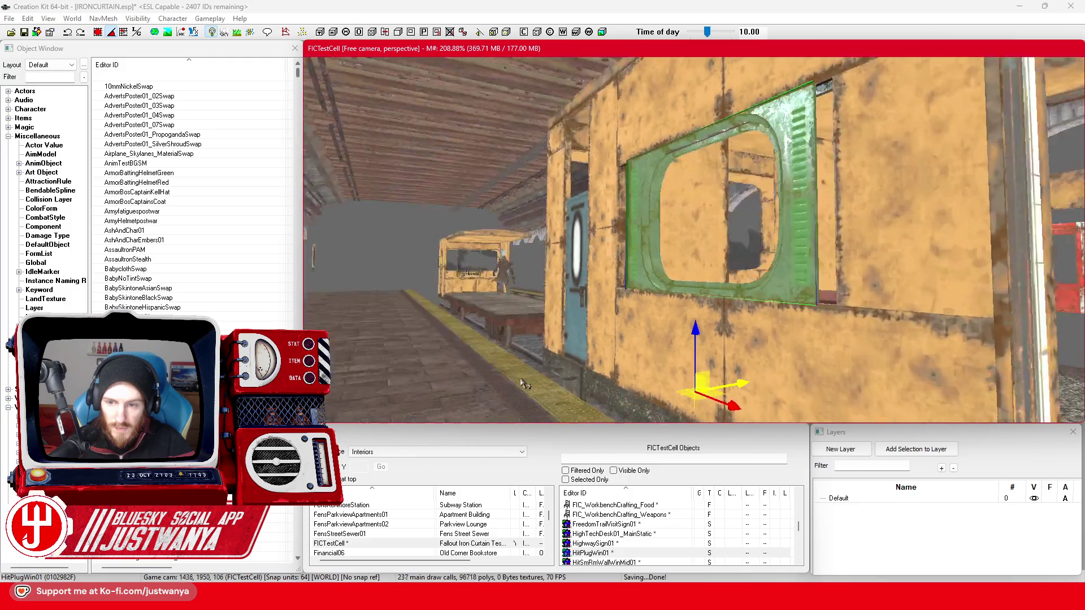
{"action": "key", "text": "shift"}
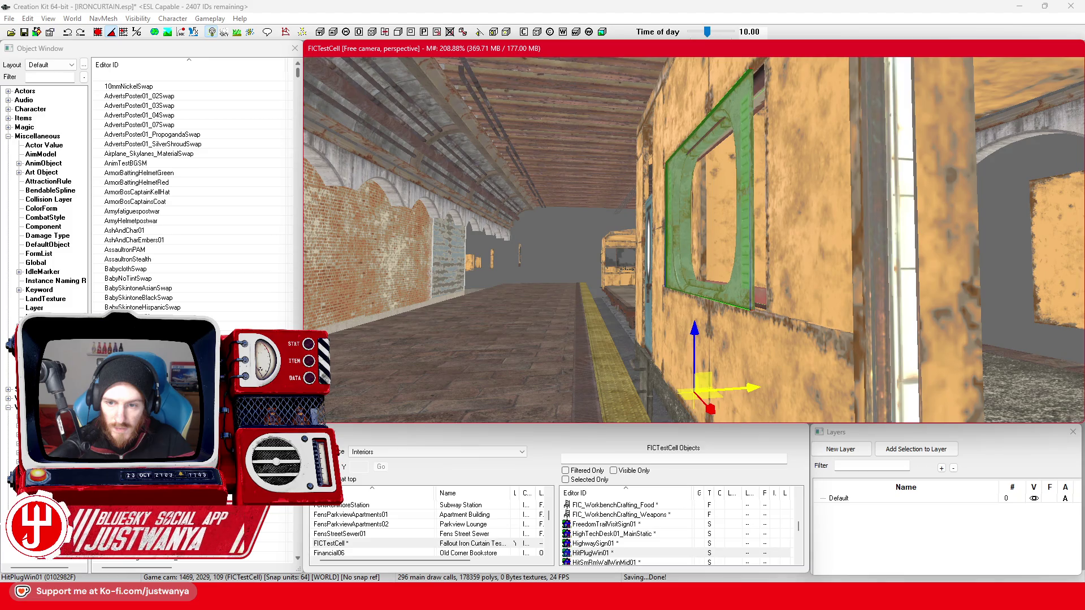
{"action": "key", "text": "shift"}
{"action": "key", "text": "shift"}
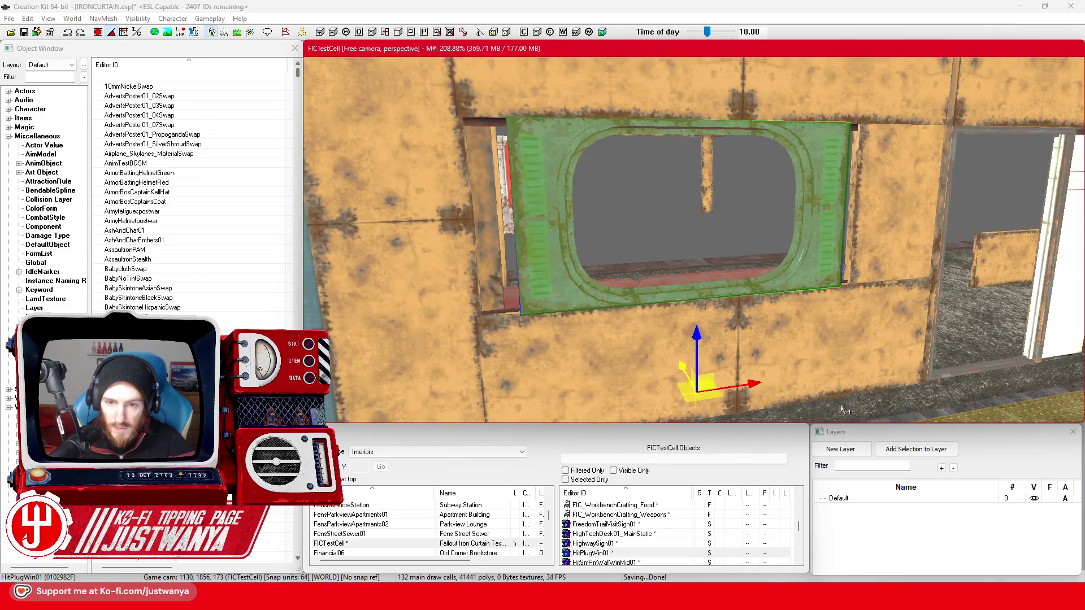
{"action": "key", "text": "shift"}
{"action": "left_click_drag", "start_coordinate": [762, 393], "coordinate": [754, 394]}
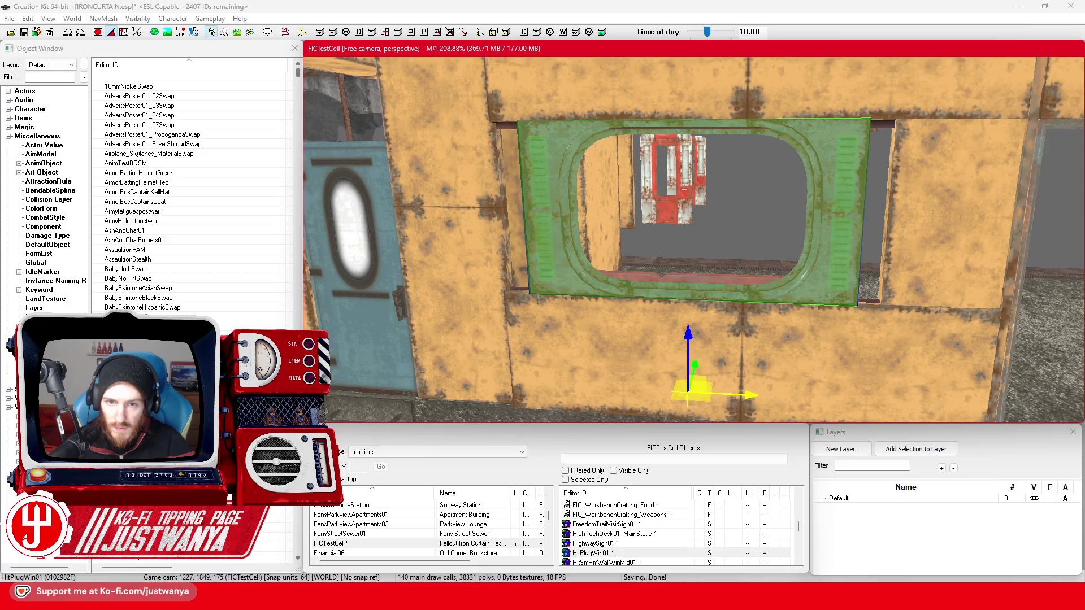
{"action": "scroll", "coordinate": [771, 388], "scroll_direction": "down", "scroll_amount": 3}
{"action": "key", "text": "shift"}
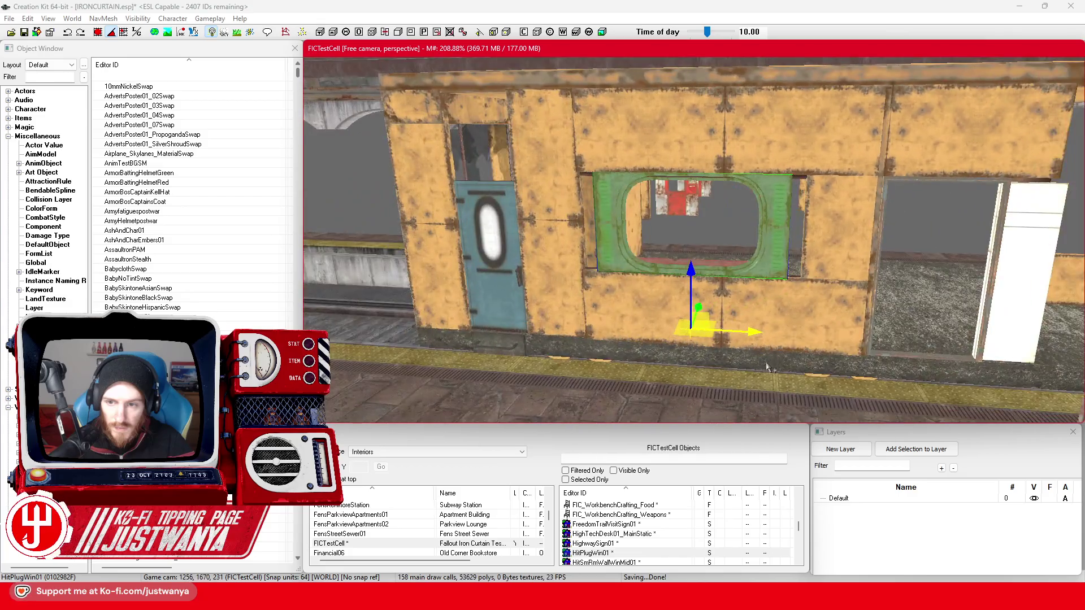
{"action": "key", "text": "shift"}
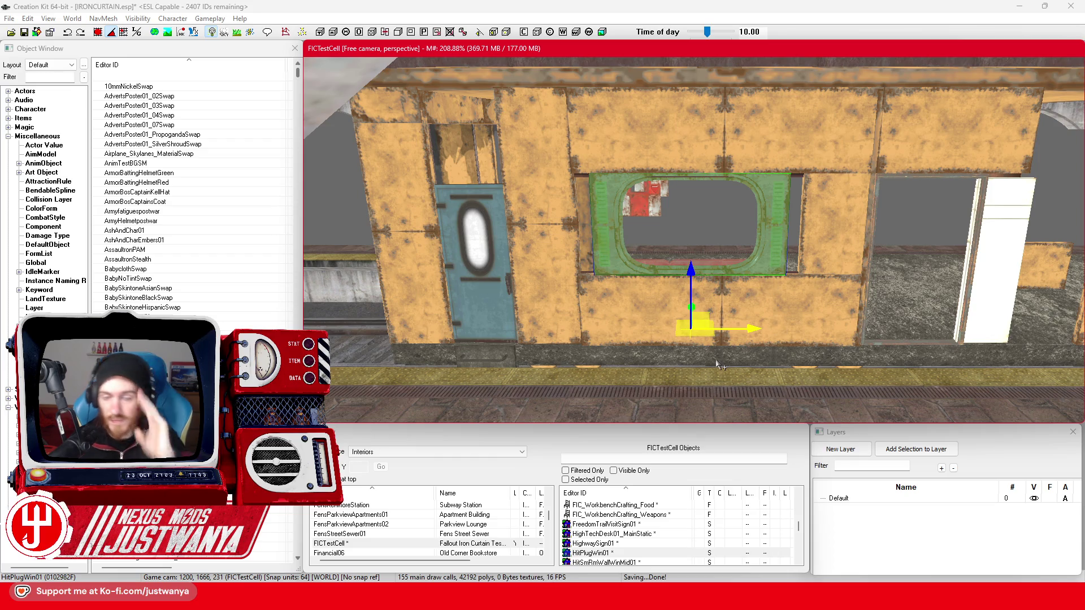
{"action": "key", "text": "shift"}
Shift the window frame and the bench below it slightly left.
{"action": "key", "text": "e"}
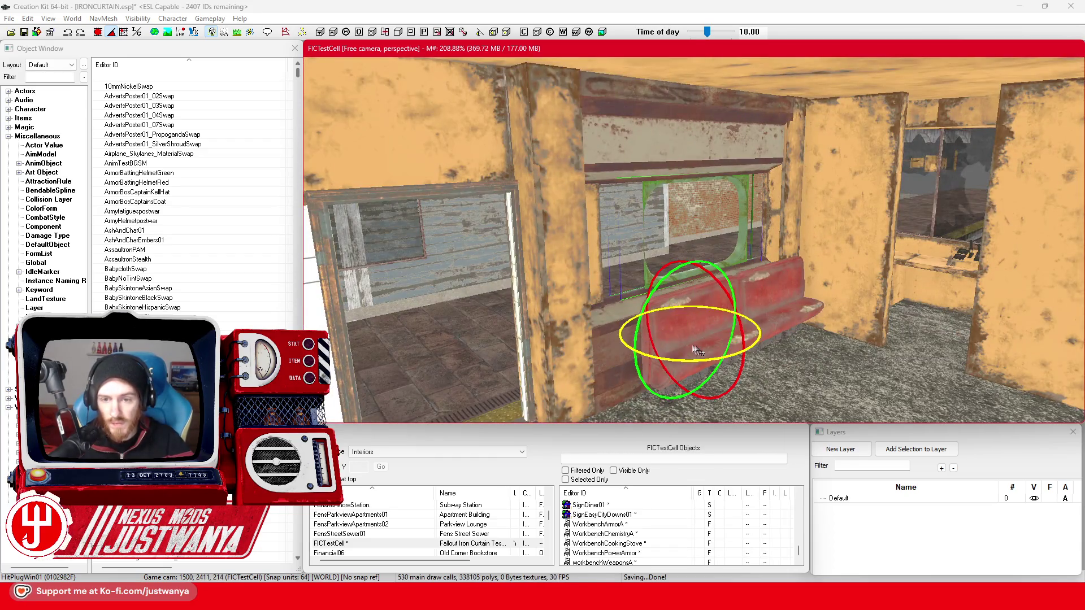
{"action": "left_click", "coordinate": [685, 360]}
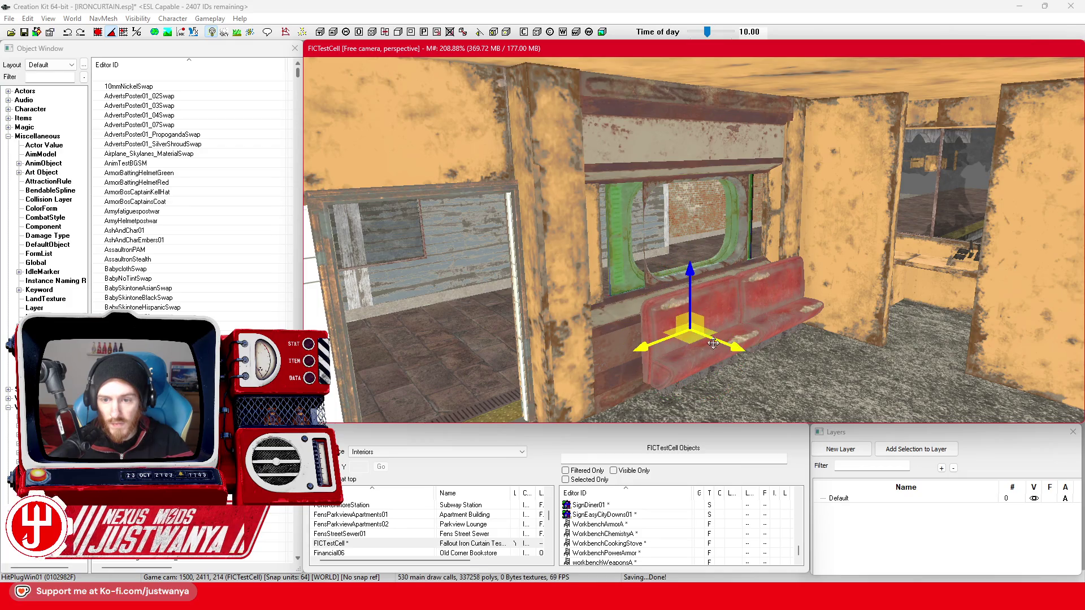
{"action": "left_click", "coordinate": [695, 186], "text": "ctrl"}
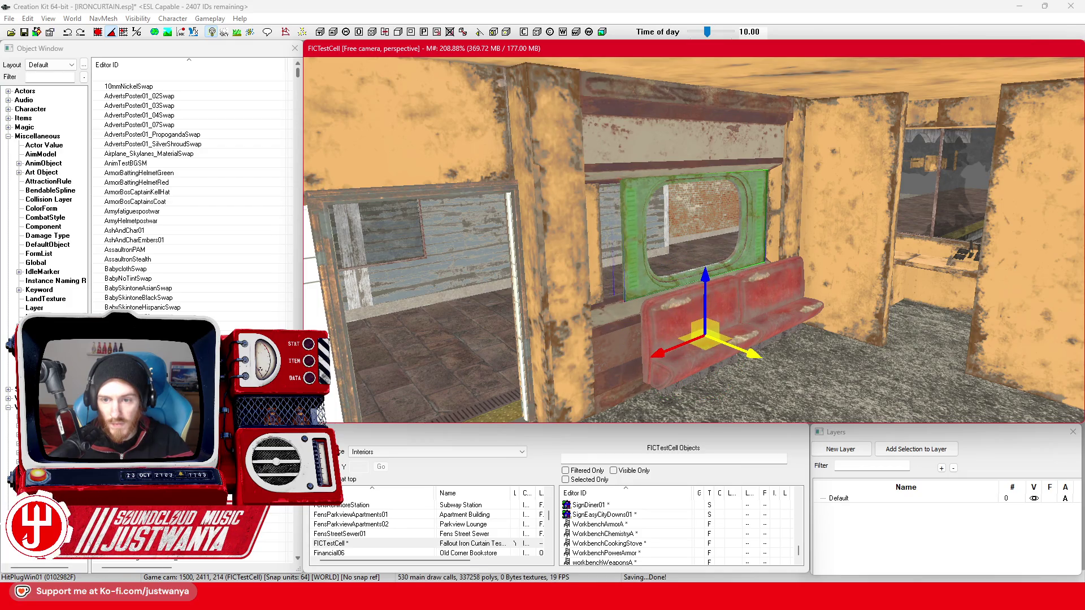
{"action": "left_click_drag", "start_coordinate": [706, 337], "coordinate": [703, 337]}
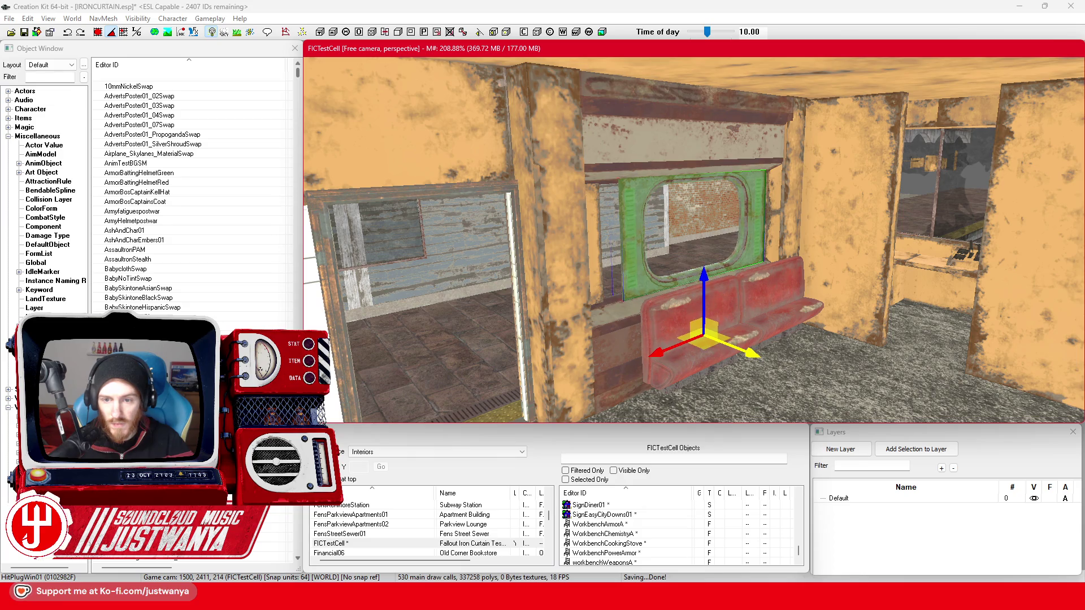
{"action": "key", "text": "shift"}
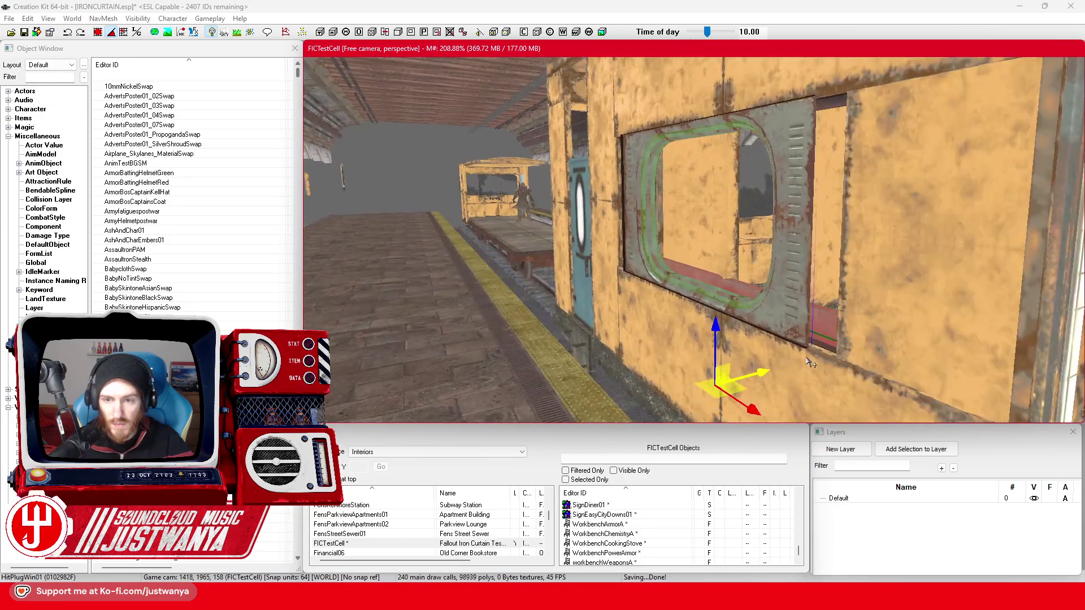
{"action": "key", "text": "shift"}
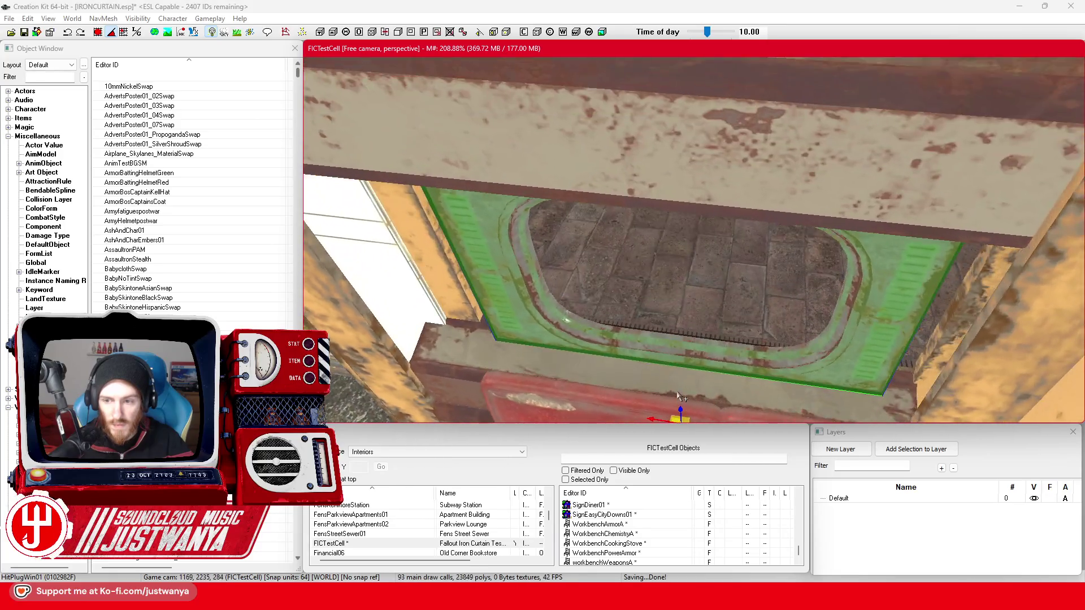
{"action": "key", "text": "shift"}
Select both red diner booth benches under the window and delete them.
{"action": "left_click", "coordinate": [808, 324]}
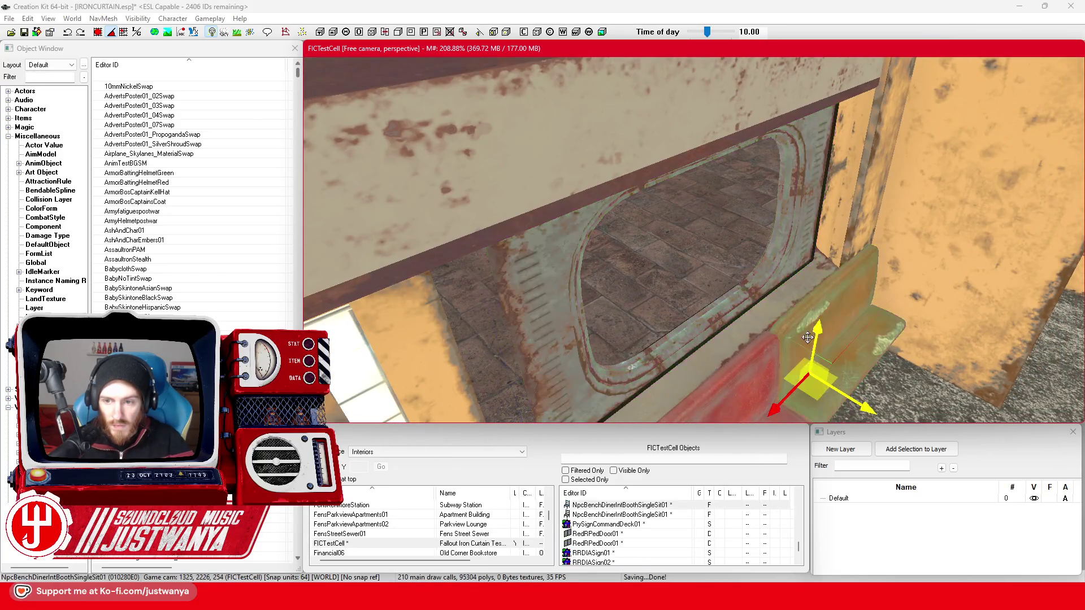
{"action": "key", "text": "shift"}
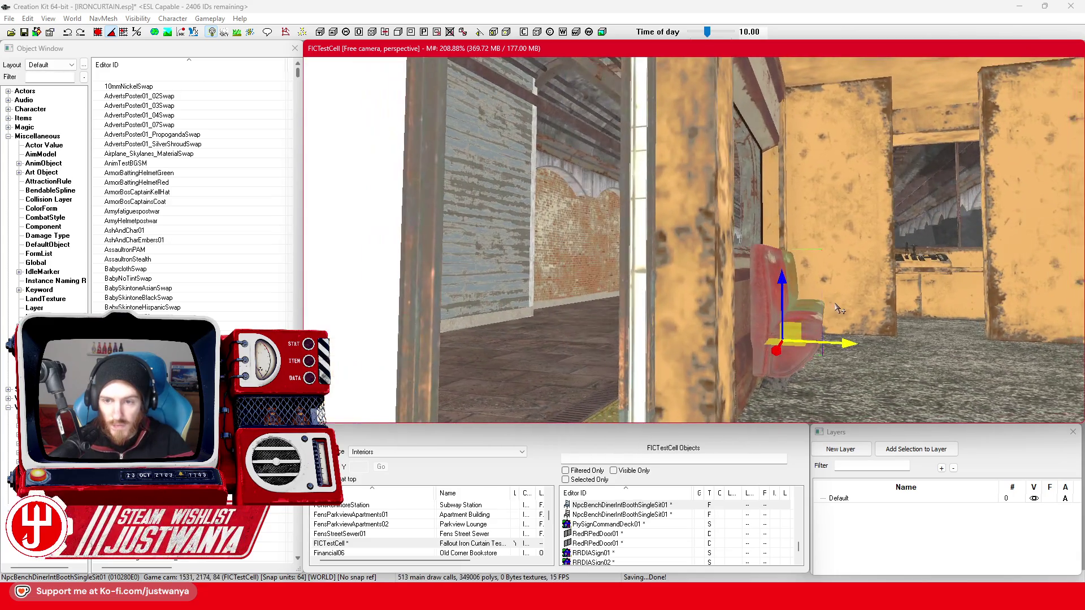
{"action": "key", "text": "shift"}
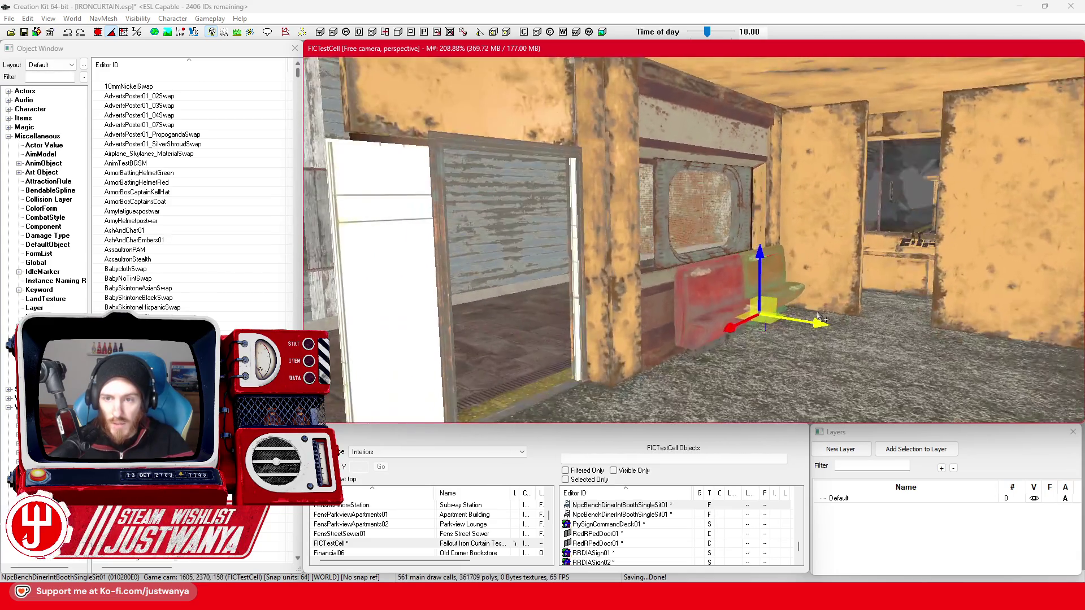
{"action": "key", "text": "shift"}
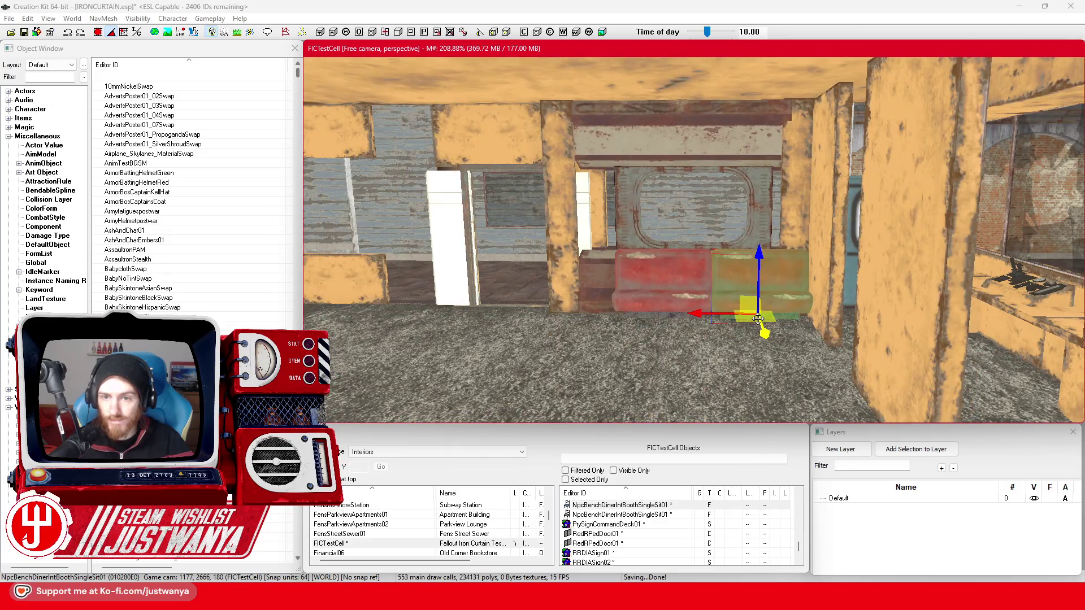
{"action": "key", "text": "shift"}
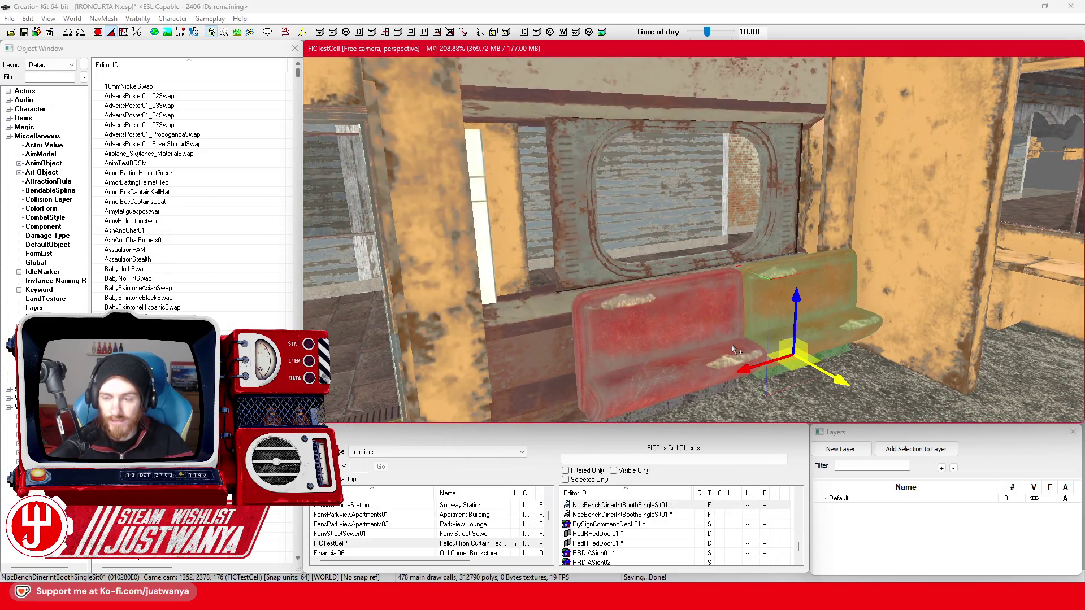
{"action": "left_click", "coordinate": [551, 332]}
{"action": "key", "text": "shift"}
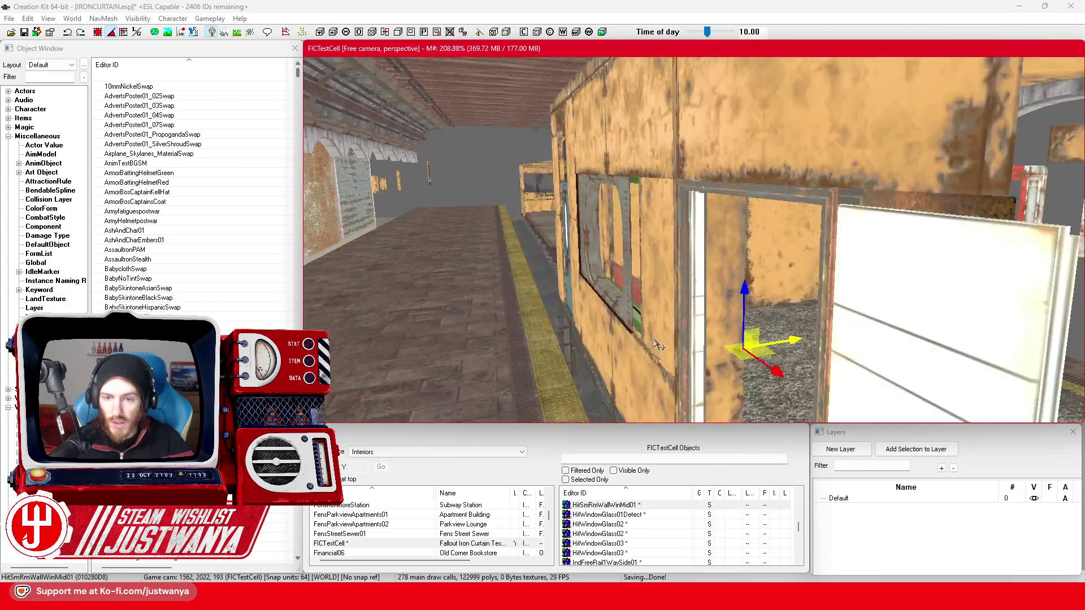
{"action": "key", "text": "shift"}
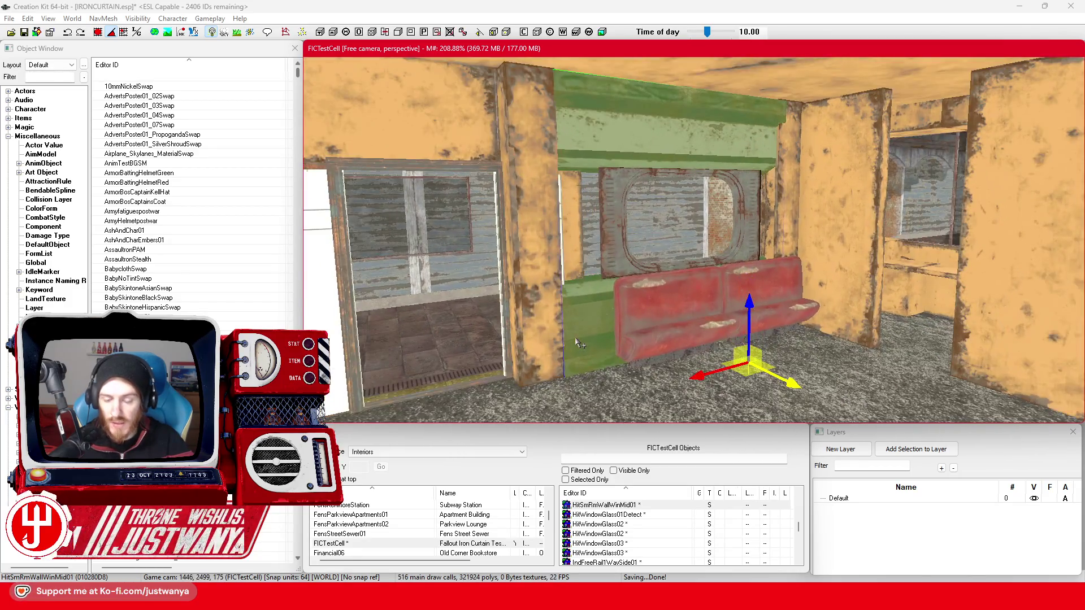
{"action": "left_click", "coordinate": [650, 319]}
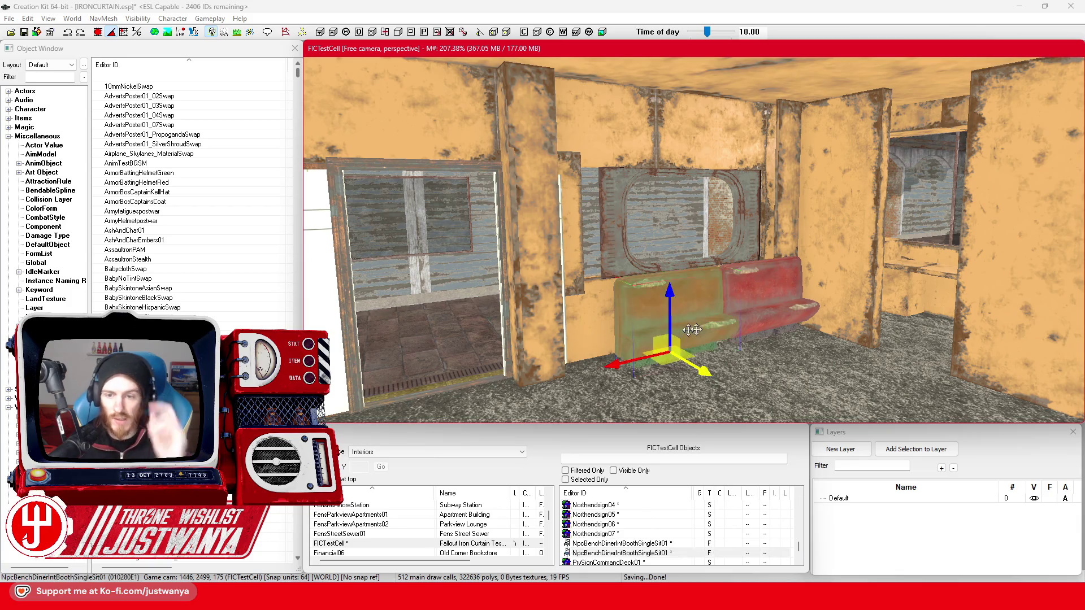
{"action": "key", "text": "Delete"}
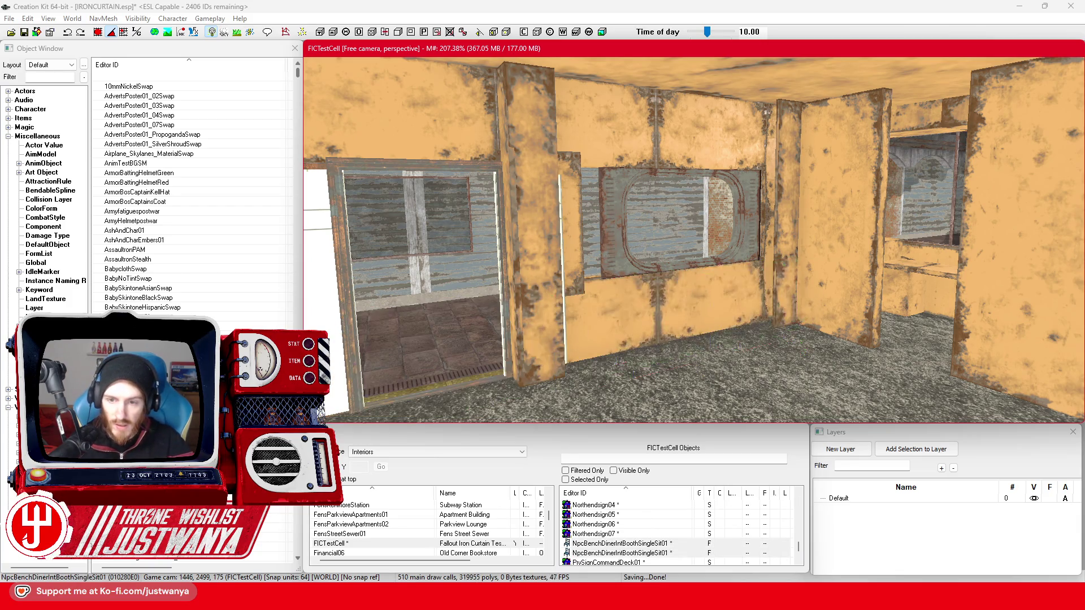
Slide the MacBasePanelASml01 wall panel left onto the window's left edge.
{"action": "left_click", "coordinate": [586, 280]}
{"action": "key", "text": "f"}
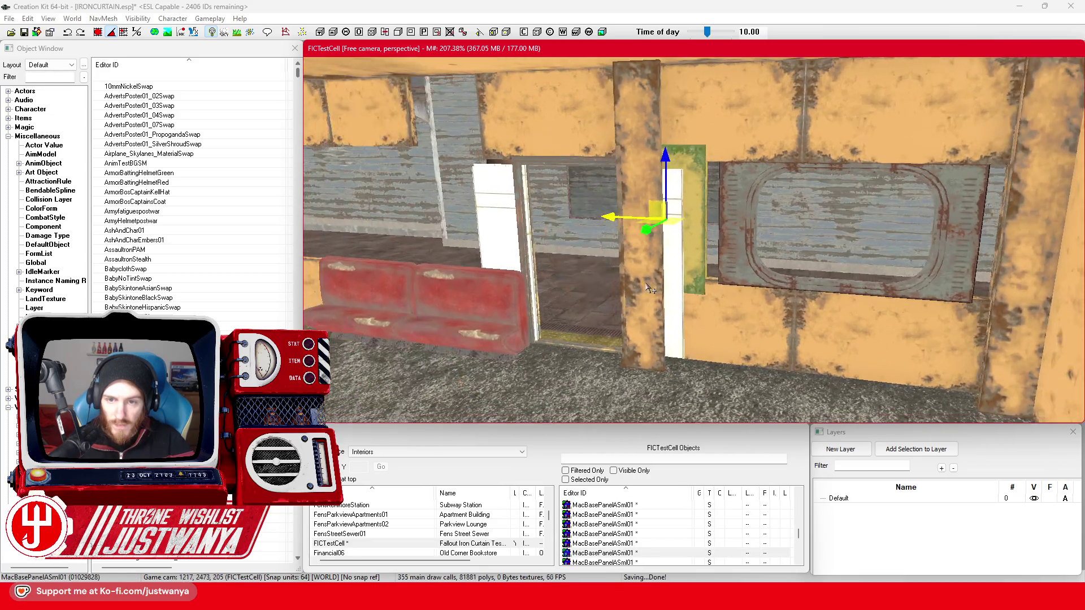
{"action": "key", "text": "shift"}
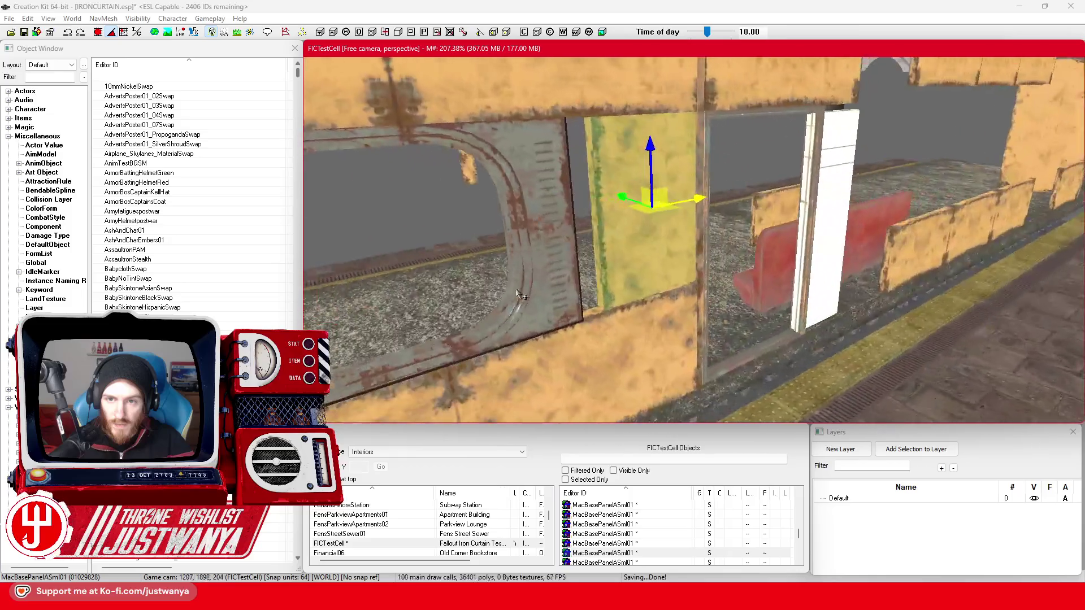
{"action": "key", "text": "shift"}
{"action": "mouse_move", "coordinate": [713, 208]}
{"action": "left_mouse_down"}
{"action": "mouse_move", "coordinate": [693, 208]}
{"action": "mouse_move", "coordinate": [710, 207]}
{"action": "mouse_move", "coordinate": [695, 198]}
{"action": "mouse_move", "coordinate": [702, 209]}
{"action": "left_mouse_up"}
{"action": "scroll", "coordinate": [729, 201], "scroll_direction": "up", "scroll_amount": 5}
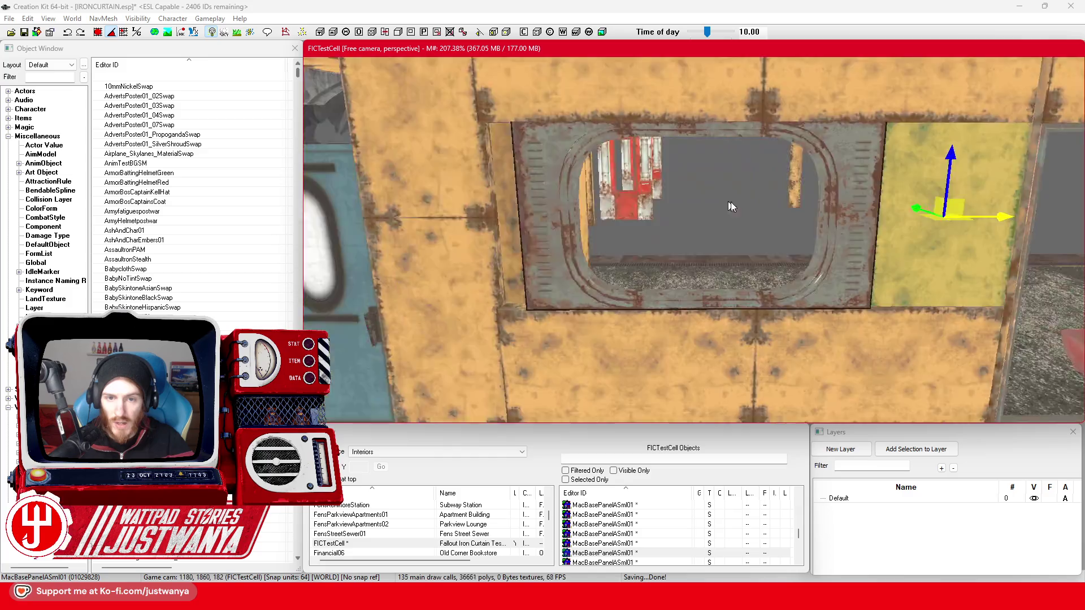
{"action": "scroll", "coordinate": [729, 200], "scroll_direction": "down", "scroll_amount": 5}
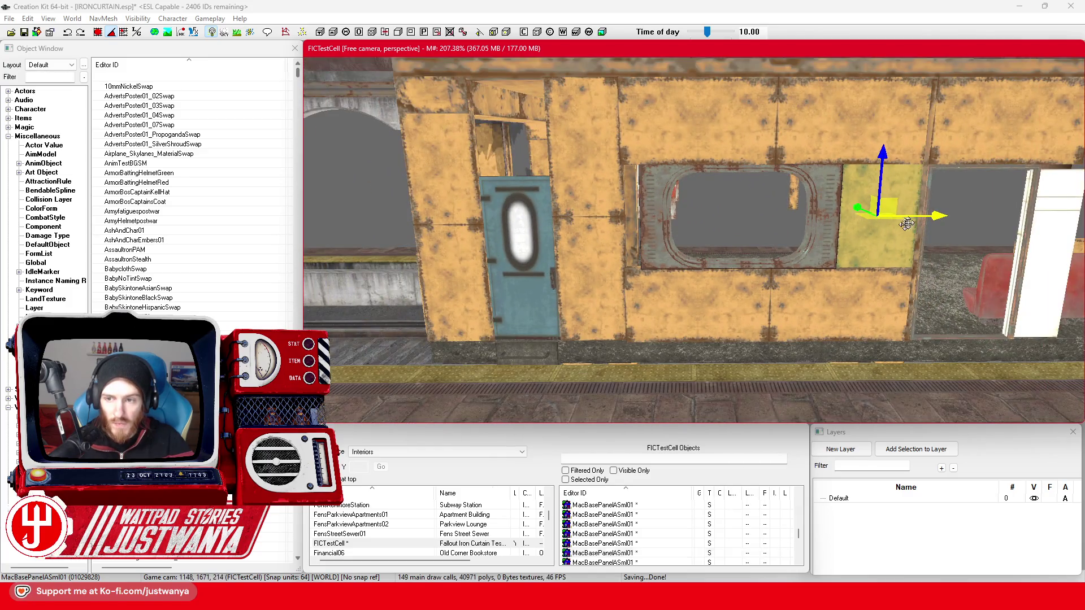
{"action": "mouse_move", "coordinate": [882, 203]}
{"action": "left_mouse_down"}
{"action": "mouse_move", "coordinate": [603, 215]}
{"action": "mouse_move", "coordinate": [730, 207]}
{"action": "left_mouse_up"}
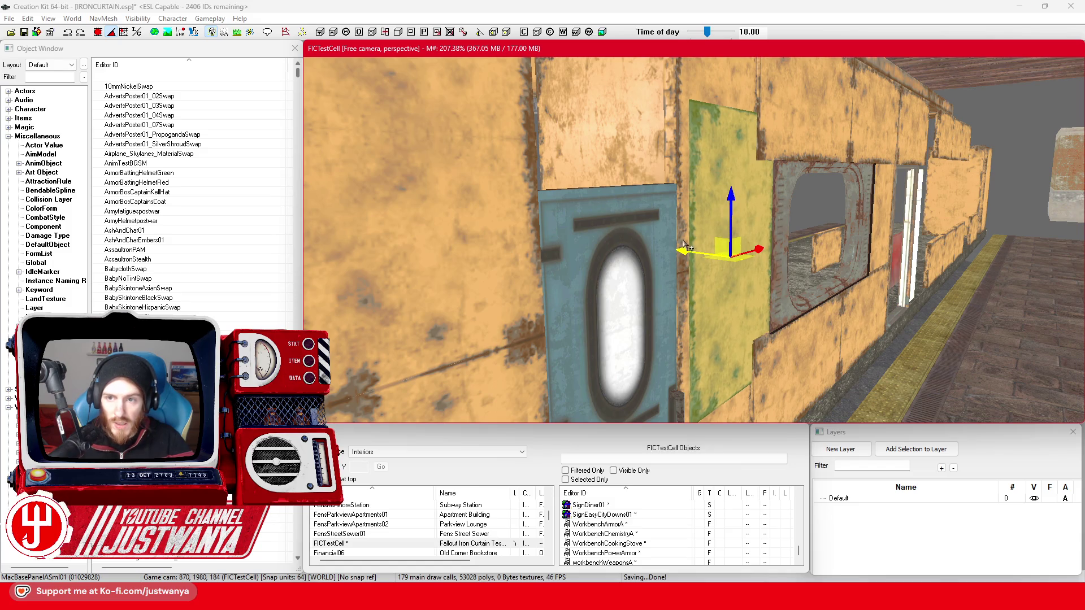
Nudge a second MacBasePanelASml01 panel right and move the MacDetailGreeble41 trim to the window's left edge.
{"action": "left_click", "coordinate": [728, 215]}
{"action": "mouse_move", "coordinate": [729, 215]}
{"action": "left_mouse_down"}
{"action": "mouse_move", "coordinate": [776, 207]}
{"action": "mouse_move", "coordinate": [777, 222]}
{"action": "left_mouse_up"}
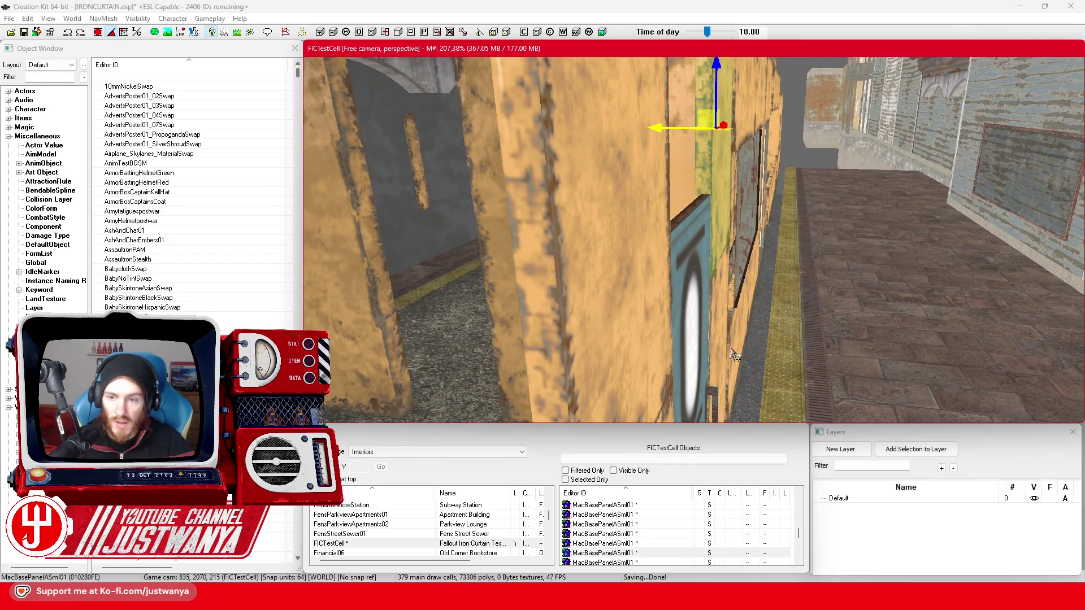
{"action": "left_click_drag", "start_coordinate": [733, 317], "coordinate": [692, 304]}
{"action": "left_click", "coordinate": [703, 268], "text": "ctrl"}
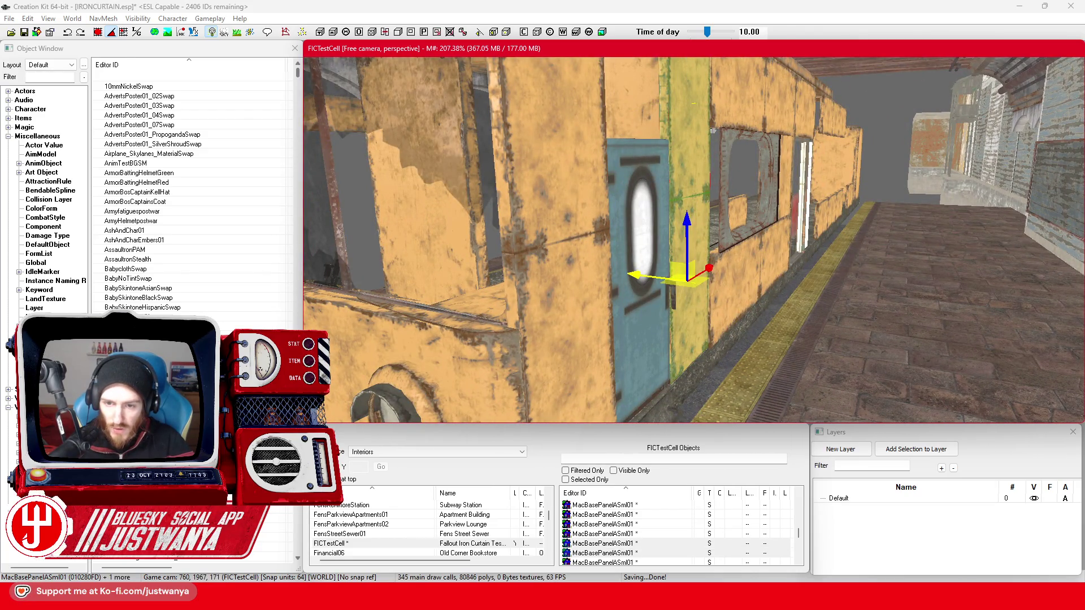
{"action": "mouse_move", "coordinate": [638, 274]}
{"action": "left_mouse_down"}
{"action": "mouse_move", "coordinate": [801, 278]}
{"action": "mouse_move", "coordinate": [687, 178]}
{"action": "mouse_move", "coordinate": [748, 226]}
{"action": "left_mouse_up"}
{"action": "left_click", "coordinate": [688, 183]}
{"action": "mouse_move", "coordinate": [884, 235]}
{"action": "left_mouse_down"}
{"action": "mouse_move", "coordinate": [438, 227]}
{"action": "mouse_move", "coordinate": [400, 237]}
{"action": "mouse_move", "coordinate": [435, 236]}
{"action": "left_mouse_up"}
{"action": "scroll", "coordinate": [497, 236], "scroll_direction": "down", "scroll_amount": 2}
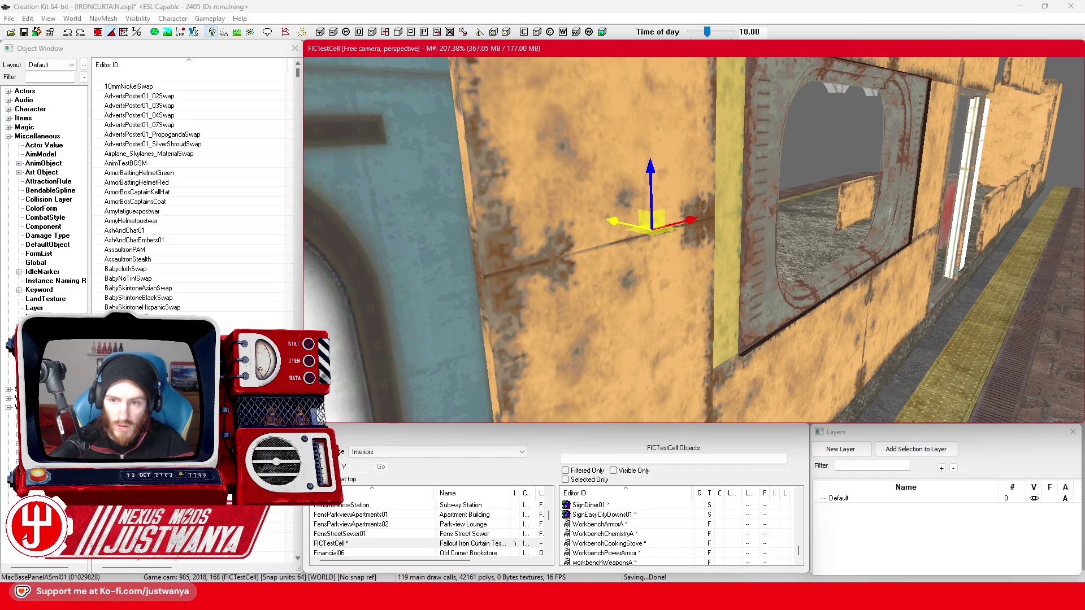
Delete the rusty strip beside the blue door.
{"action": "left_click", "coordinate": [769, 302]}
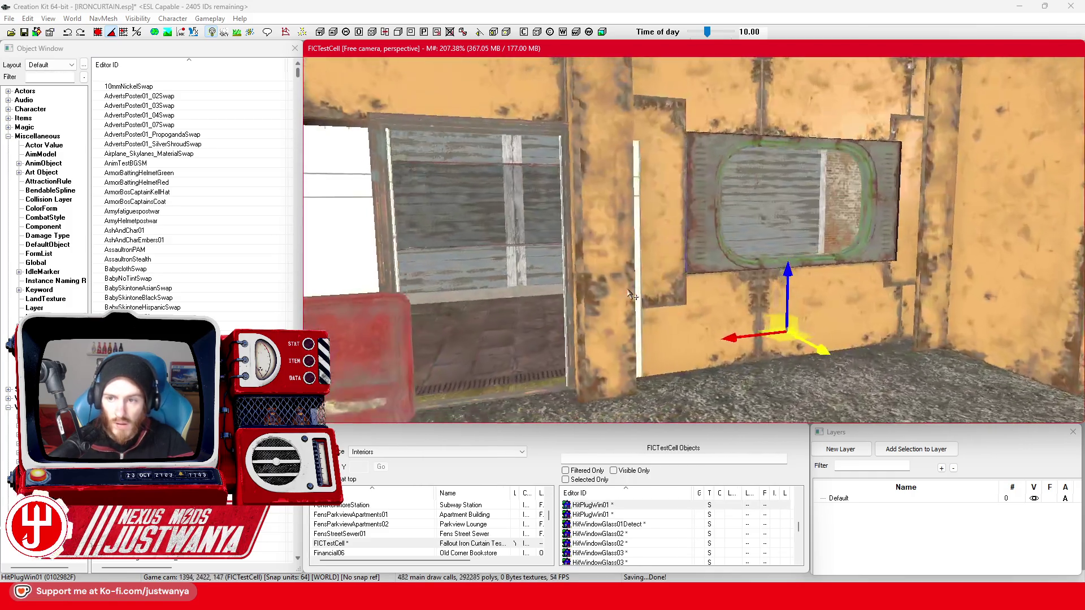
{"action": "left_click_drag", "start_coordinate": [631, 295], "coordinate": [585, 285]}
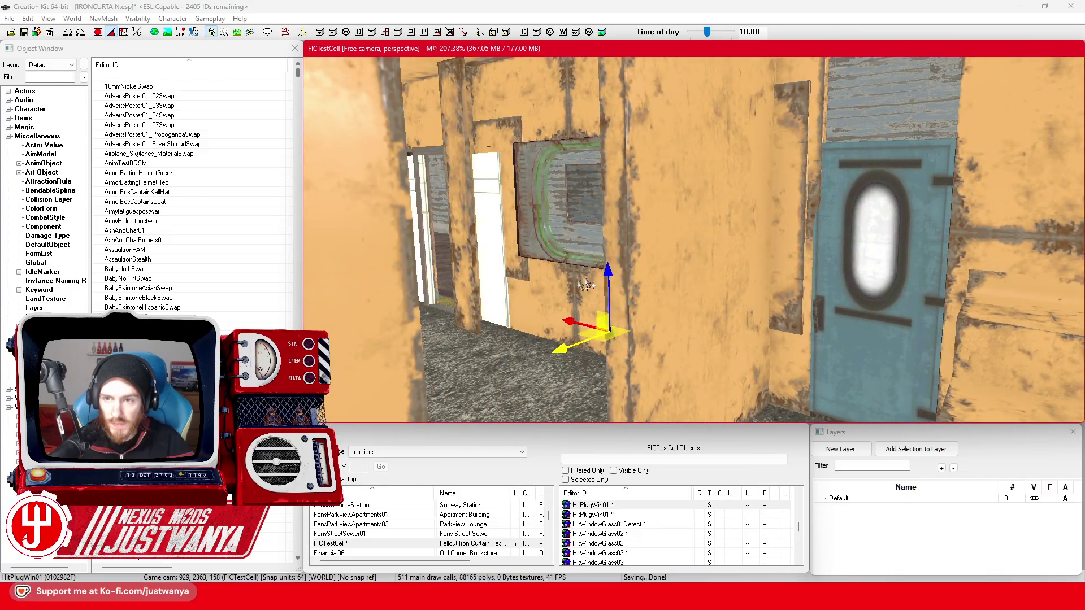
{"action": "left_click", "coordinate": [792, 237]}
{"action": "key", "text": "Delete"}
Tuck the green MacDetailGreeble41 strip flush against the wall edge.
{"action": "left_click", "coordinate": [682, 244]}
{"action": "left_click_drag", "start_coordinate": [682, 244], "coordinate": [557, 286]}
{"action": "left_click", "coordinate": [727, 199]}
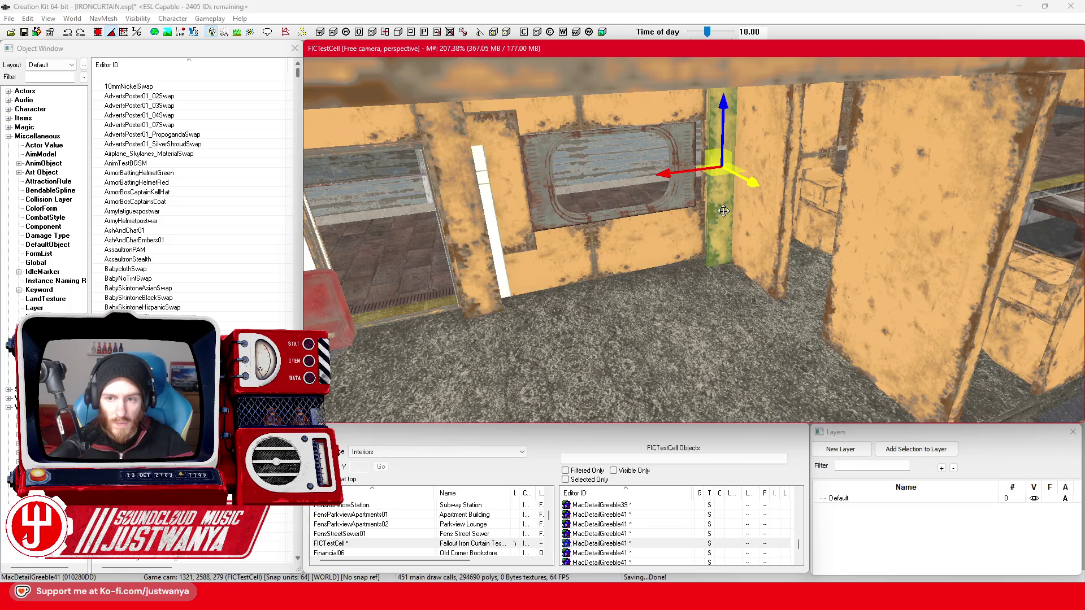
{"action": "scroll", "coordinate": [734, 215], "scroll_direction": "up", "scroll_amount": 3}
{"action": "mouse_move", "coordinate": [737, 226]}
{"action": "left_mouse_down"}
{"action": "mouse_move", "coordinate": [714, 231]}
{"action": "mouse_move", "coordinate": [750, 241]}
{"action": "left_mouse_up"}
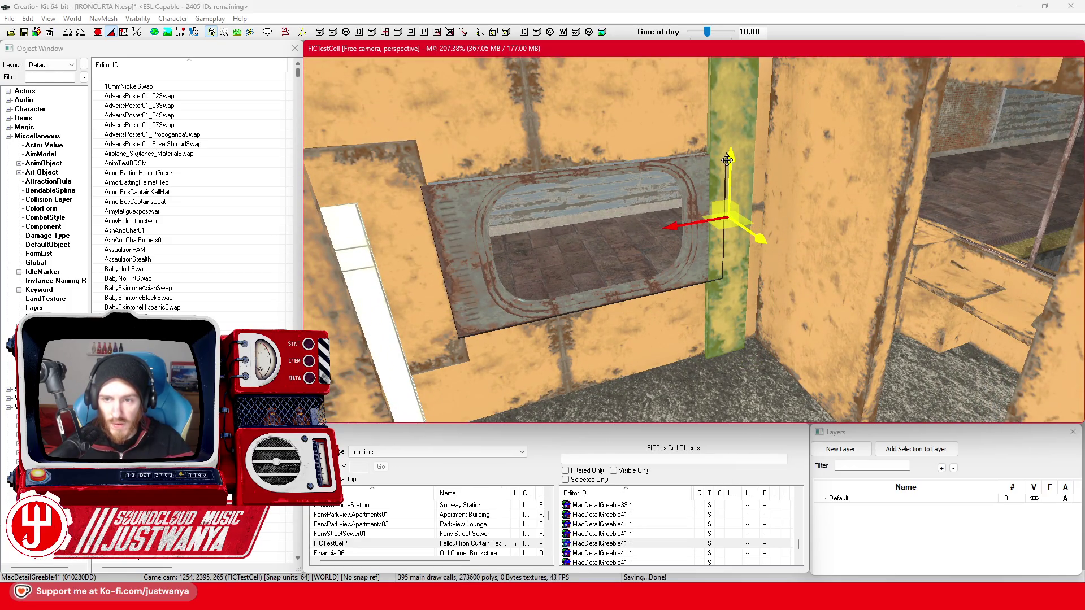
{"action": "left_click_drag", "start_coordinate": [726, 160], "coordinate": [729, 180]}
{"action": "key", "text": "f"}
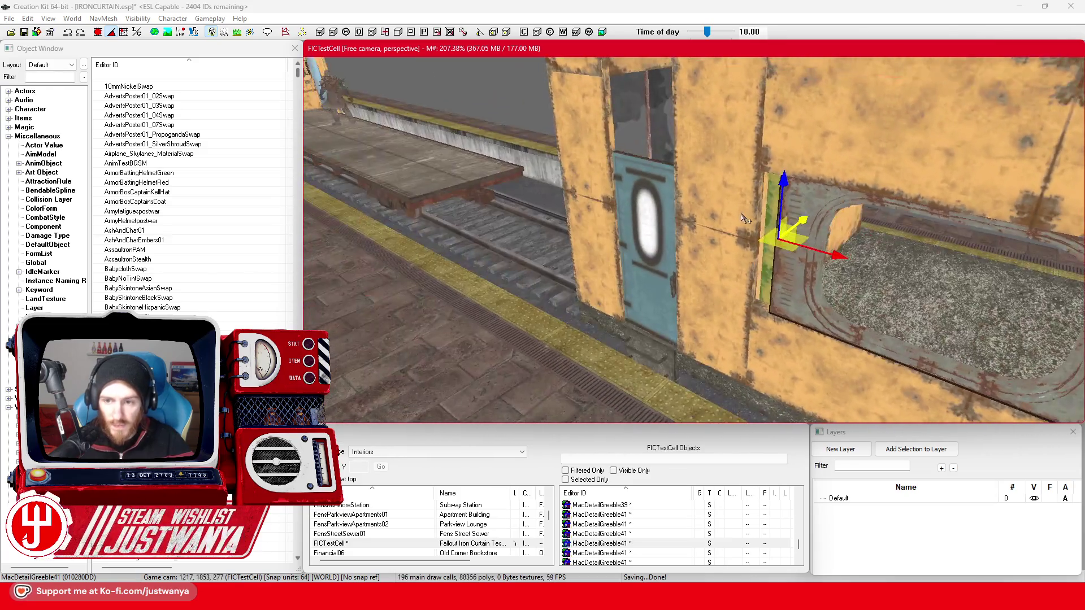
{"action": "left_click_drag", "start_coordinate": [805, 220], "coordinate": [793, 231]}
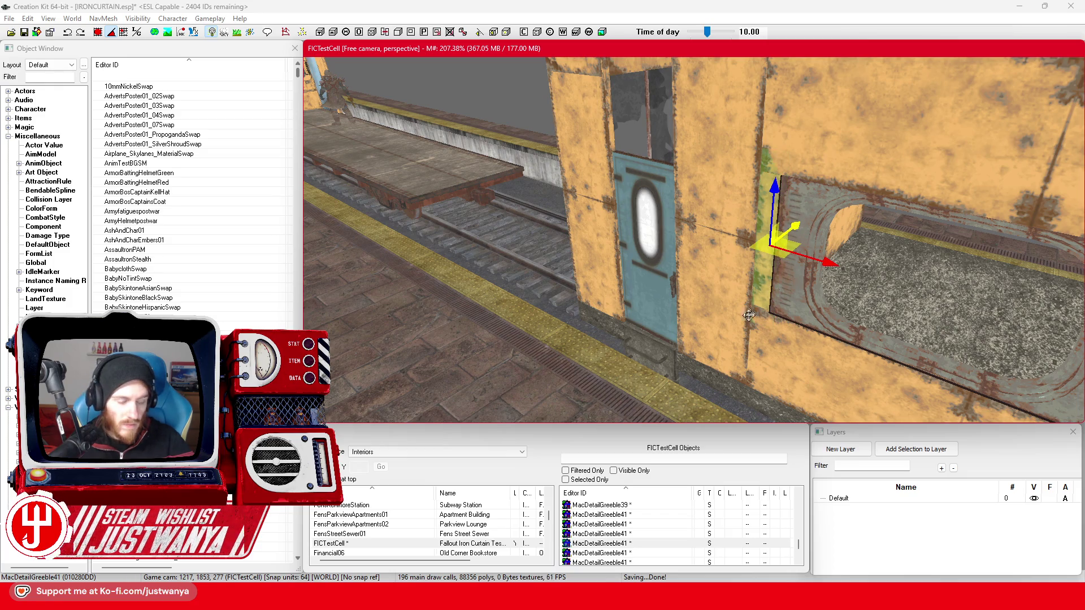
Select the HitPlugWin01 window frame and move the view along the car.
{"action": "left_click", "coordinate": [697, 575]}
{"action": "left_click", "coordinate": [835, 265]}
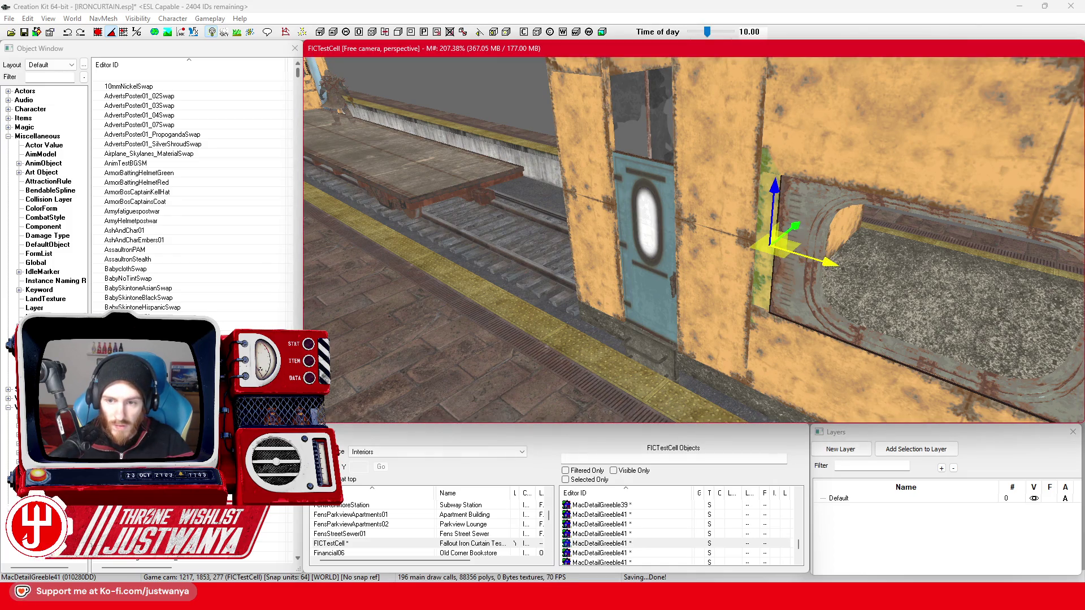
{"action": "left_click", "coordinate": [780, 312]}
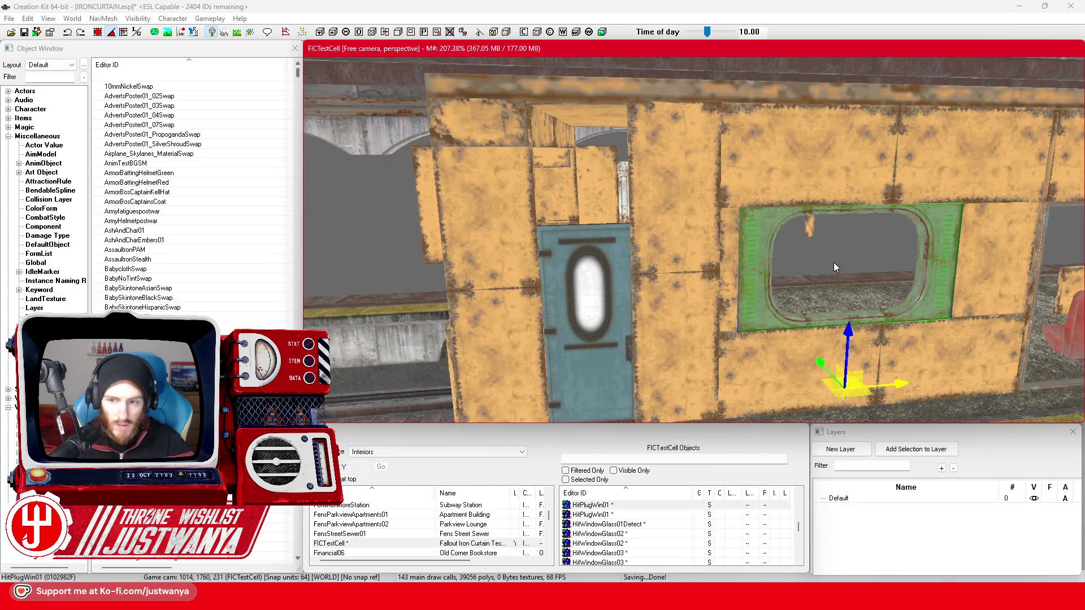
{"action": "mouse_move", "coordinate": [832, 265]}
{"action": "left_mouse_down"}
{"action": "mouse_move", "coordinate": [811, 298]}
{"action": "mouse_move", "coordinate": [657, 315]}
{"action": "mouse_move", "coordinate": [836, 319]}
{"action": "left_mouse_up"}
{"action": "scroll", "coordinate": [836, 319], "scroll_direction": "down", "scroll_amount": 3}
{"action": "scroll", "coordinate": [751, 298], "scroll_direction": "up", "scroll_amount": 3}
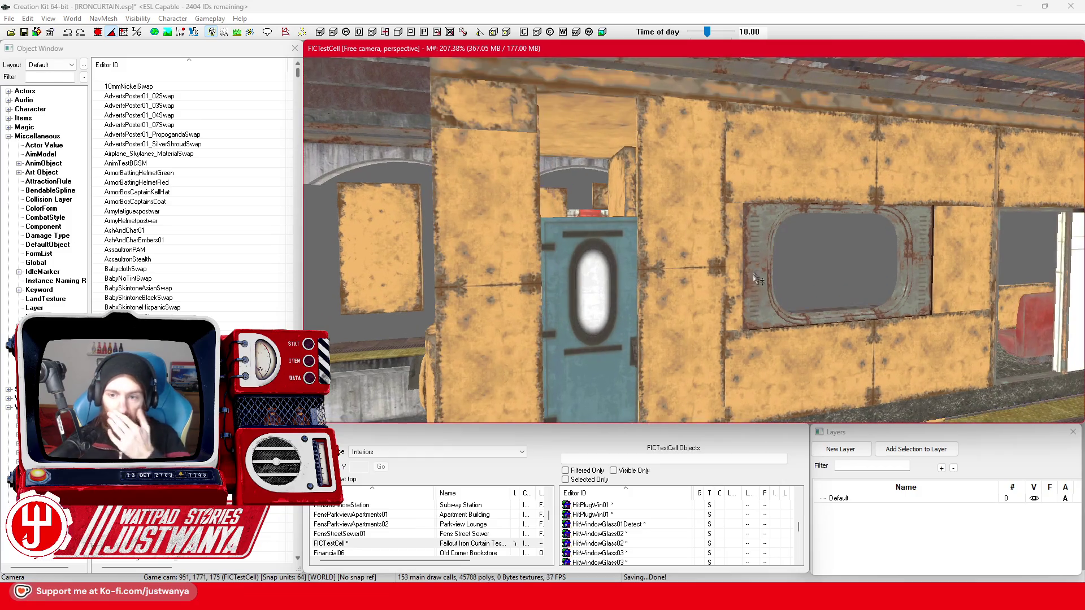
{"action": "scroll", "coordinate": [768, 291], "scroll_direction": "up", "scroll_amount": 5}
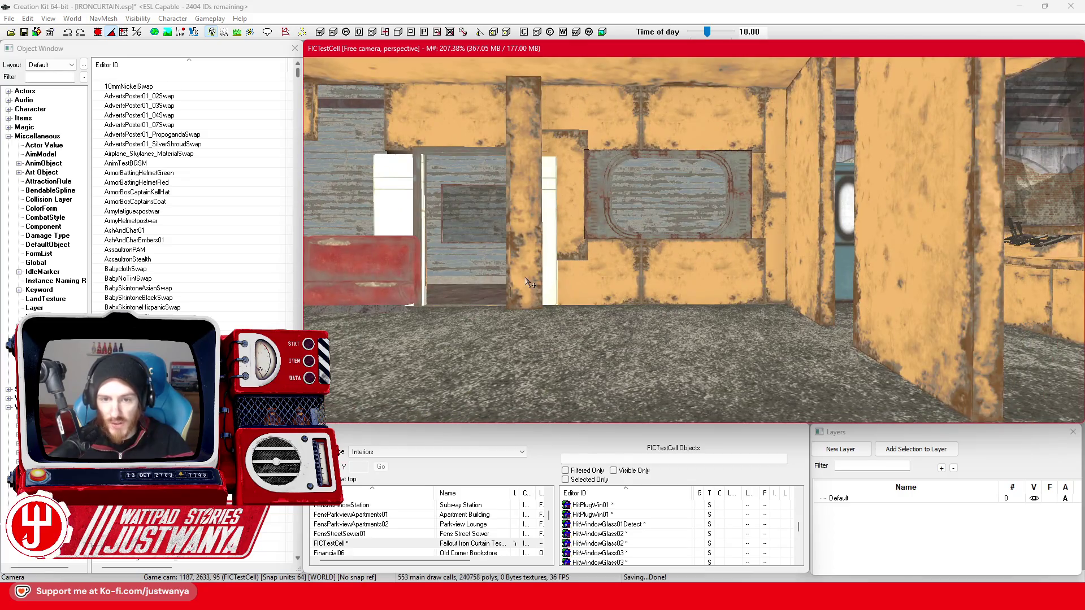
{"action": "left_click", "coordinate": [534, 272]}
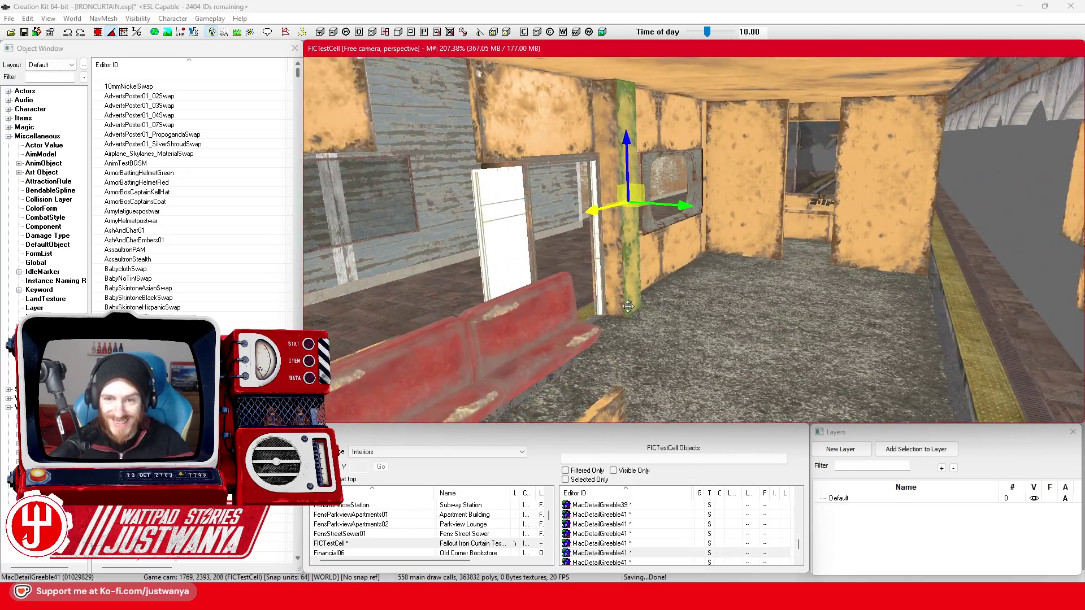
{"action": "left_click_drag", "start_coordinate": [628, 305], "coordinate": [288, 102]}
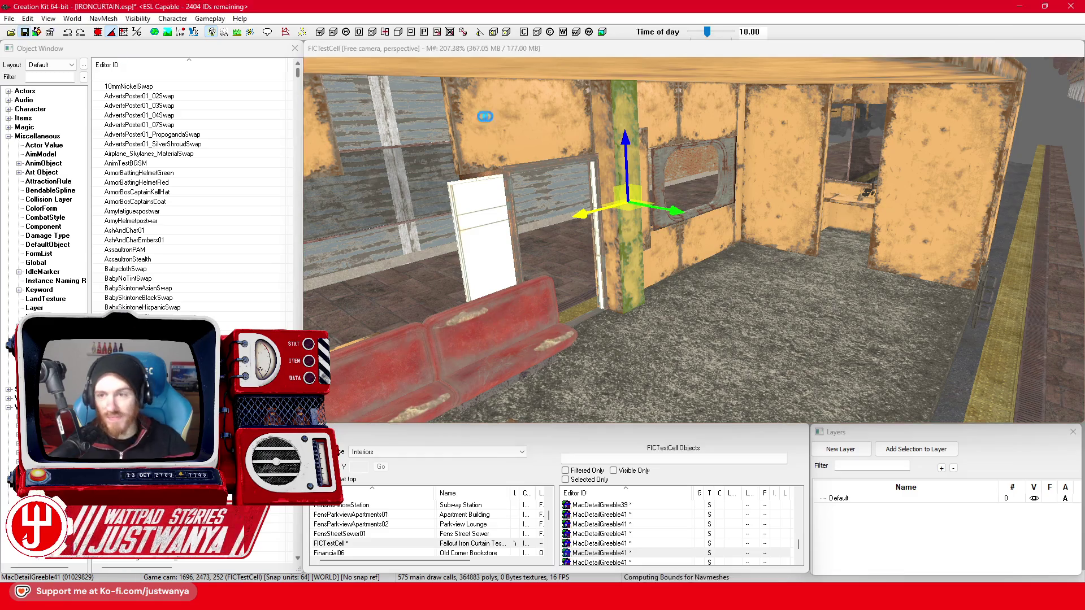
{"action": "scroll", "coordinate": [696, 259], "scroll_direction": "up", "scroll_amount": 3}
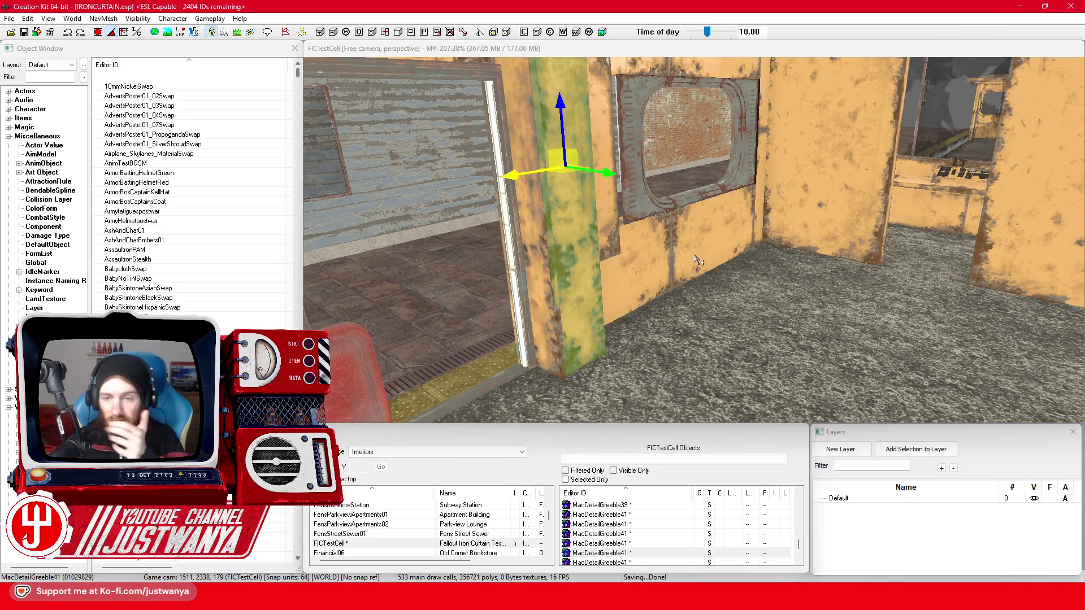
{"action": "mouse_move", "coordinate": [695, 259]}
{"action": "left_mouse_down"}
{"action": "mouse_move", "coordinate": [791, 288]}
{"action": "mouse_move", "coordinate": [706, 272]}
{"action": "mouse_move", "coordinate": [798, 285]}
{"action": "mouse_move", "coordinate": [773, 285]}
{"action": "mouse_move", "coordinate": [784, 285]}
{"action": "left_mouse_up"}
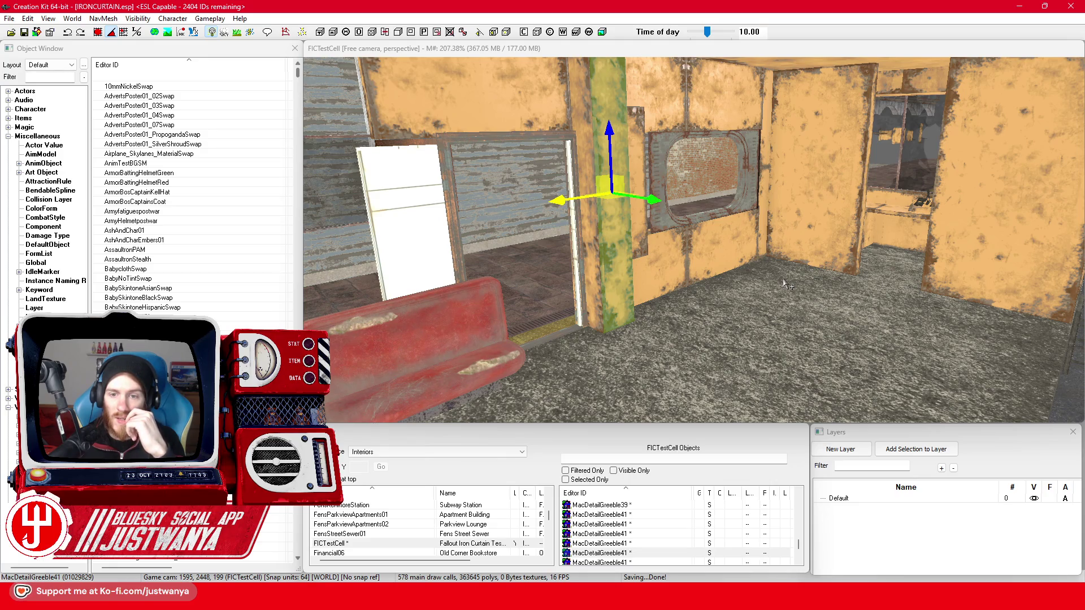
Open the MacBasePanelALrg01 base object's Model Data showing material machinekitquad02.bgsm.
{"action": "double_click", "coordinate": [810, 228]}
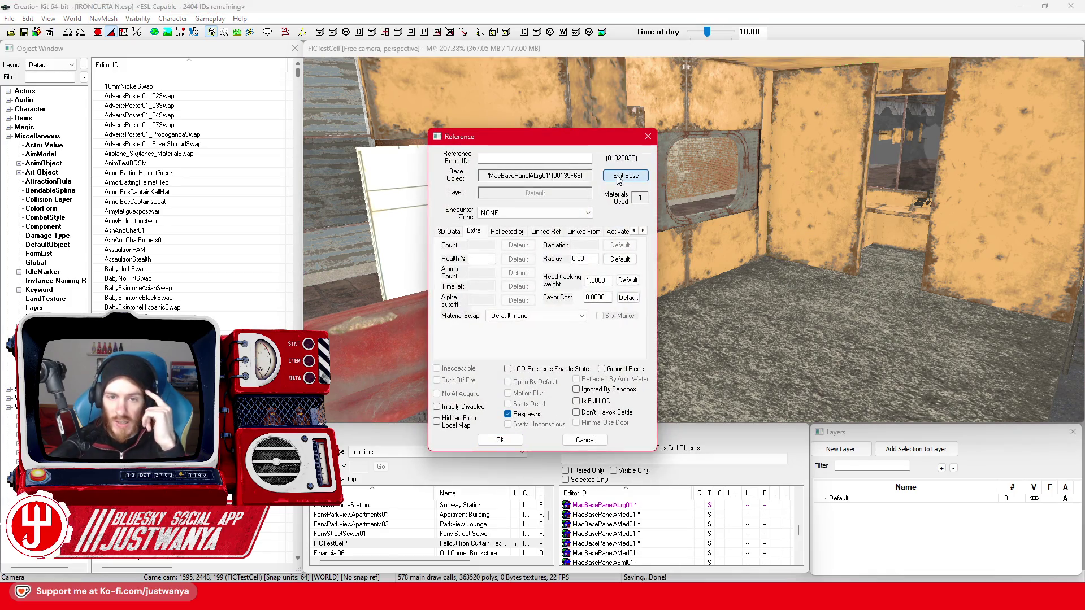
{"action": "left_click", "coordinate": [618, 176]}
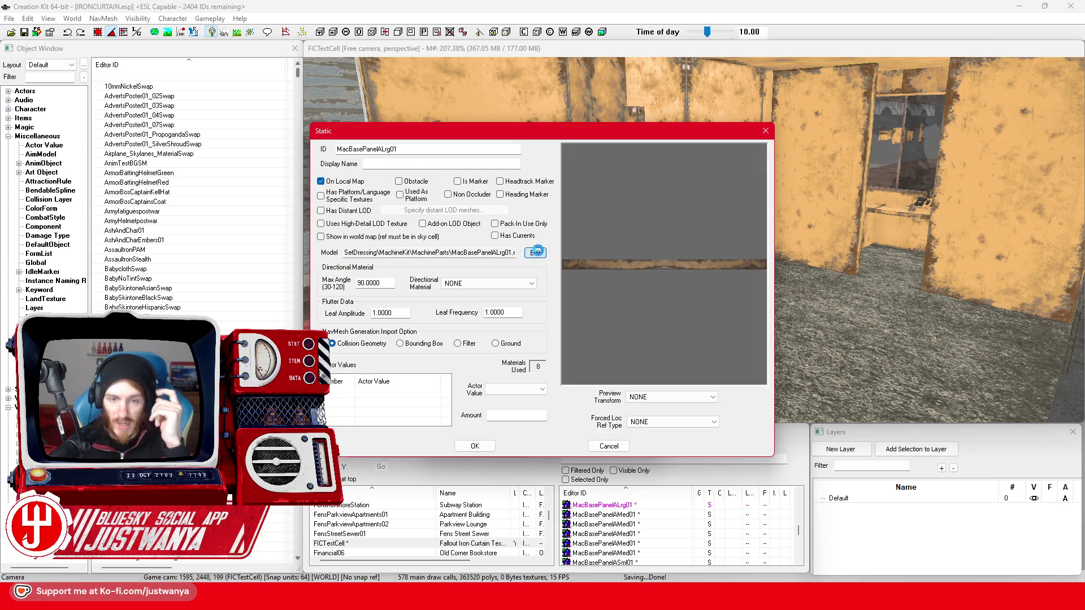
{"action": "left_click", "coordinate": [537, 253]}
{"action": "left_click_drag", "start_coordinate": [679, 151], "coordinate": [694, 218]}
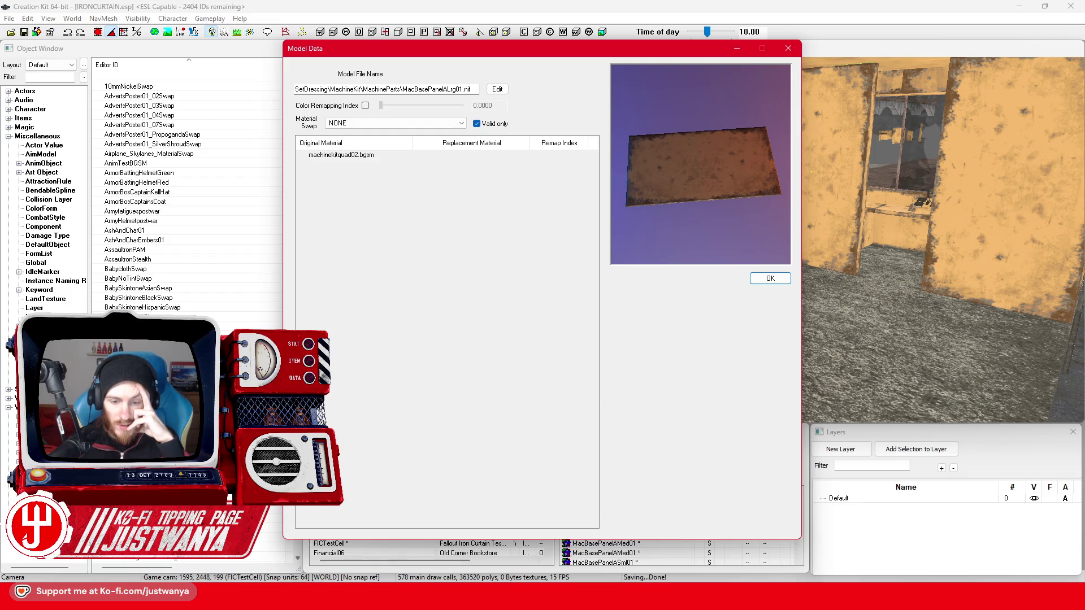
{"action": "mouse_move", "coordinate": [482, 599]}
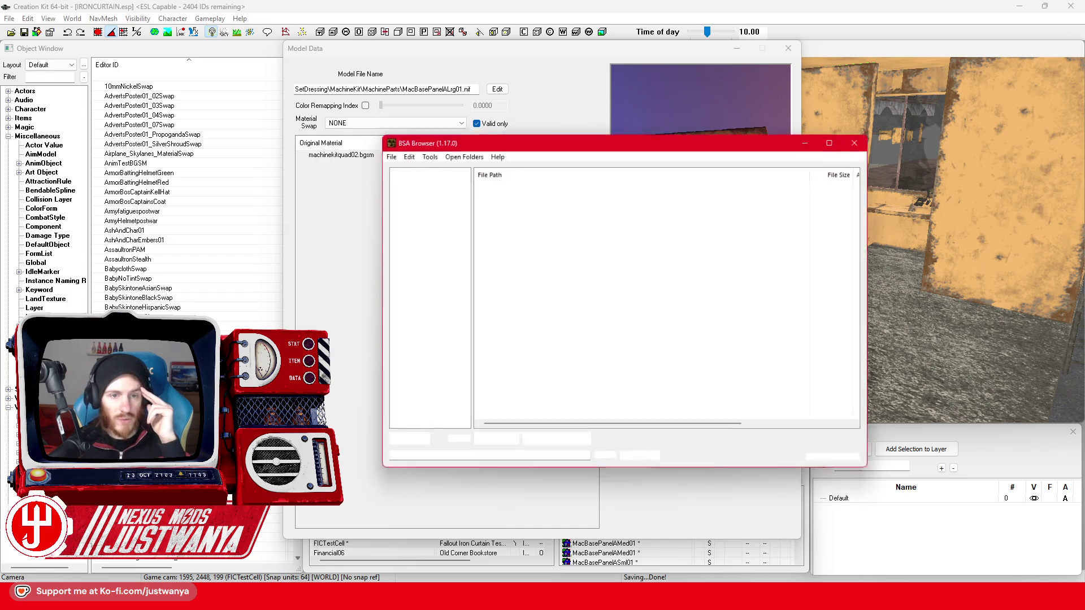
Open the Fallout4 - Materials.ba2 archive in BSA Browser.
{"action": "left_click", "coordinate": [383, 152]}
{"action": "left_click", "coordinate": [409, 165]}
{"action": "scroll", "coordinate": [527, 389], "scroll_direction": "down", "scroll_amount": 10}
{"action": "left_click", "coordinate": [528, 389]}
{"action": "key", "text": "f"}
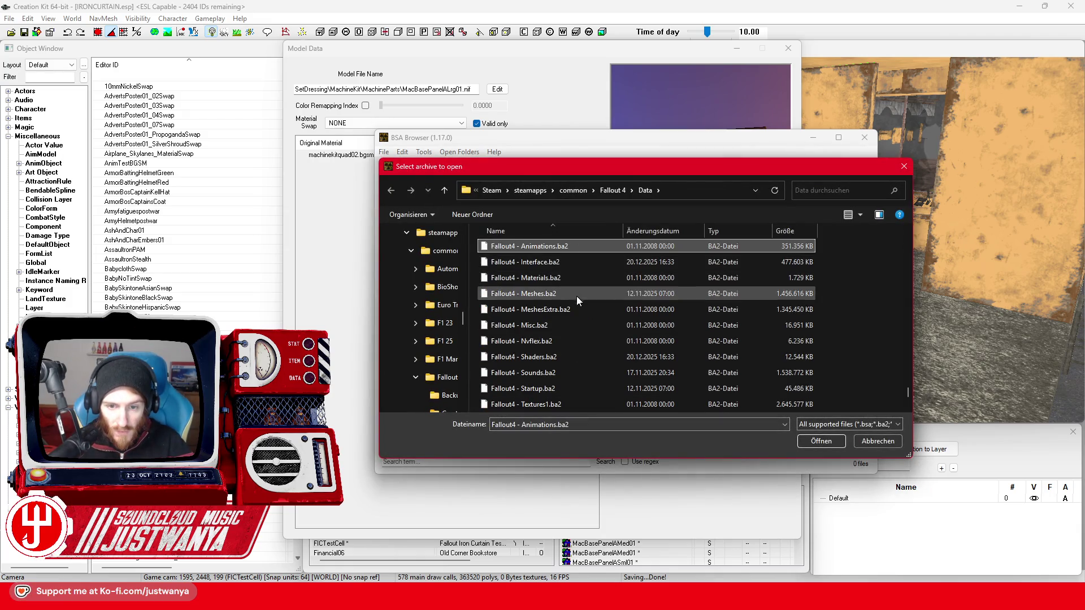
{"action": "key", "text": "Down"}
{"action": "key", "text": "Down"}
{"action": "left_click", "coordinate": [828, 446]}
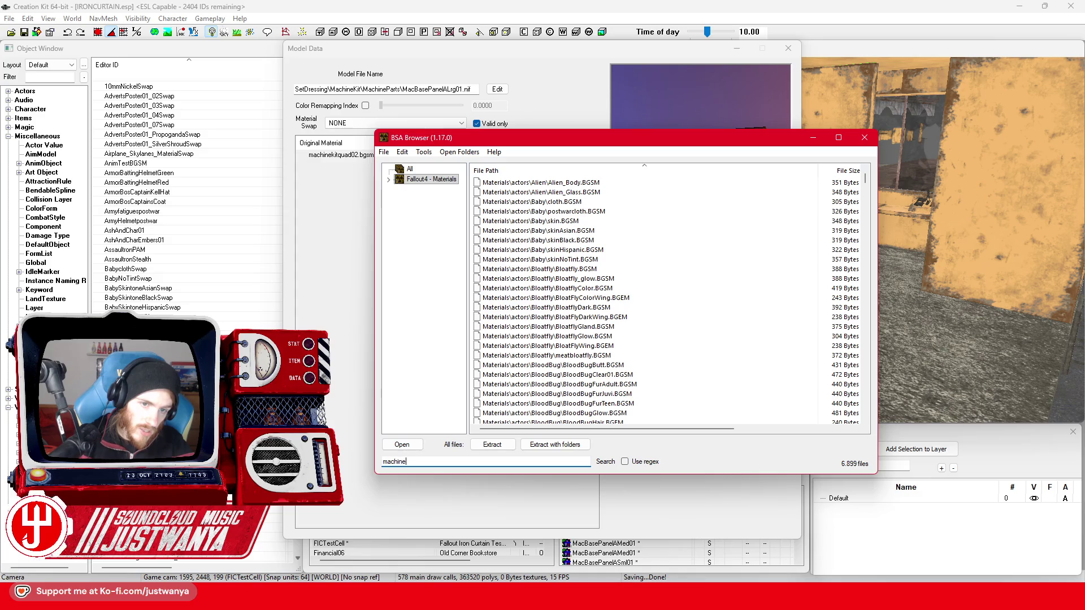
Filter the archive for 'uad02' and select MachineKitQuad02.BGSM.
{"action": "type", "text": "kitquad02"}
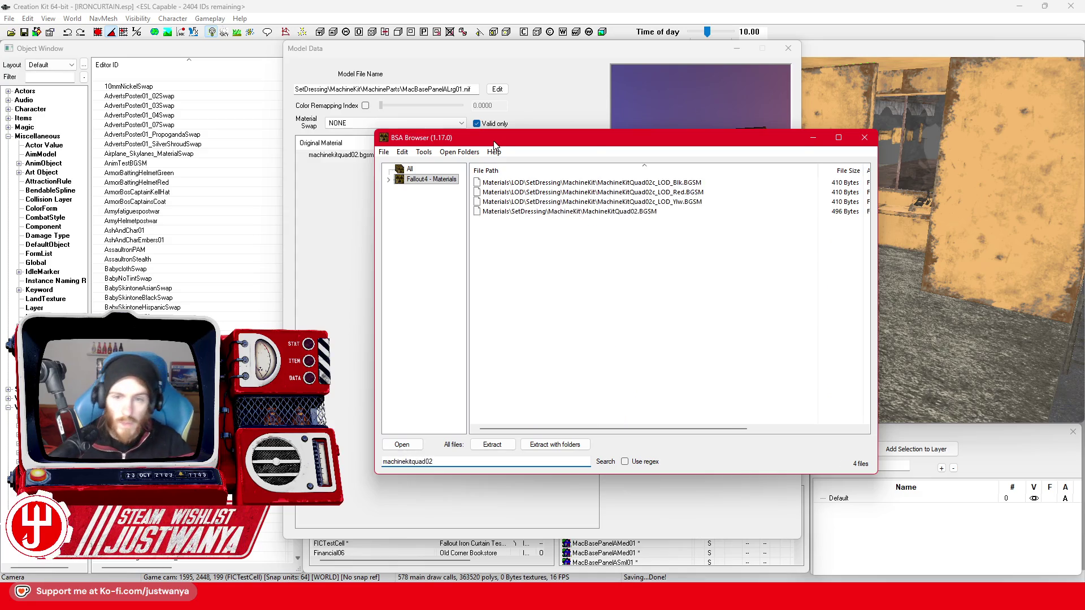
{"action": "mouse_move", "coordinate": [598, 148]}
{"action": "left_mouse_down"}
{"action": "mouse_move", "coordinate": [682, 159]}
{"action": "mouse_move", "coordinate": [518, 212]}
{"action": "left_mouse_up"}
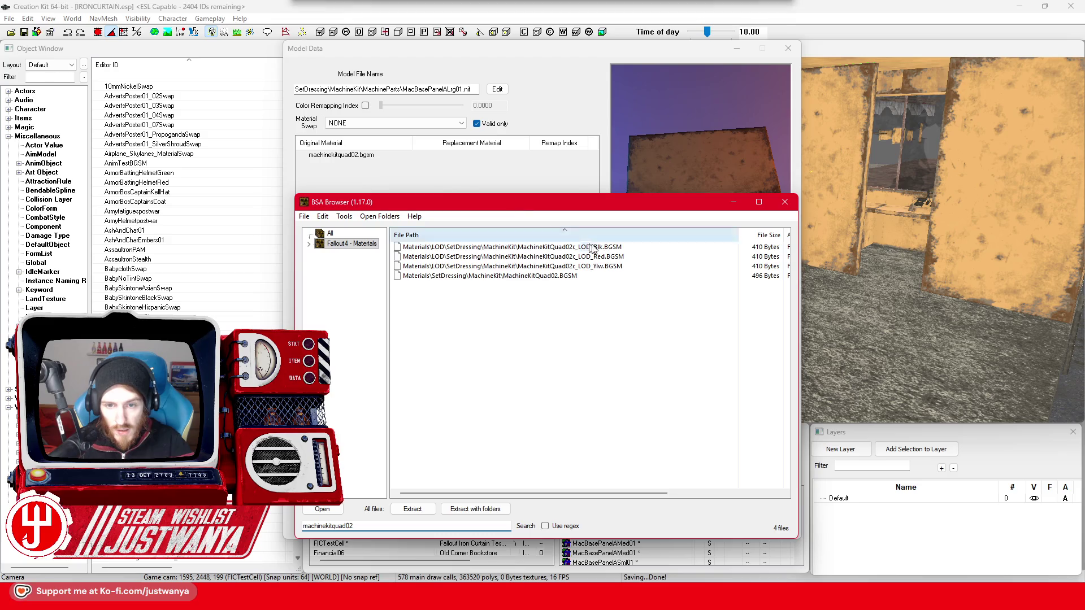
{"action": "left_click", "coordinate": [565, 276]}
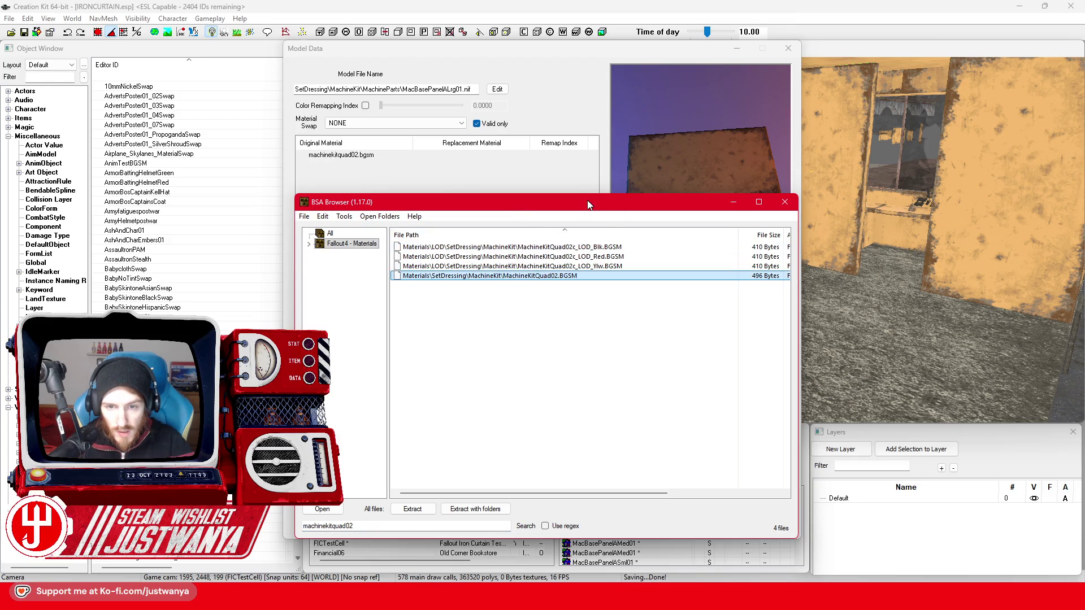
{"action": "left_click_drag", "start_coordinate": [588, 204], "coordinate": [524, 176]}
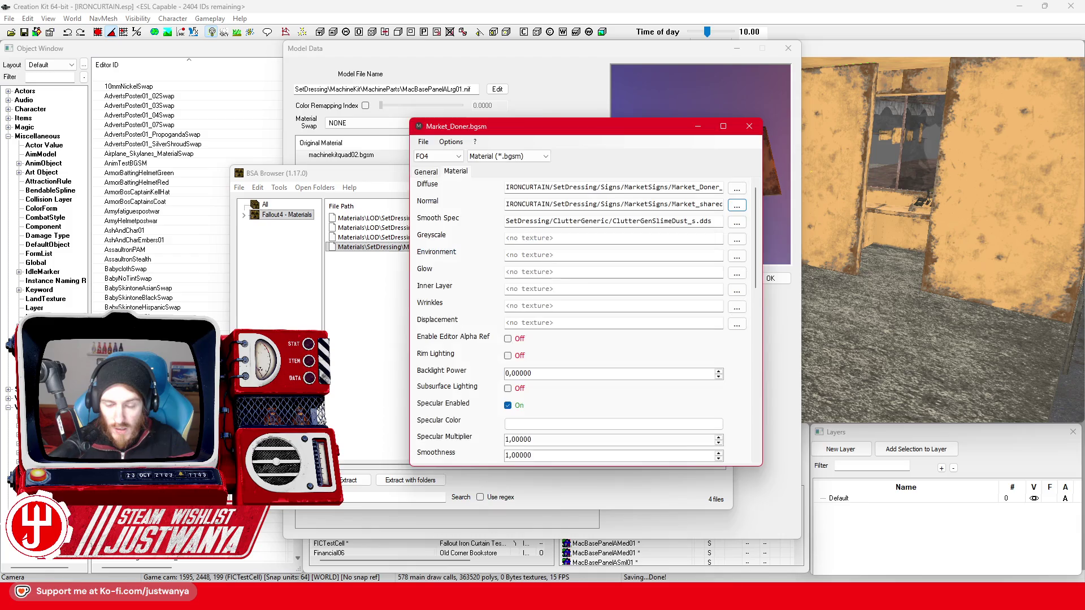
In the Material Editor file chooser, browse to D:\[FALLOUT 4 ASSETS]\Materials\SetDressing.
{"action": "left_click_drag", "start_coordinate": [517, 137], "coordinate": [729, 168]}
{"action": "left_click", "coordinate": [635, 172]}
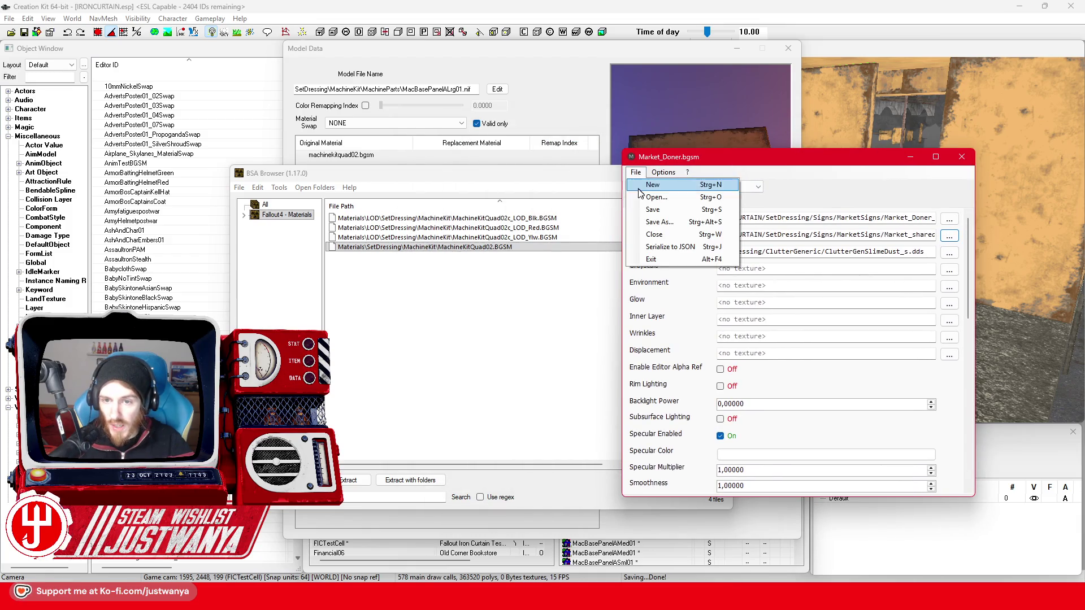
{"action": "left_click", "coordinate": [643, 204]}
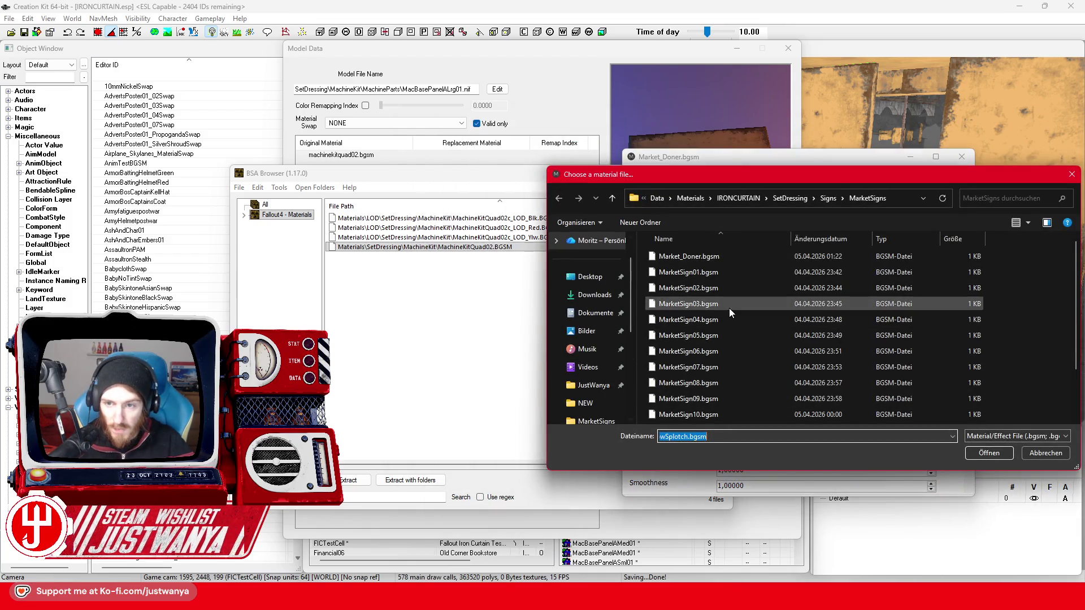
{"action": "left_click", "coordinate": [599, 349]}
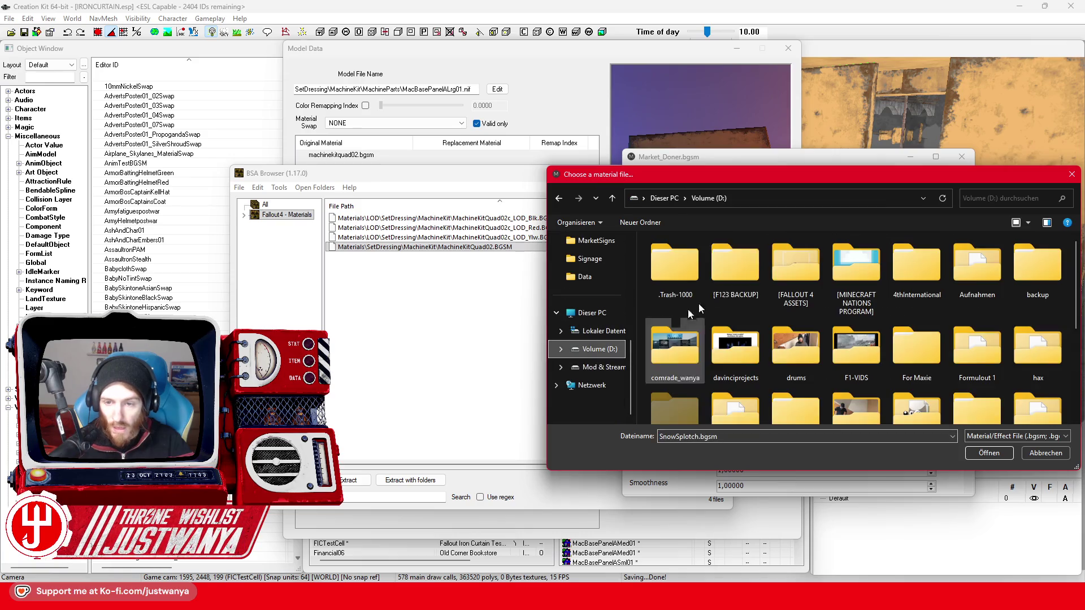
{"action": "double_click", "coordinate": [773, 261]}
{"action": "double_click", "coordinate": [692, 259]}
{"action": "scroll", "coordinate": [702, 360], "scroll_direction": "down", "scroll_amount": 2}
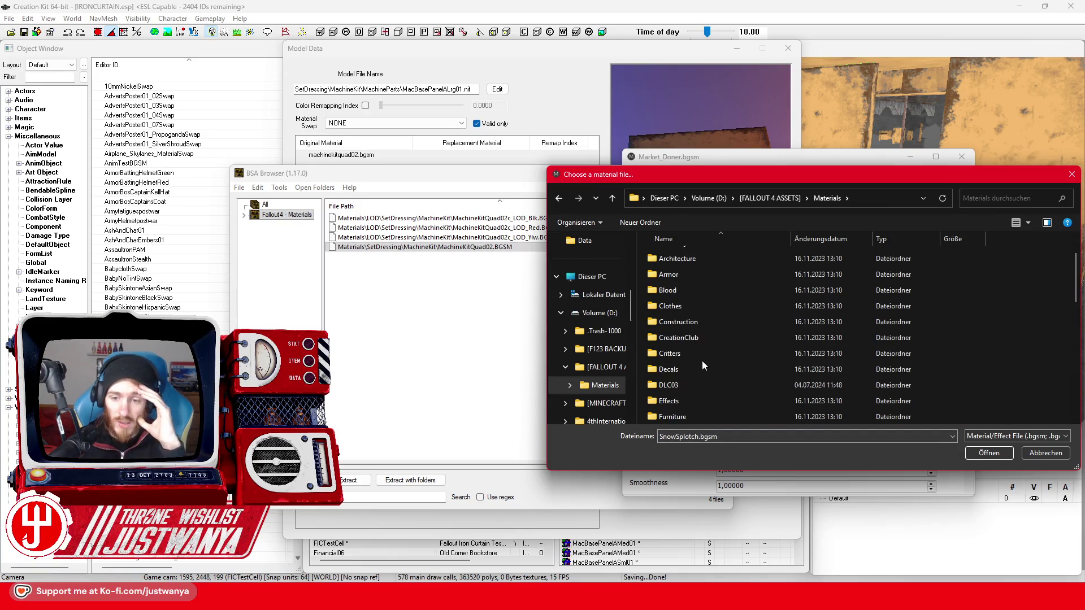
{"action": "scroll", "coordinate": [701, 360], "scroll_direction": "down", "scroll_amount": 3}
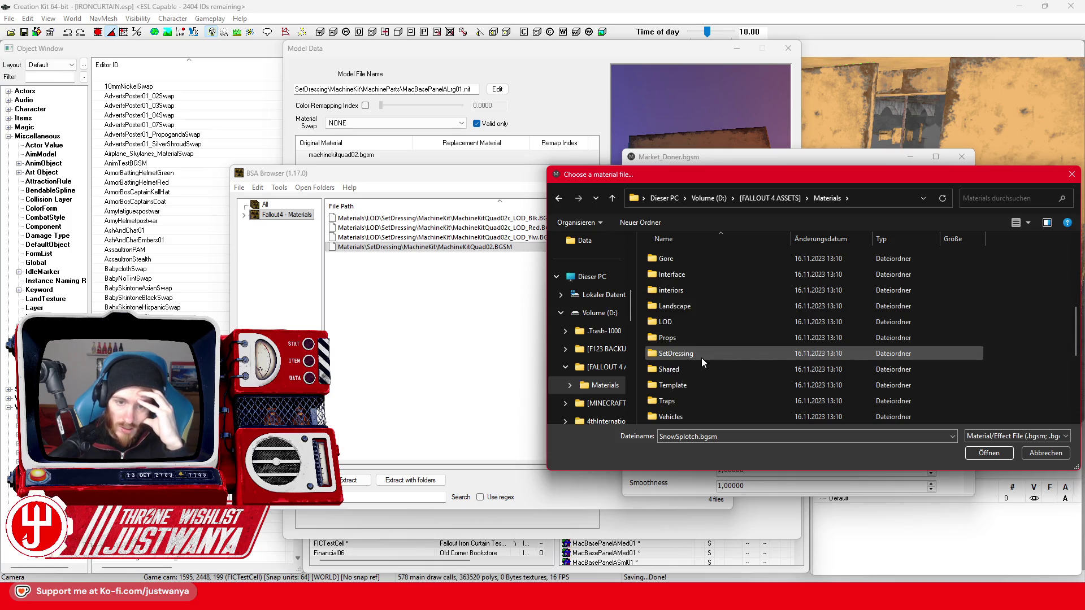
{"action": "left_click", "coordinate": [701, 358]}
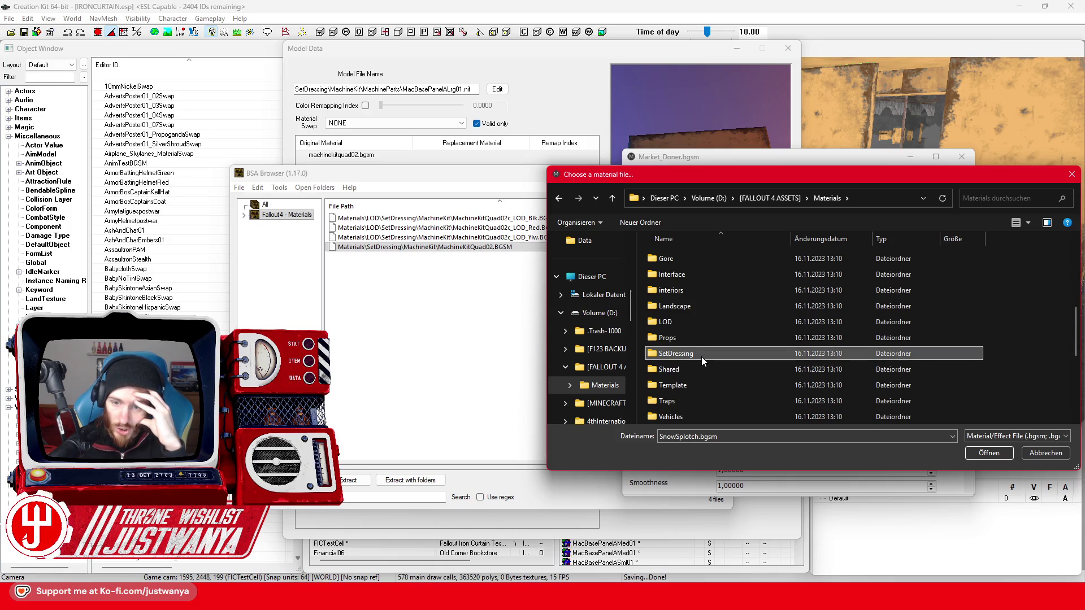
{"action": "double_click", "coordinate": [751, 352]}
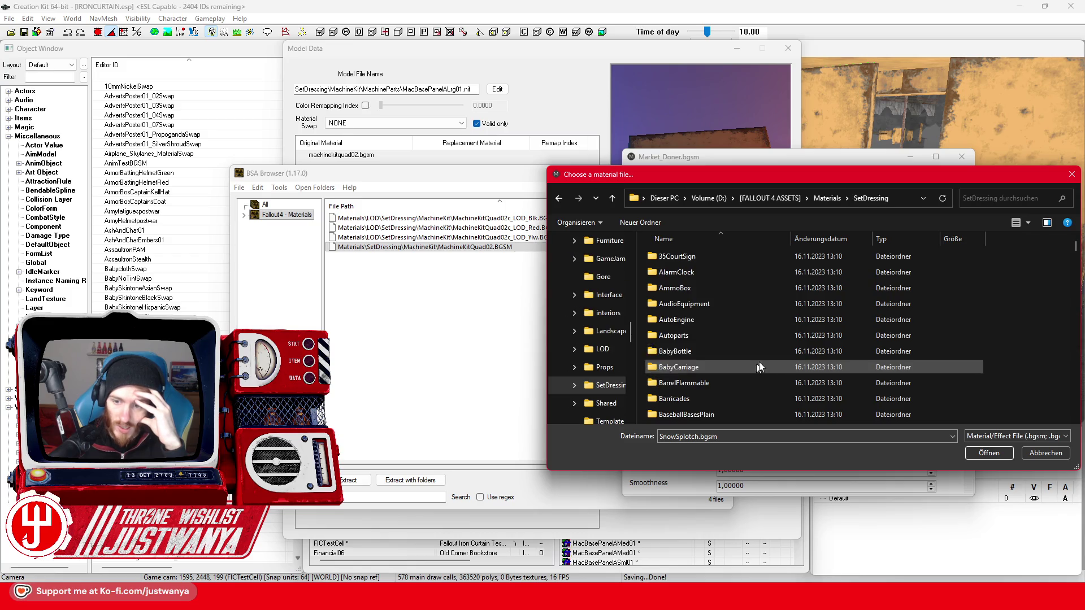
Open MachineKitQuad02.BGSM from the MachineKit folder and select the texture name in its Diffuse path.
{"action": "type", "text": "machinekit"}
{"action": "key", "text": "Return"}
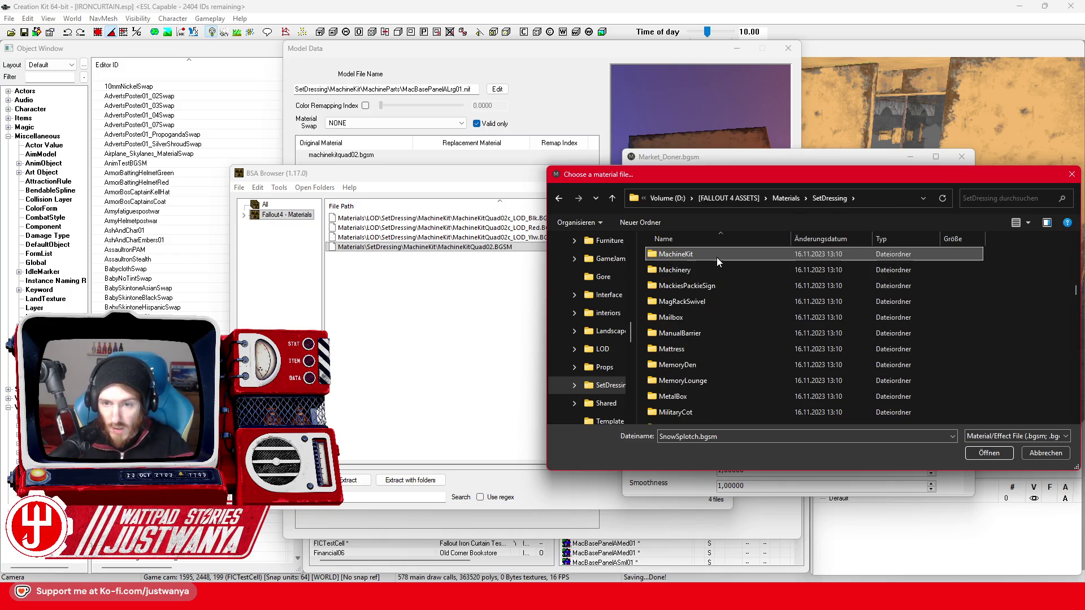
{"action": "left_click", "coordinate": [723, 305]}
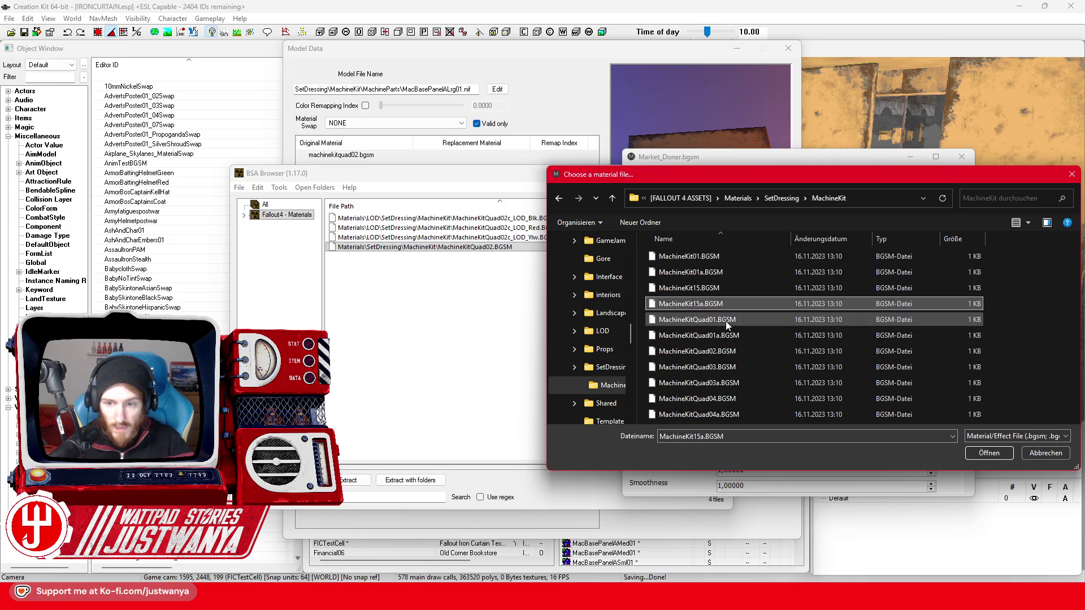
{"action": "left_click", "coordinate": [726, 320]}
{"action": "left_click", "coordinate": [740, 351]}
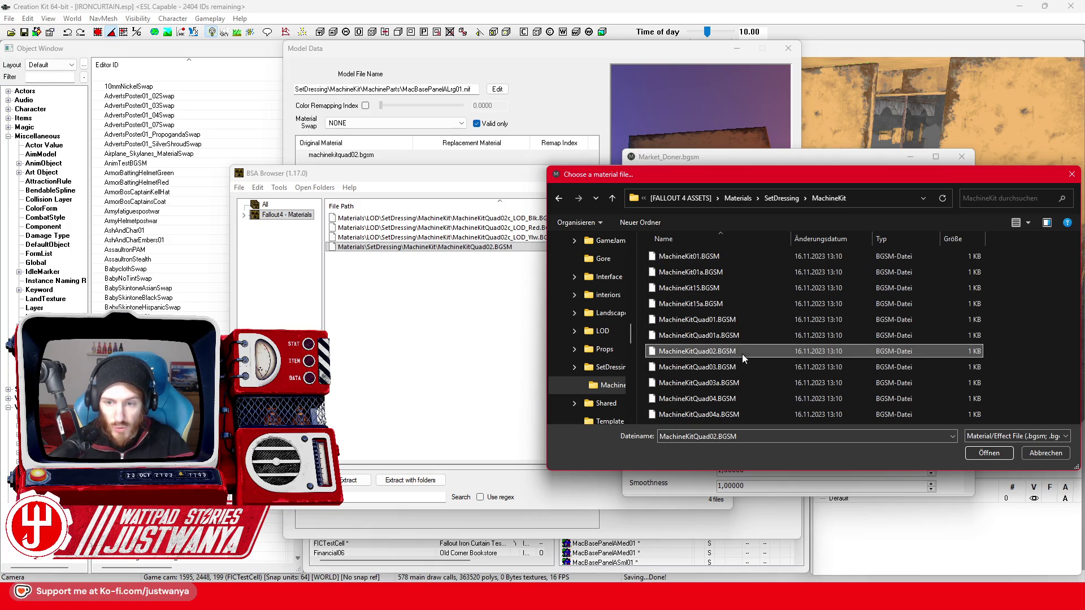
{"action": "left_click", "coordinate": [988, 453]}
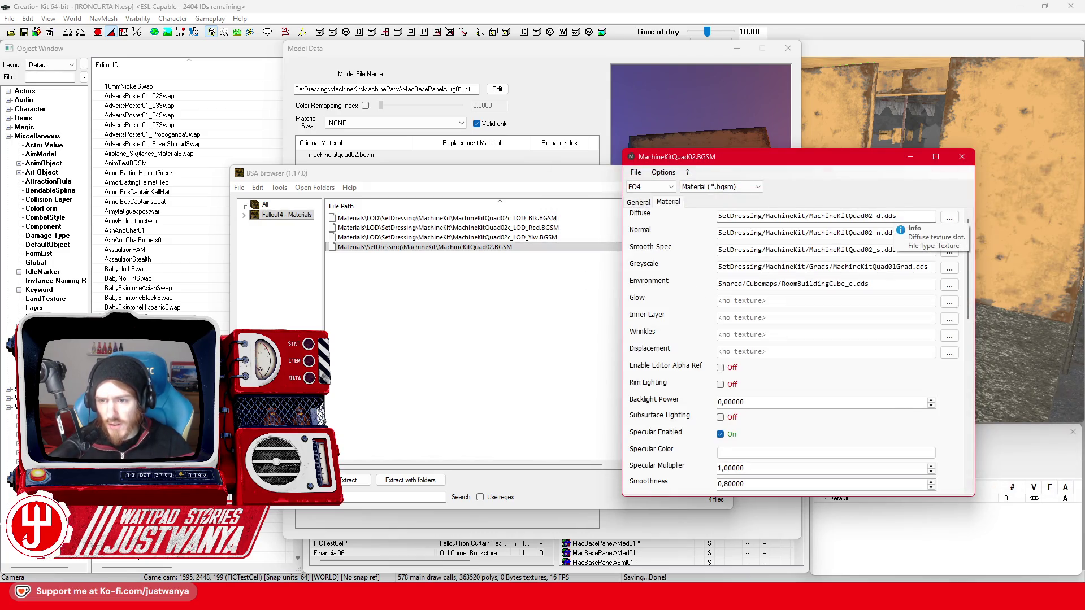
{"action": "left_click_drag", "start_coordinate": [873, 216], "coordinate": [809, 216]}
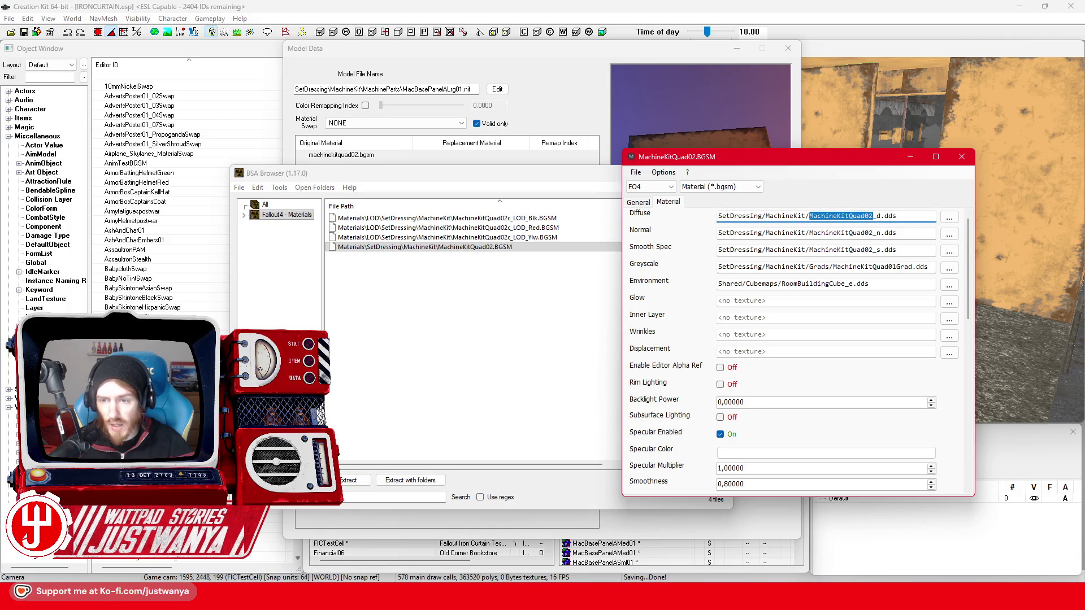
{"action": "left_click", "coordinate": [278, 319]}
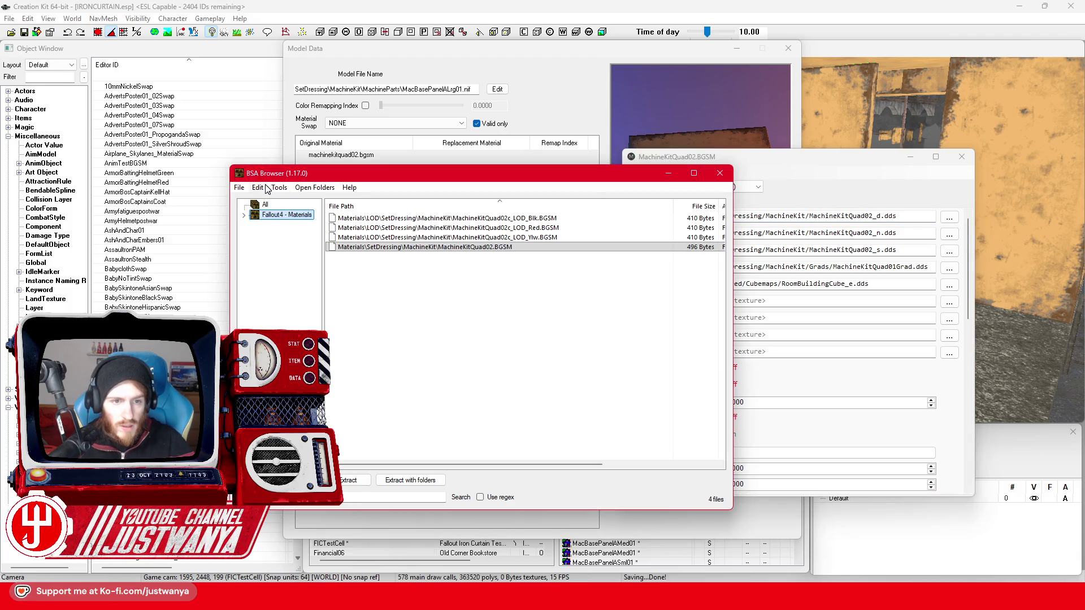
Load all DLCUltraHighResolution texture archives (01–16) into BSA Browser.
{"action": "left_click", "coordinate": [239, 187]}
{"action": "left_click", "coordinate": [254, 199]}
{"action": "scroll", "coordinate": [346, 369], "scroll_direction": "down", "scroll_amount": 20}
{"action": "scroll", "coordinate": [346, 368], "scroll_direction": "down", "scroll_amount": 18}
{"action": "scroll", "coordinate": [345, 365], "scroll_direction": "down", "scroll_amount": 20}
{"action": "scroll", "coordinate": [344, 365], "scroll_direction": "down", "scroll_amount": 10}
{"action": "key", "text": "d"}
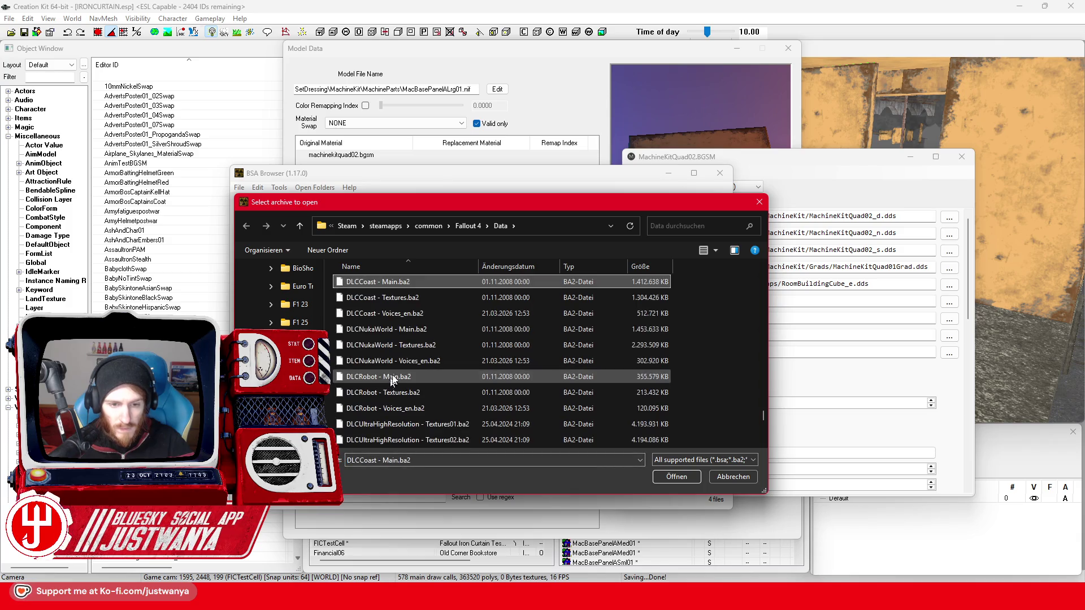
{"action": "left_click", "coordinate": [435, 424]}
{"action": "scroll", "coordinate": [435, 422], "scroll_direction": "down", "scroll_amount": 5}
{"action": "left_click", "coordinate": [475, 425], "text": "shift"}
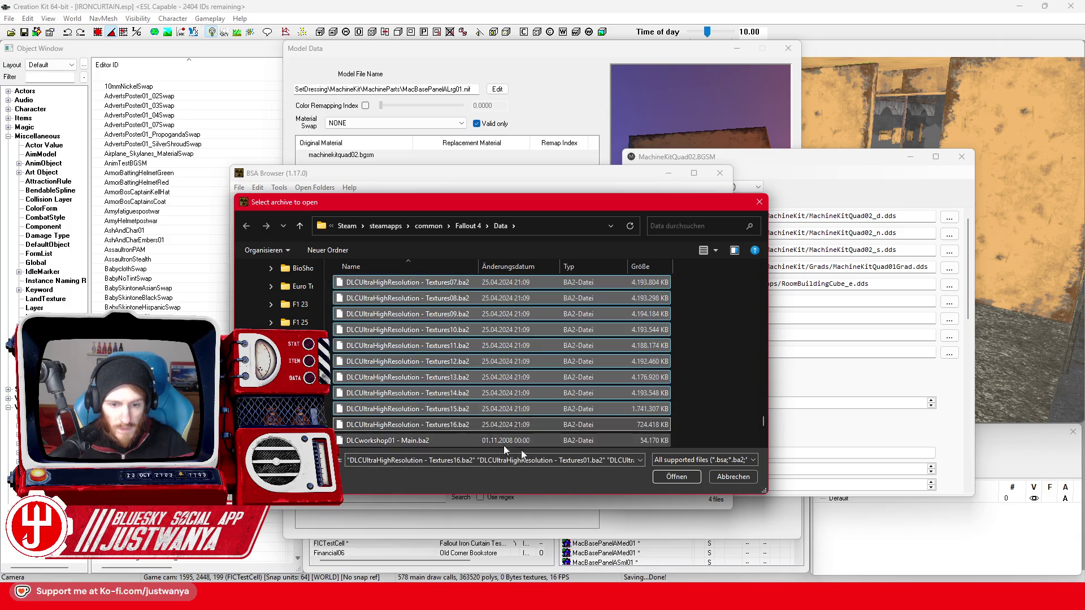
{"action": "left_click", "coordinate": [676, 476]}
Show files from all archives and select the MachineKitQuad02_d, _n and _s DDS textures.
{"action": "left_click", "coordinate": [260, 206]}
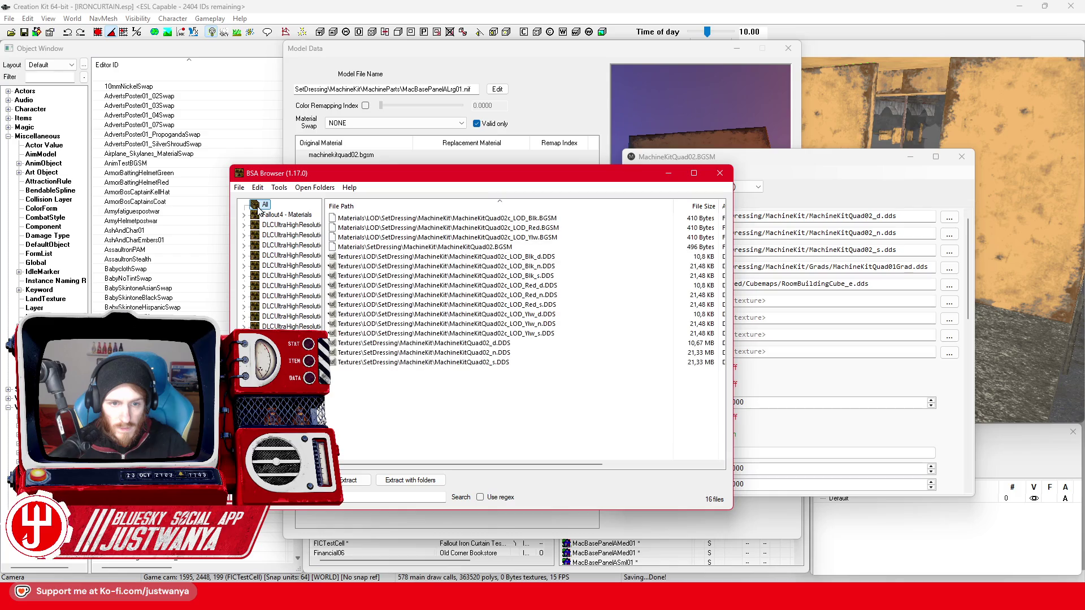
{"action": "mouse_move", "coordinate": [537, 261]}
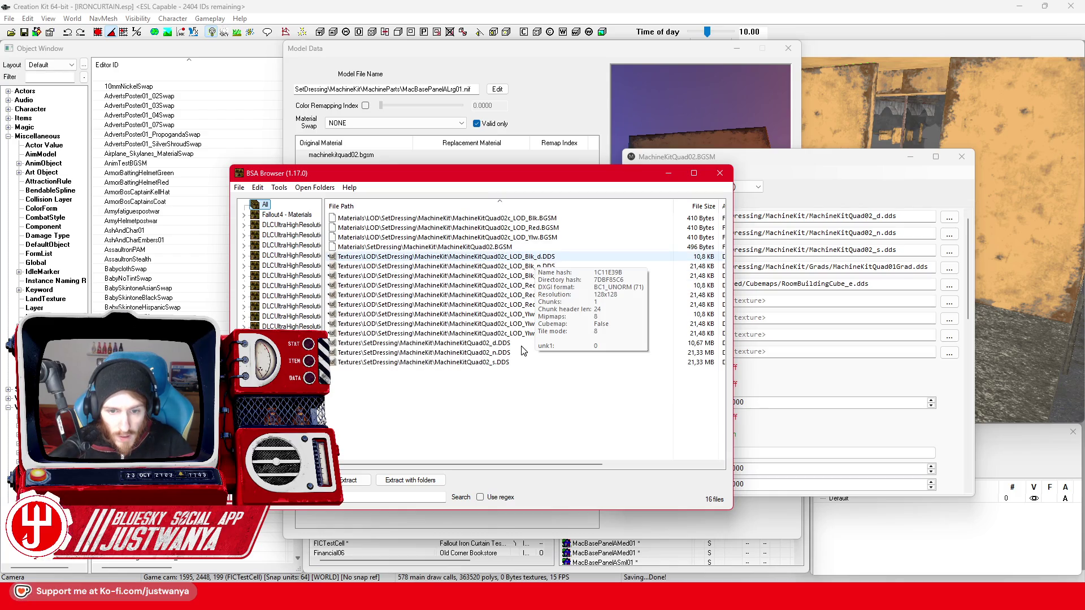
{"action": "left_click_drag", "start_coordinate": [427, 390], "coordinate": [517, 343]}
{"action": "right_click", "coordinate": [484, 351]}
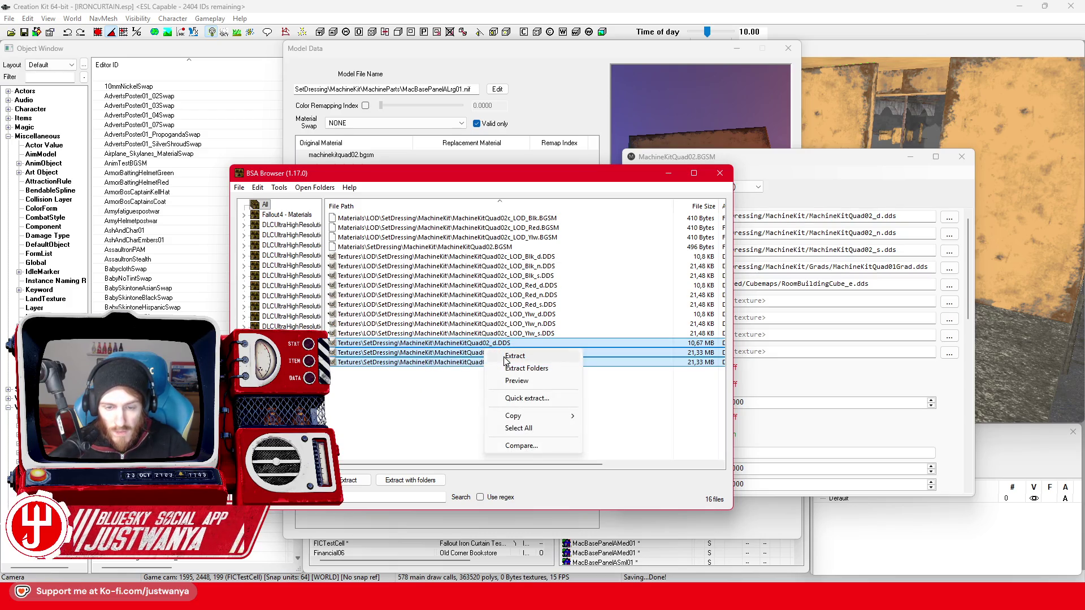
Extract the textures, browsing the destination to E:\mods\FO4\Fallout Iron Curtain\1.0\resources\UBahn.
{"action": "left_click", "coordinate": [504, 357]}
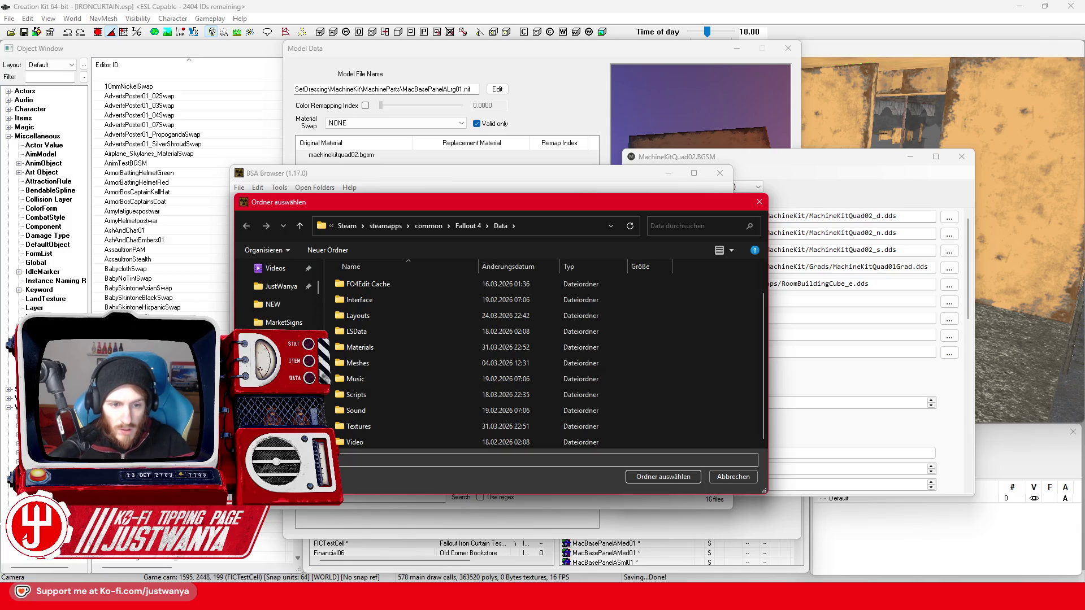
{"action": "left_click", "coordinate": [304, 323]}
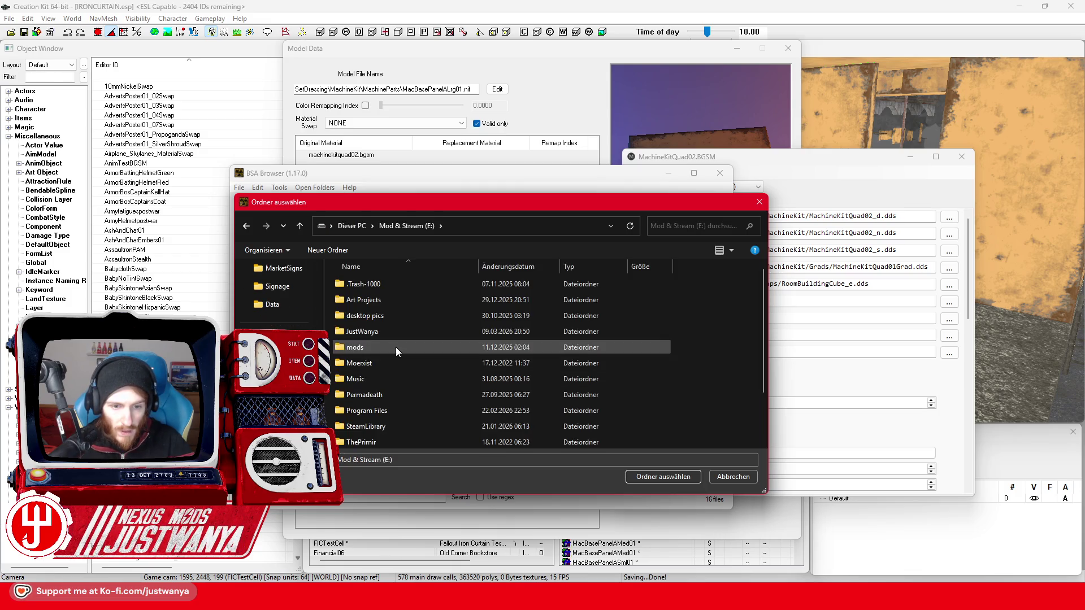
{"action": "double_click", "coordinate": [395, 347]}
{"action": "double_click", "coordinate": [375, 380]}
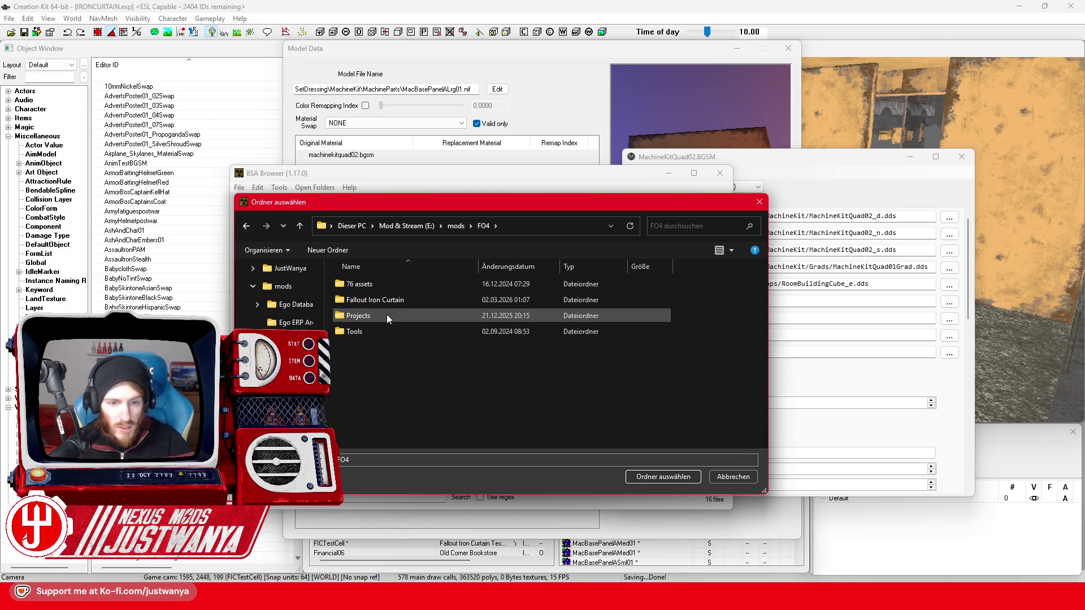
{"action": "double_click", "coordinate": [395, 301]}
{"action": "double_click", "coordinate": [391, 285]}
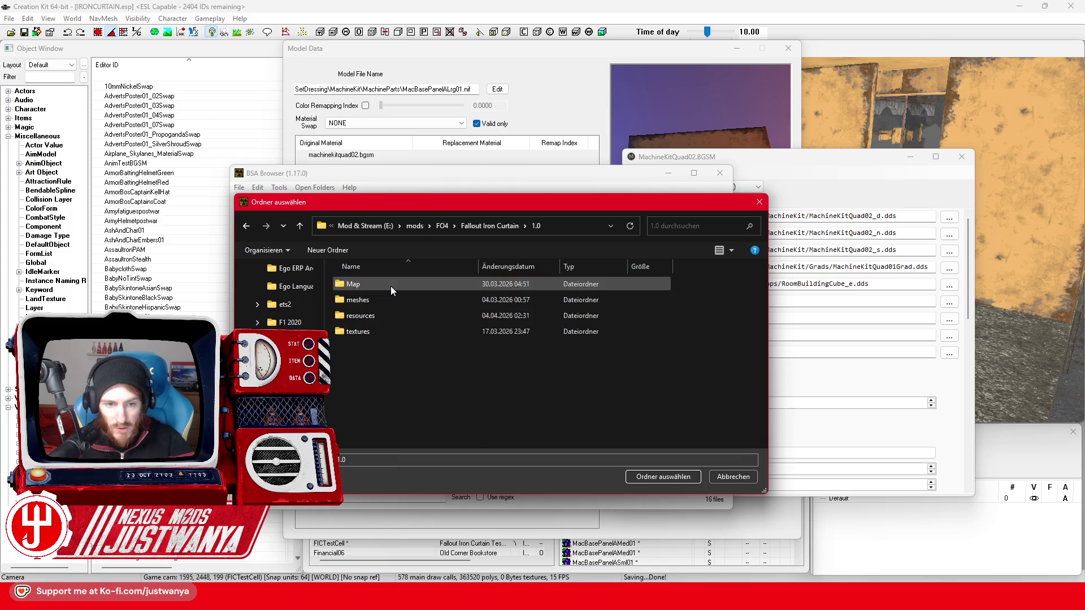
{"action": "double_click", "coordinate": [384, 332]}
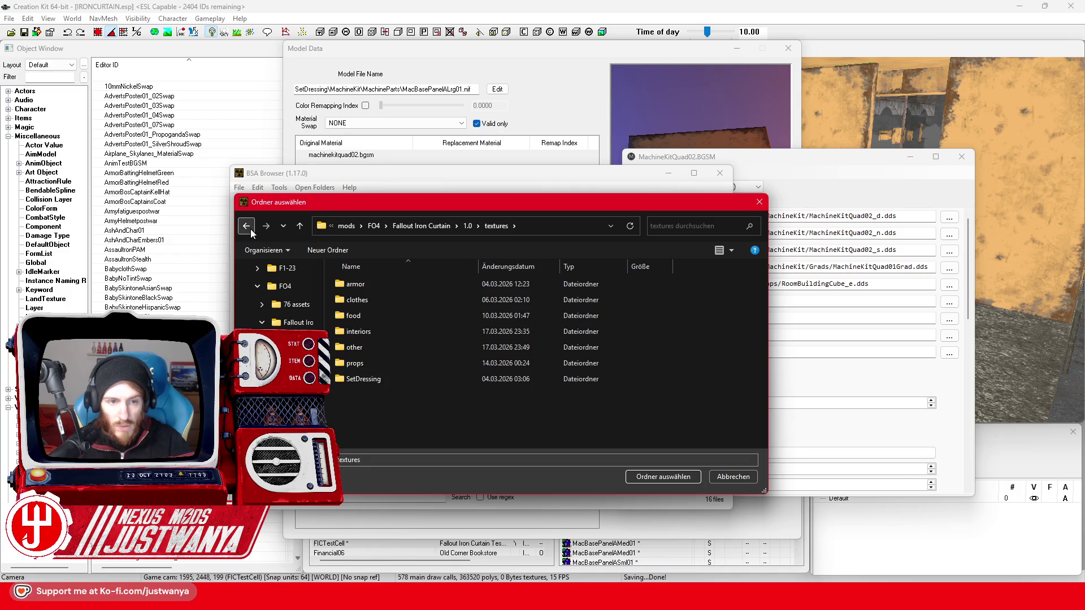
{"action": "left_click", "coordinate": [246, 226]}
{"action": "left_click", "coordinate": [381, 316]}
{"action": "double_click", "coordinate": [381, 316]}
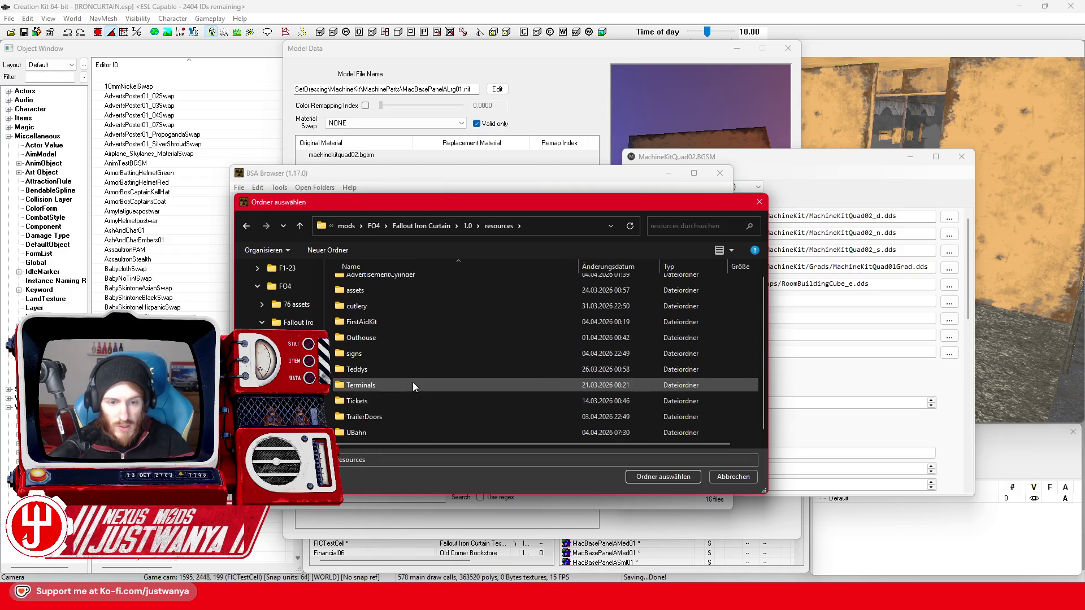
{"action": "double_click", "coordinate": [384, 430]}
{"action": "right_click", "coordinate": [409, 380]}
Create a new folder named Bahn inside UBahn and extract the three textures into it.
{"action": "mouse_move", "coordinate": [473, 477]}
{"action": "left_click", "coordinate": [605, 478]}
{"action": "type", "text": "Bahn"}
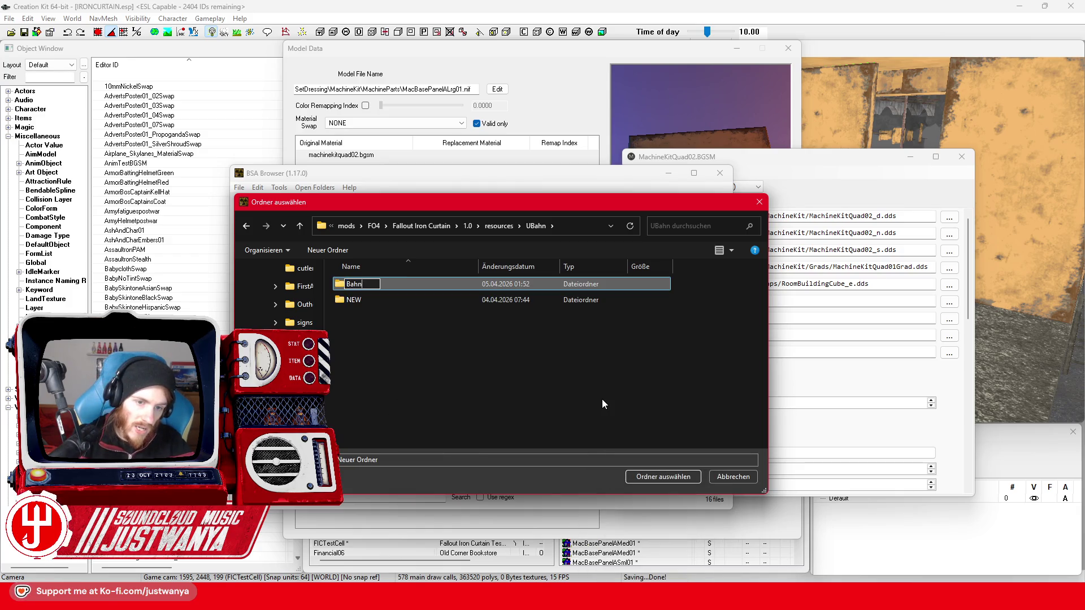
{"action": "key", "text": "Return"}
{"action": "double_click", "coordinate": [606, 286]}
{"action": "left_click", "coordinate": [652, 477]}
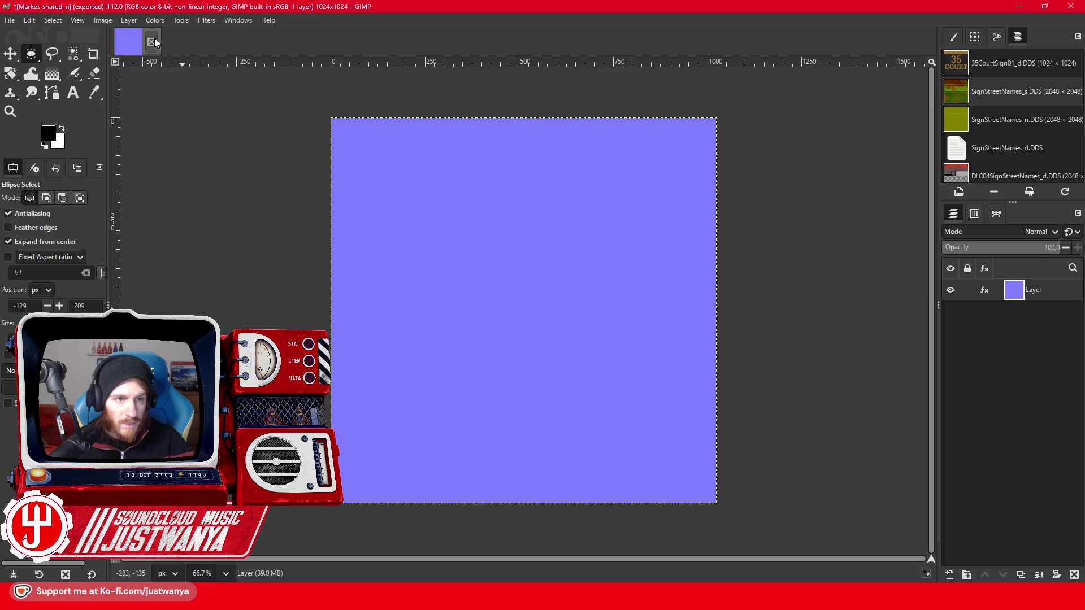
{"action": "left_click", "coordinate": [154, 42]}
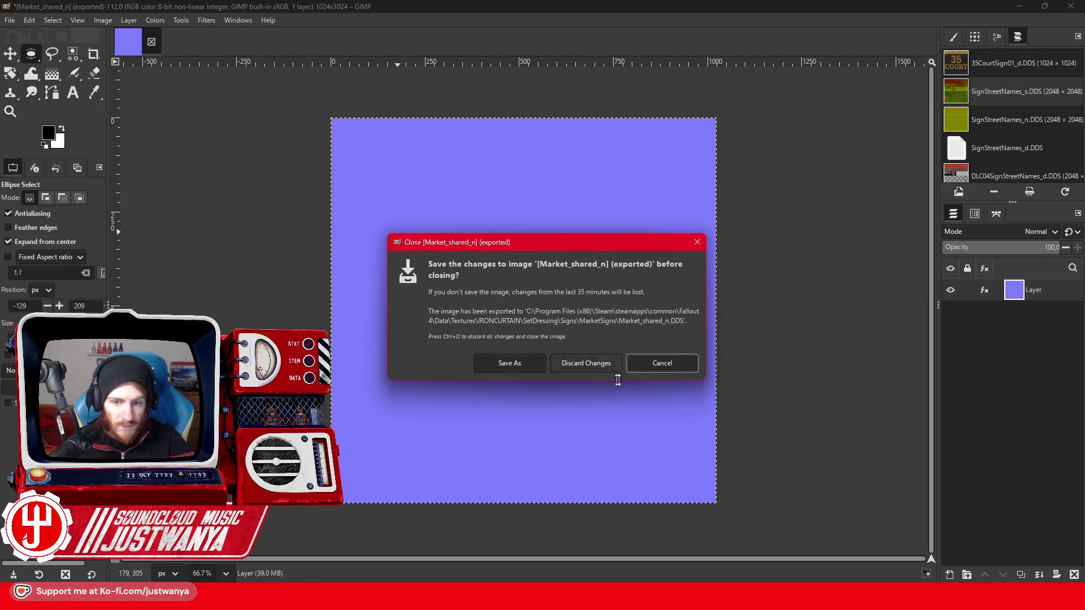
Discard Market_shared_n's changes and open MachineKitQuad02_d.DDS from resources\UBahn\Bahn in GIMP.
{"action": "left_click", "coordinate": [586, 363]}
{"action": "mouse_move", "coordinate": [469, 599]}
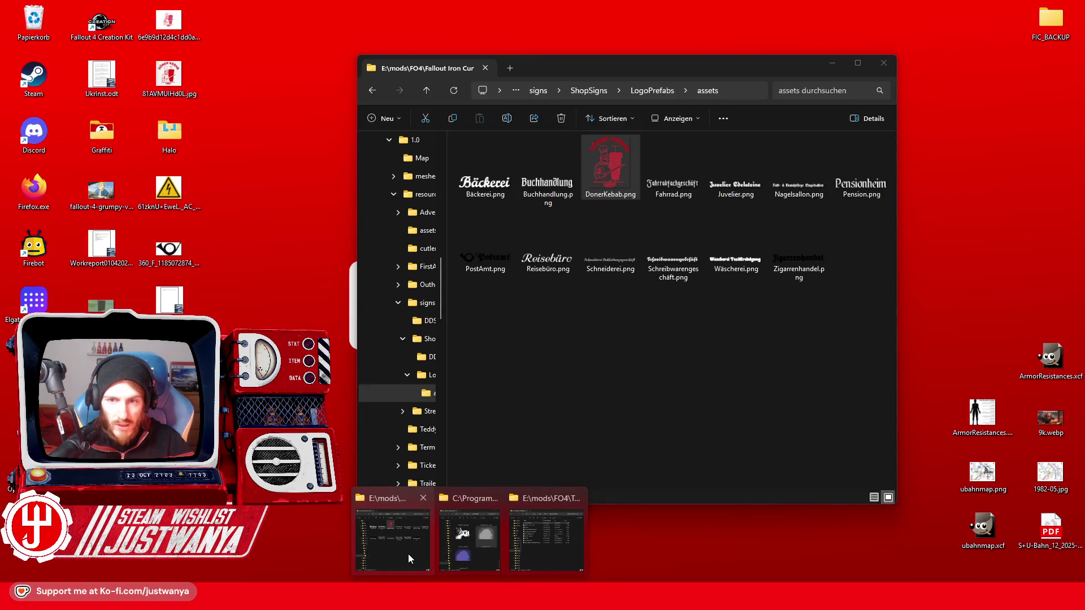
{"action": "left_click", "coordinate": [407, 554]}
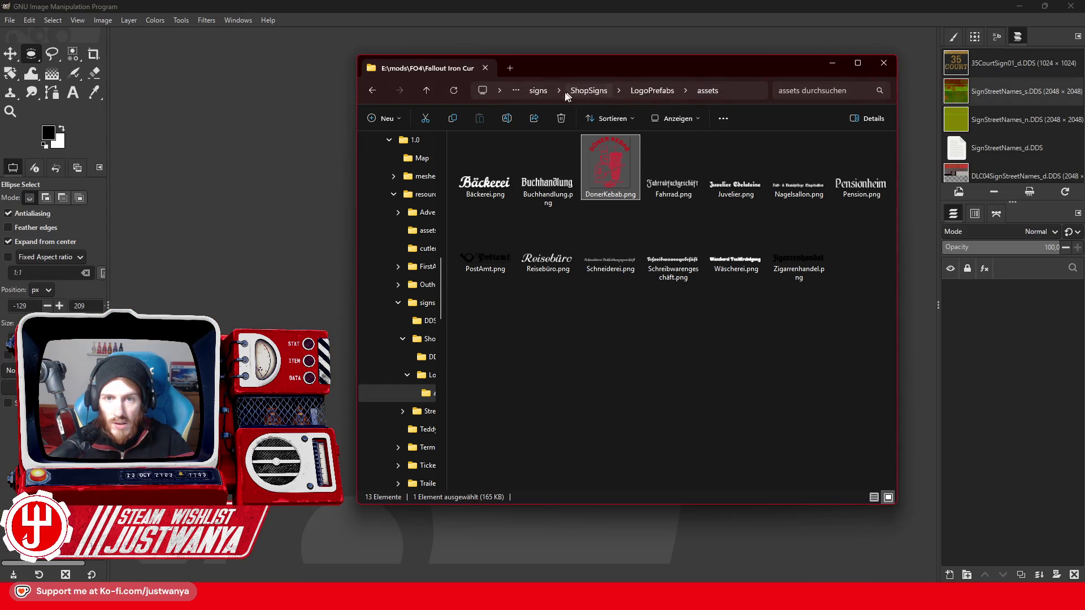
{"action": "left_click", "coordinate": [538, 91]}
{"action": "left_click", "coordinate": [659, 90]}
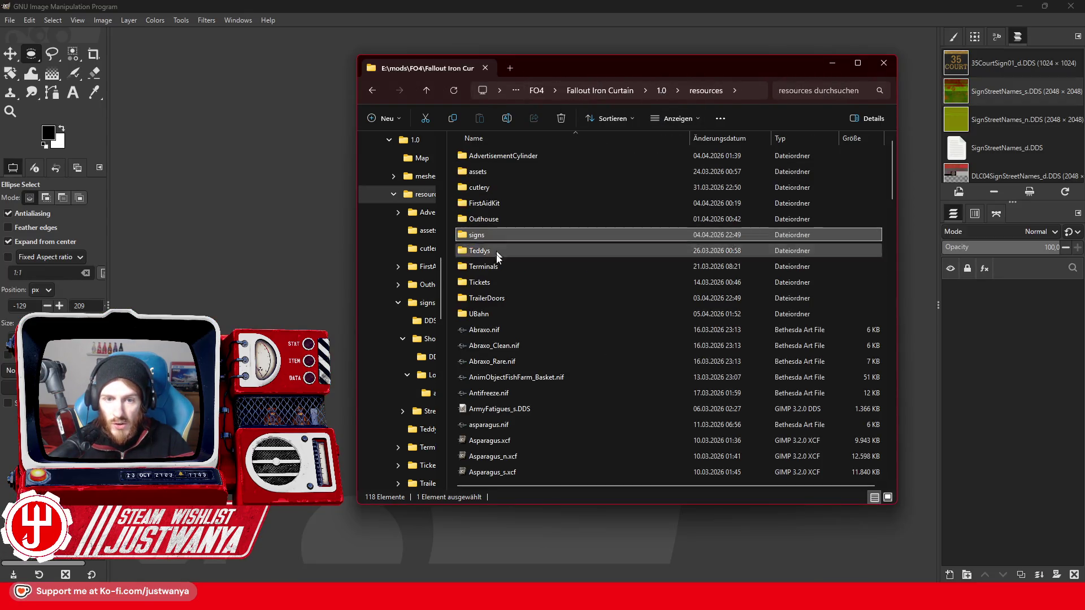
{"action": "double_click", "coordinate": [493, 312]}
{"action": "double_click", "coordinate": [504, 155]}
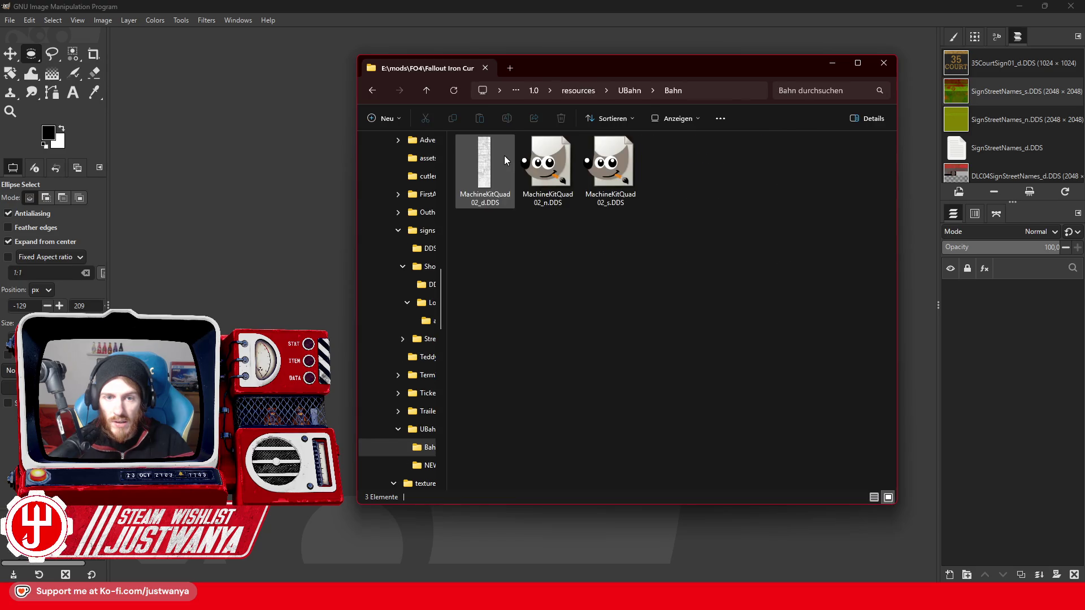
{"action": "left_click_drag", "start_coordinate": [490, 172], "coordinate": [293, 195]}
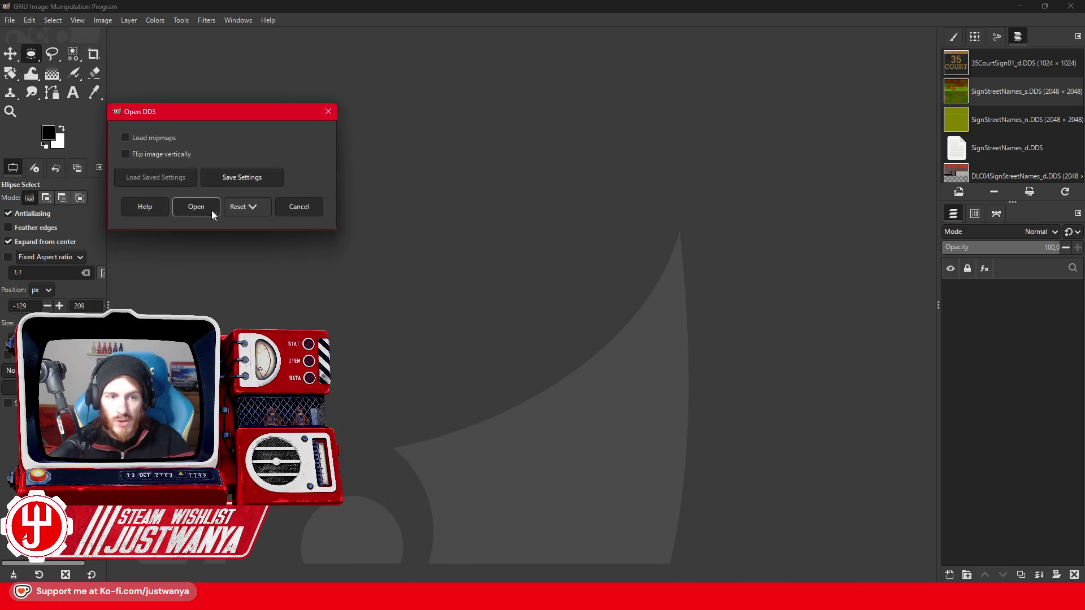
{"action": "left_click", "coordinate": [212, 209]}
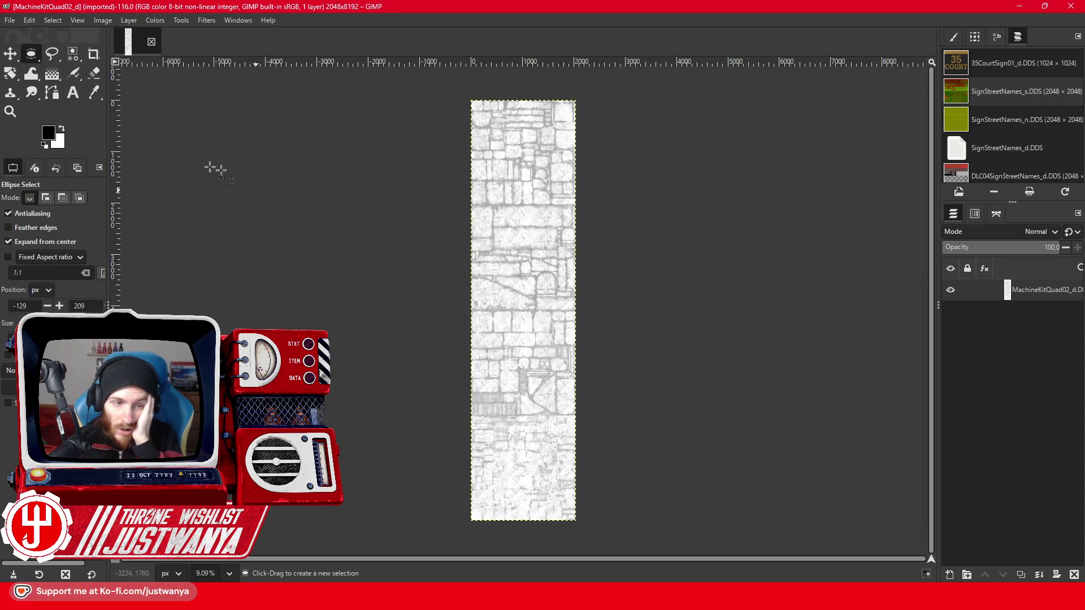
Zoom into the MachineKitQuad02_d texture in GIMP and scroll through it, then return to Creation Kit.
{"action": "left_click", "coordinate": [9, 111]}
{"action": "left_click", "coordinate": [556, 169]}
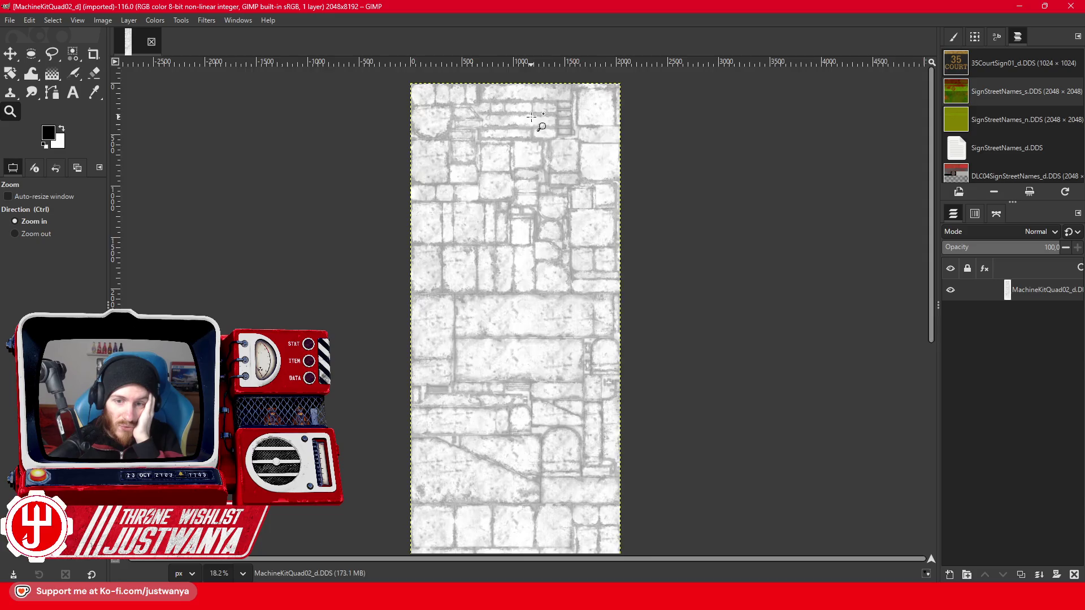
{"action": "left_click", "coordinate": [576, 176]}
{"action": "left_click", "coordinate": [556, 185]}
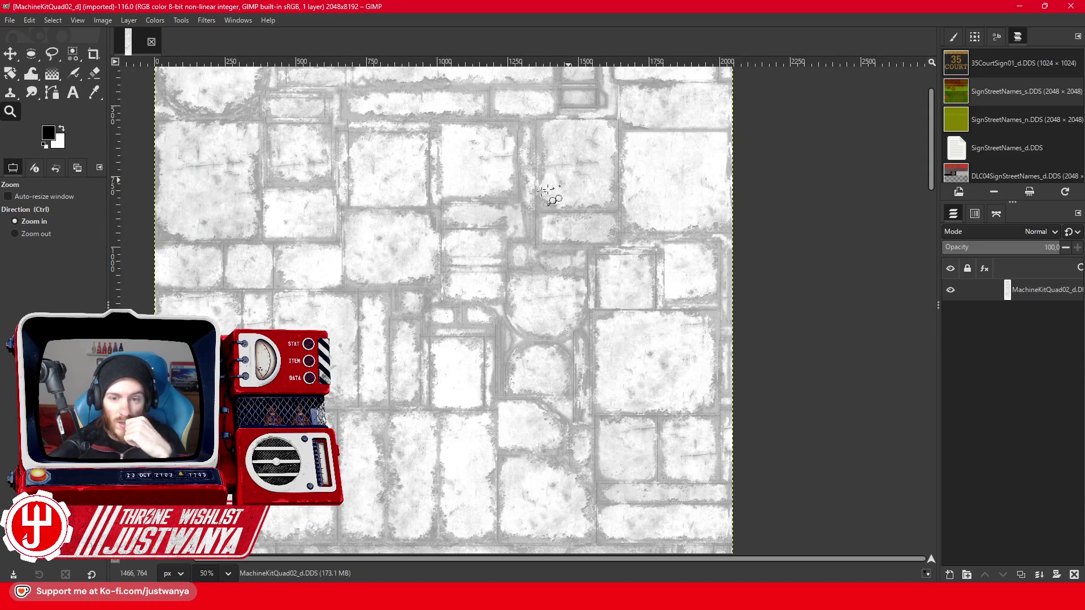
{"action": "scroll", "coordinate": [578, 253], "scroll_direction": "up", "scroll_amount": 2}
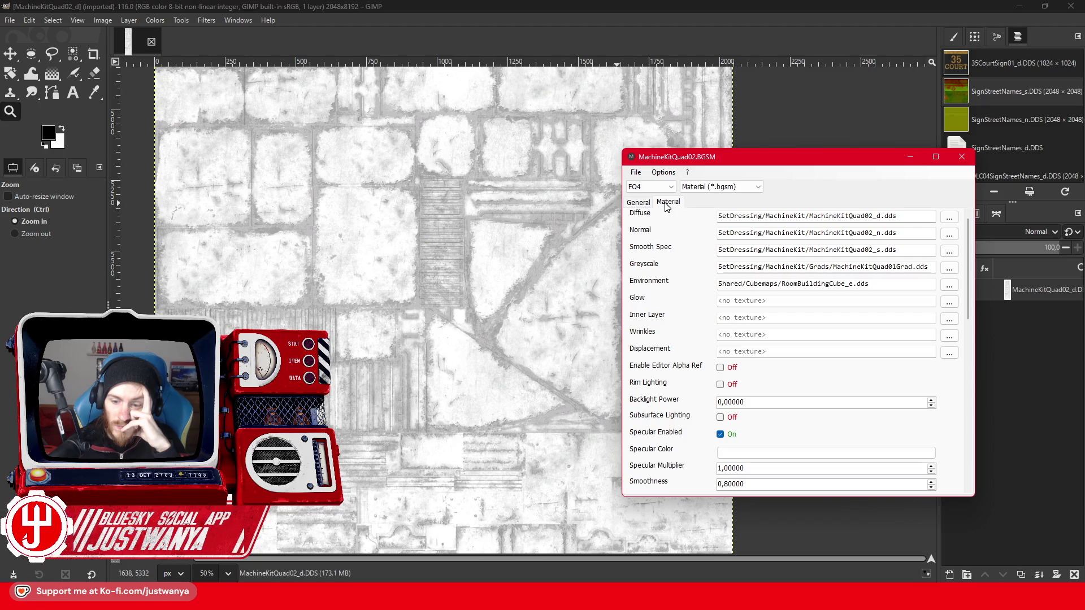
{"action": "scroll", "coordinate": [424, 309], "scroll_direction": "up", "scroll_amount": 2}
{"action": "scroll", "coordinate": [425, 309], "scroll_direction": "up", "scroll_amount": 10}
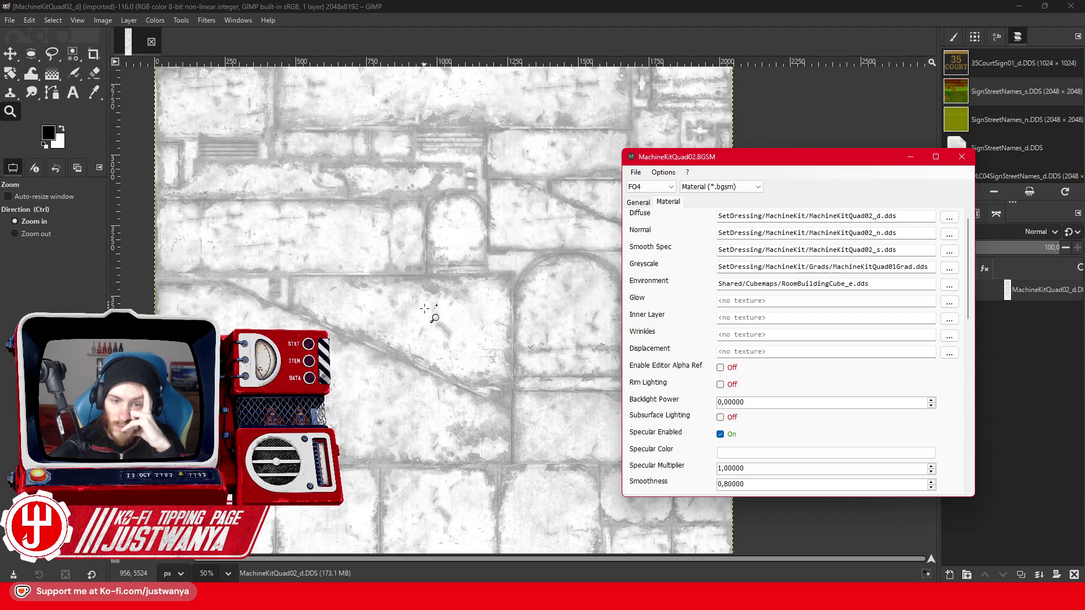
{"action": "scroll", "coordinate": [425, 309], "scroll_direction": "up", "scroll_amount": 10}
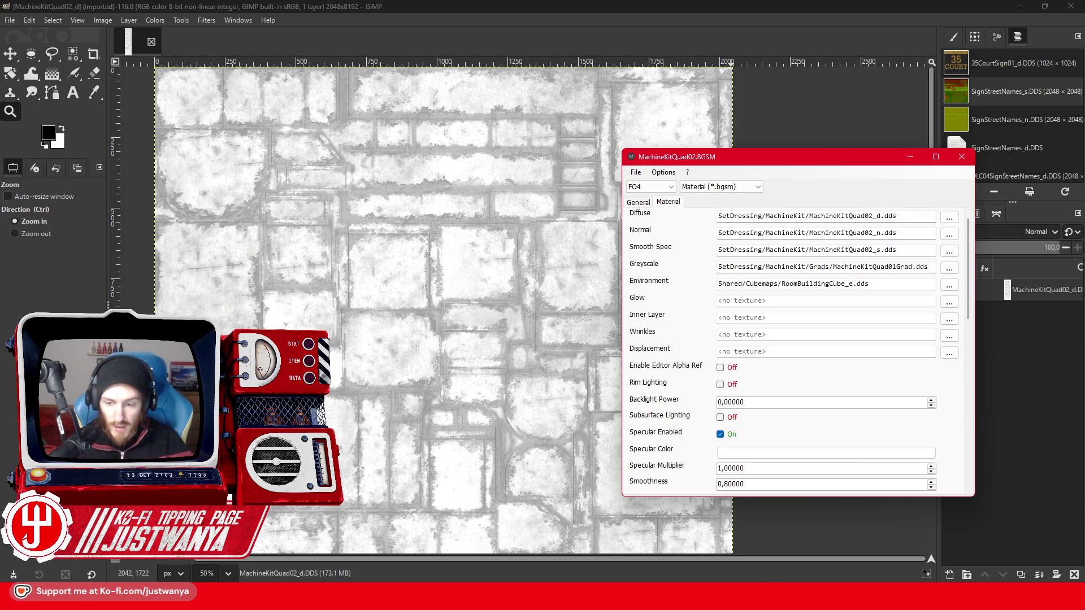
{"action": "mouse_move", "coordinate": [777, 568]}
{"action": "left_click", "coordinate": [697, 527]}
{"action": "left_click", "coordinate": [788, 48]}
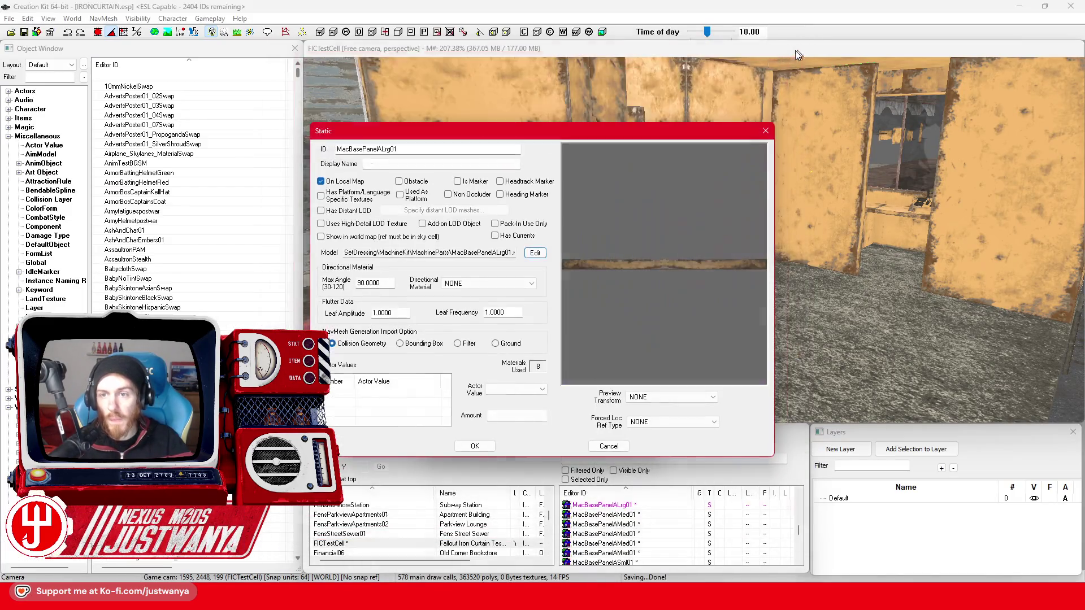
{"action": "left_click", "coordinate": [765, 130]}
{"action": "left_click", "coordinate": [648, 136]}
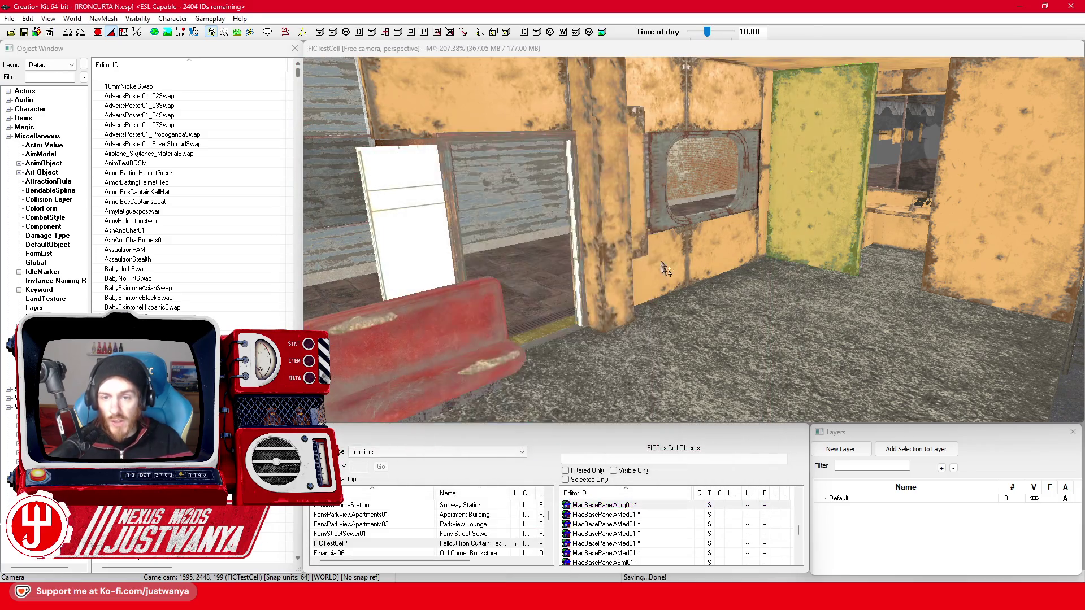
{"action": "left_click", "coordinate": [581, 214]}
{"action": "key", "text": "shift"}
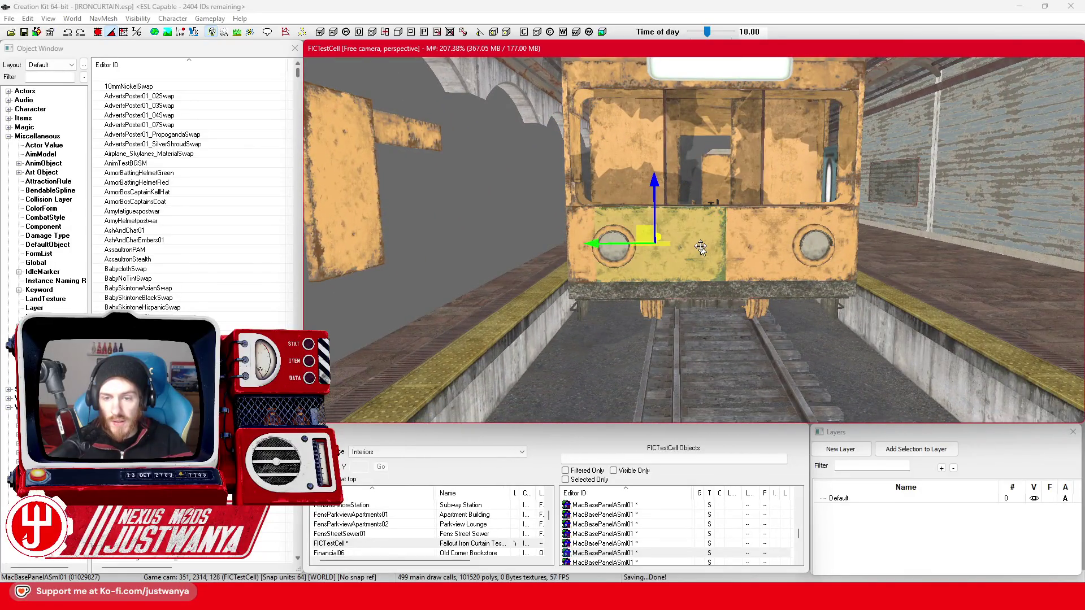
{"action": "left_click", "coordinate": [700, 248]}
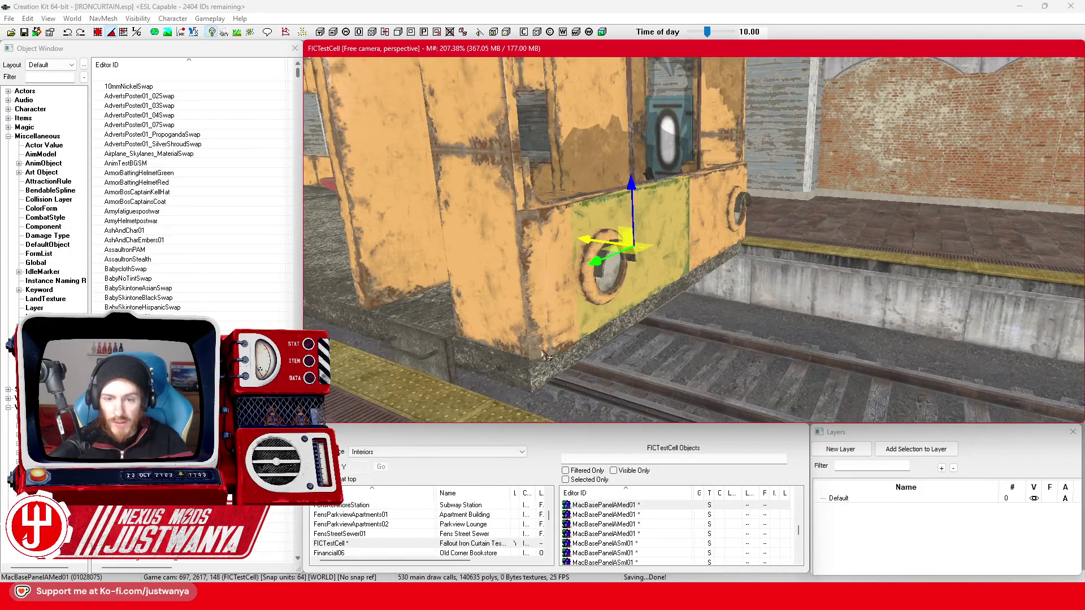
{"action": "key", "text": "shift"}
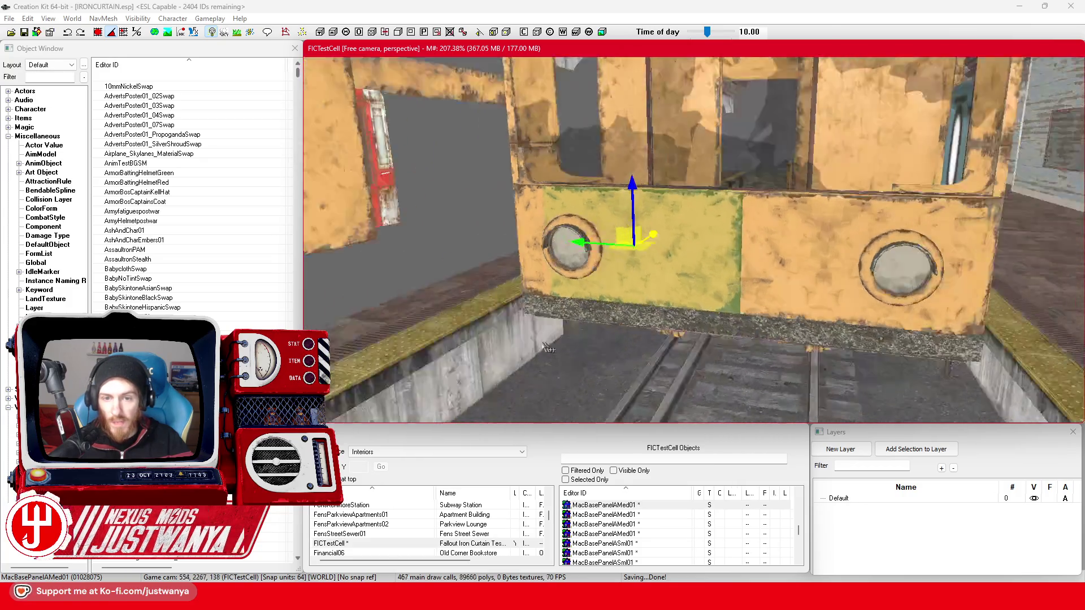
{"action": "key", "text": "shift"}
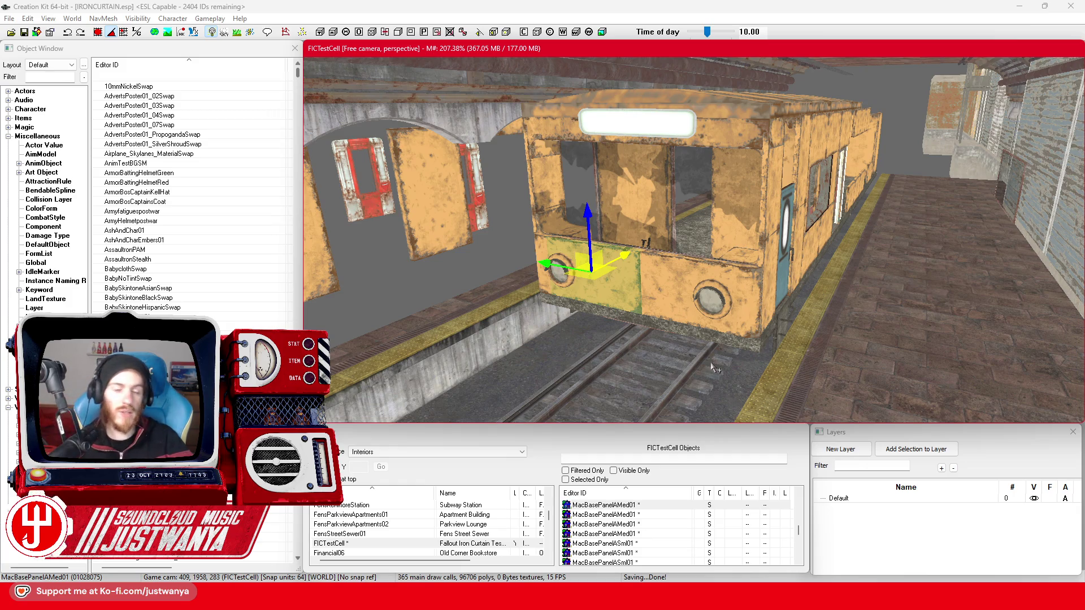
{"action": "key", "text": "shift"}
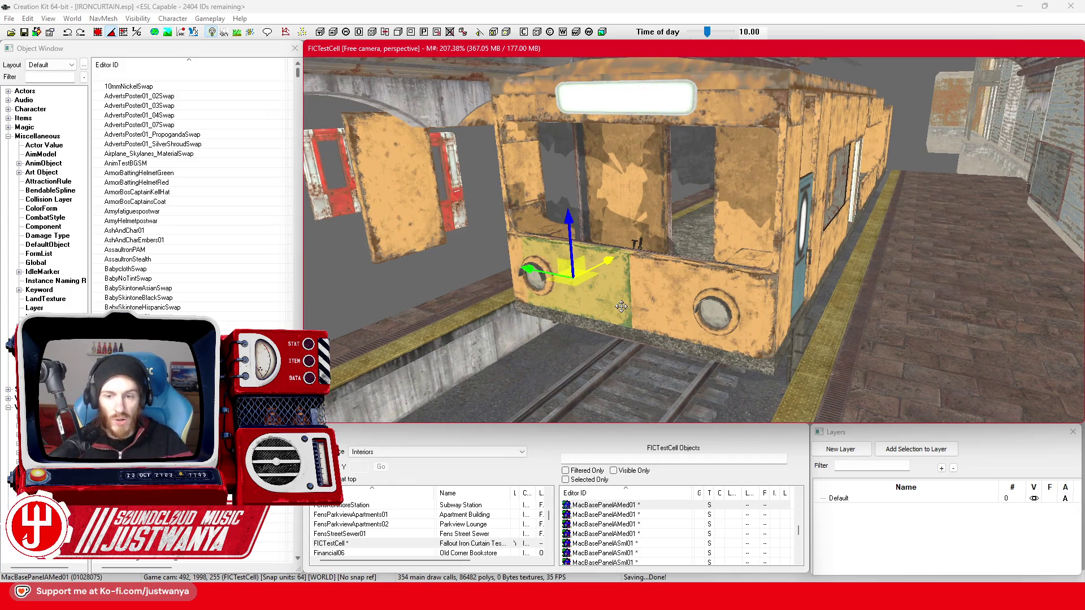
{"action": "key", "text": "shift"}
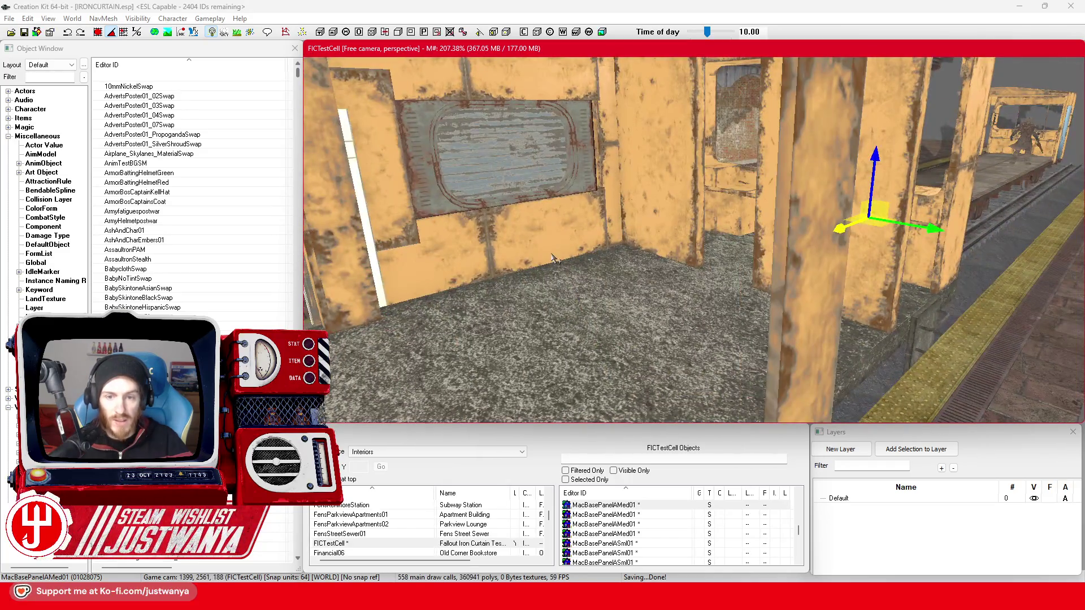
{"action": "left_click", "coordinate": [543, 215]}
{"action": "key", "text": "shift"}
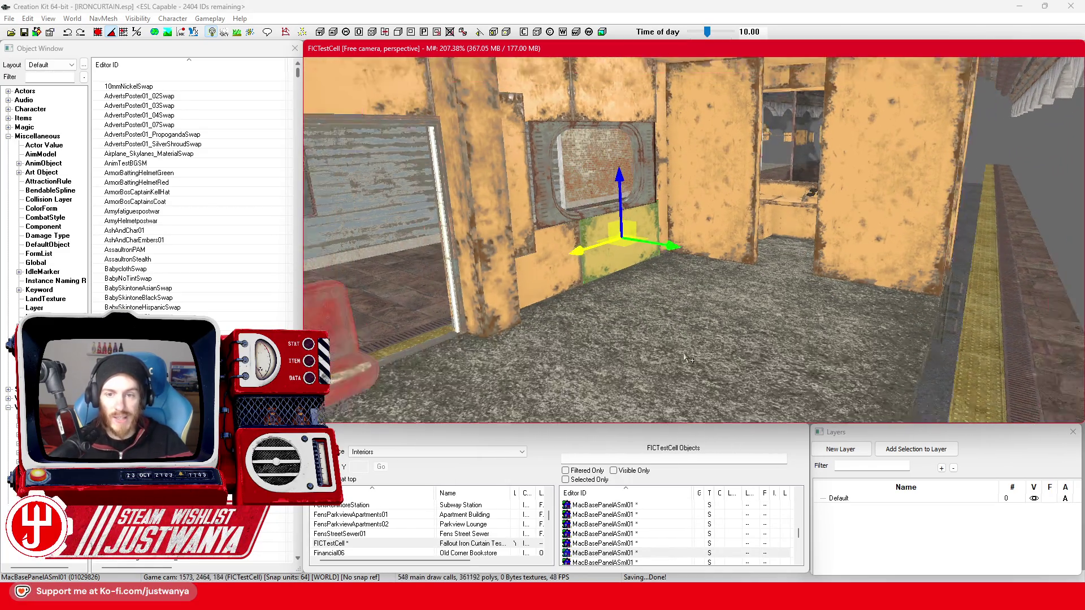
{"action": "key", "text": "shift"}
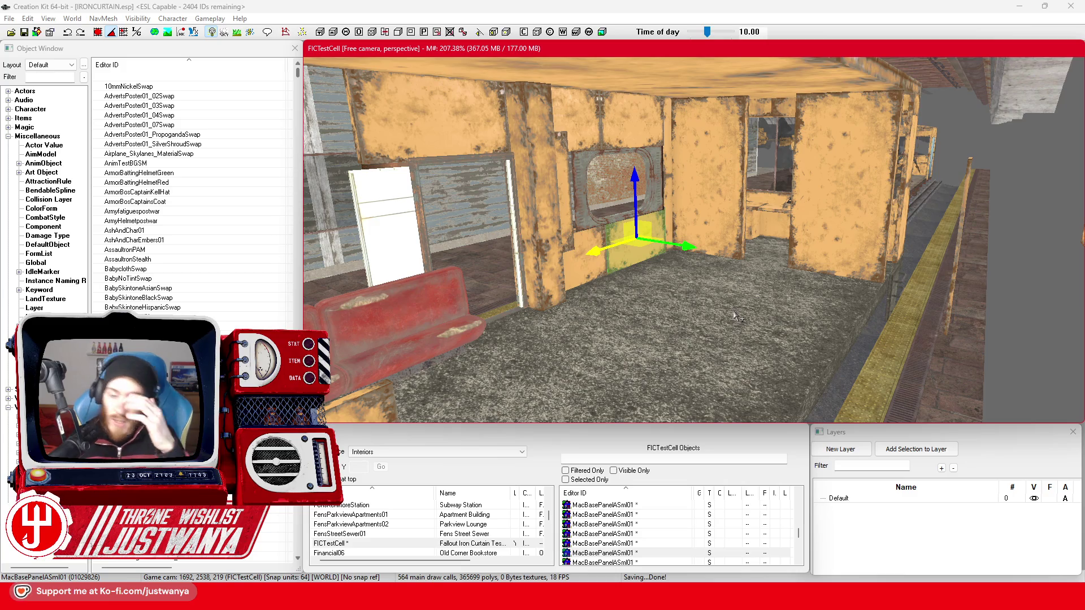
{"action": "left_click", "coordinate": [719, 219]}
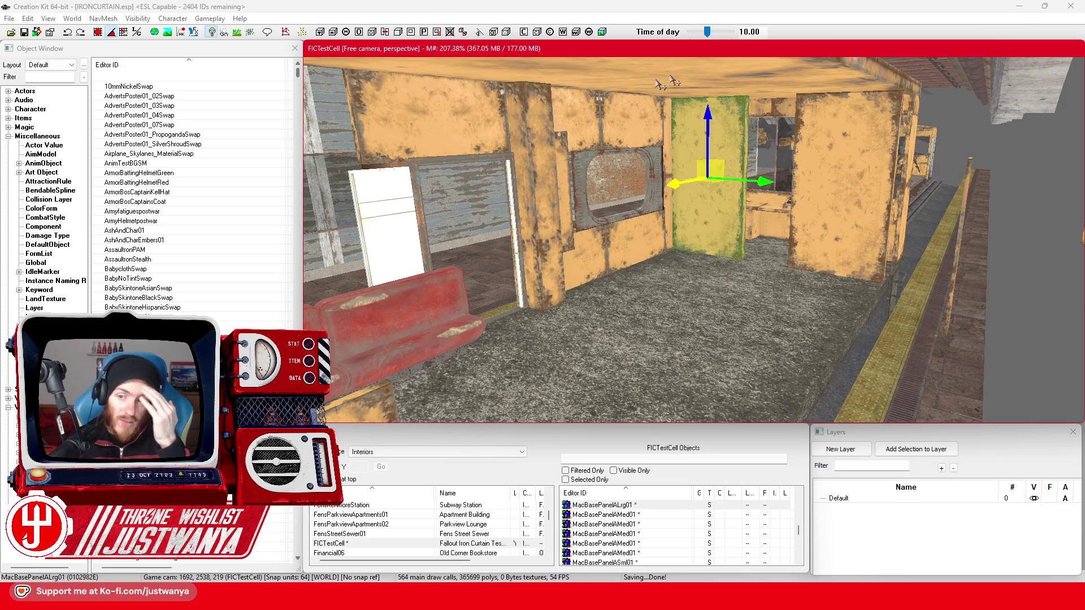
{"action": "left_click", "coordinate": [559, 199]}
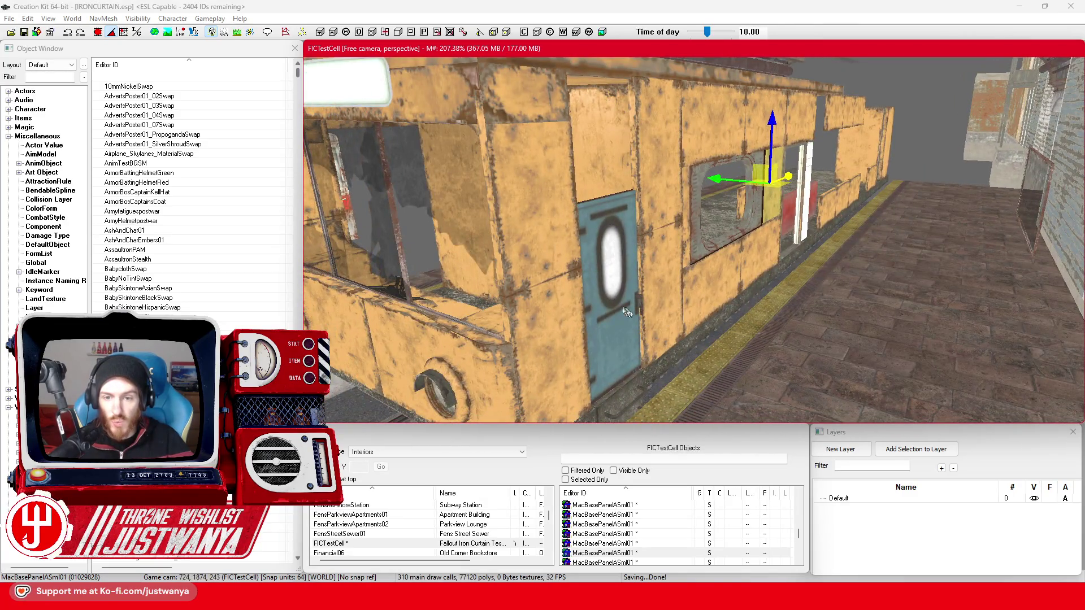
{"action": "left_click", "coordinate": [628, 311]}
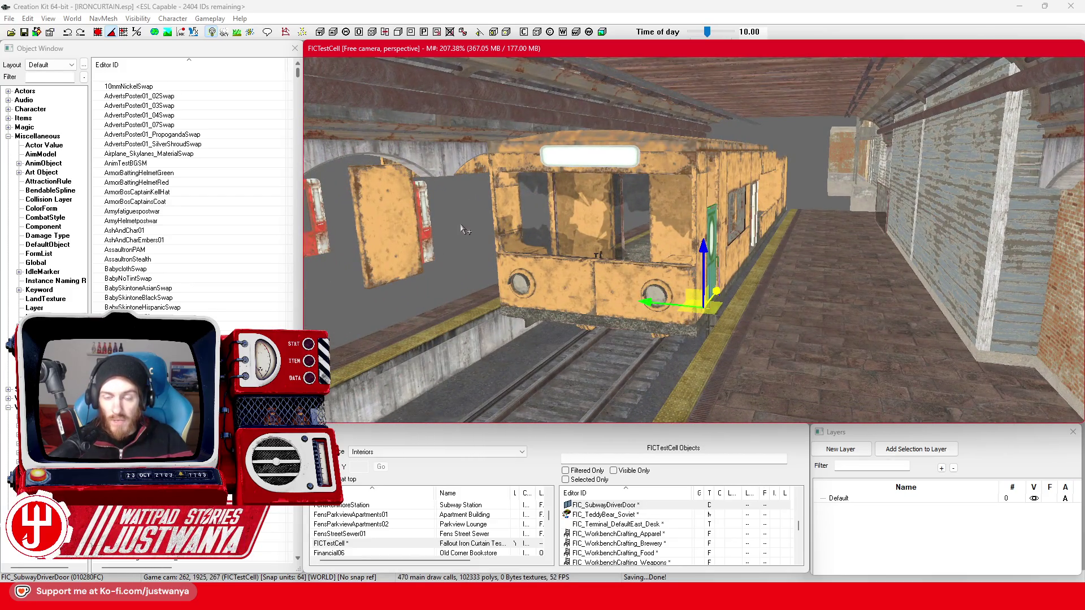
{"action": "left_click", "coordinate": [395, 234]}
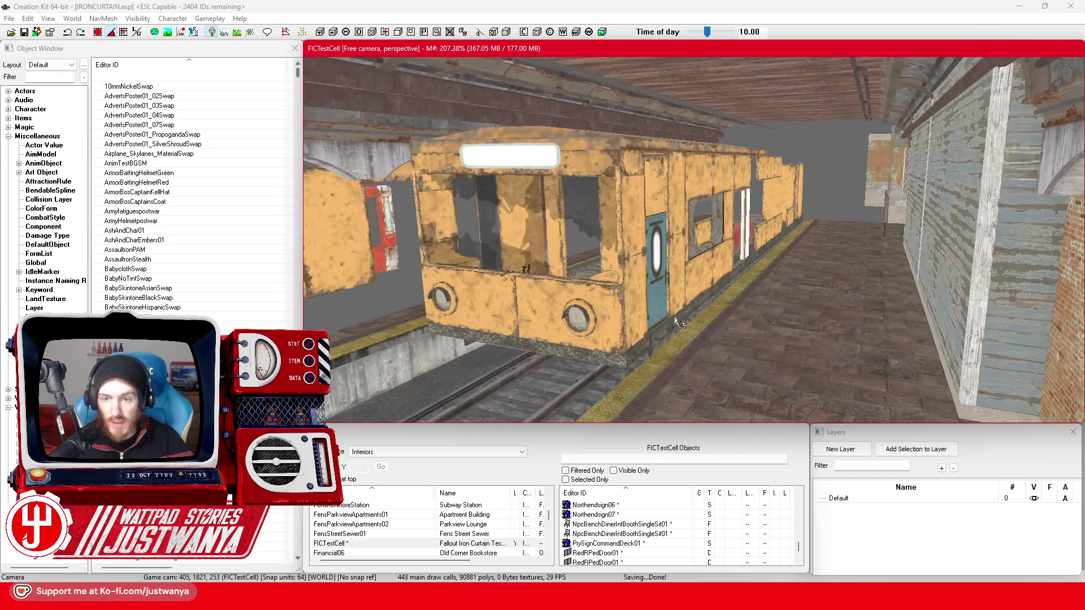
{"action": "left_click", "coordinate": [659, 303]}
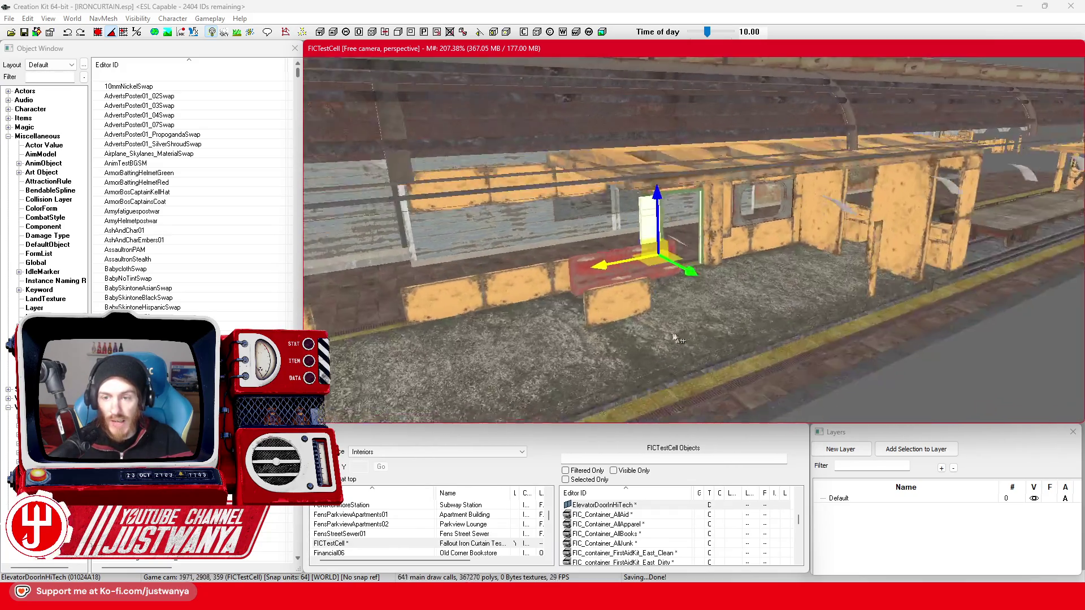
{"action": "left_click", "coordinate": [80, 45]}
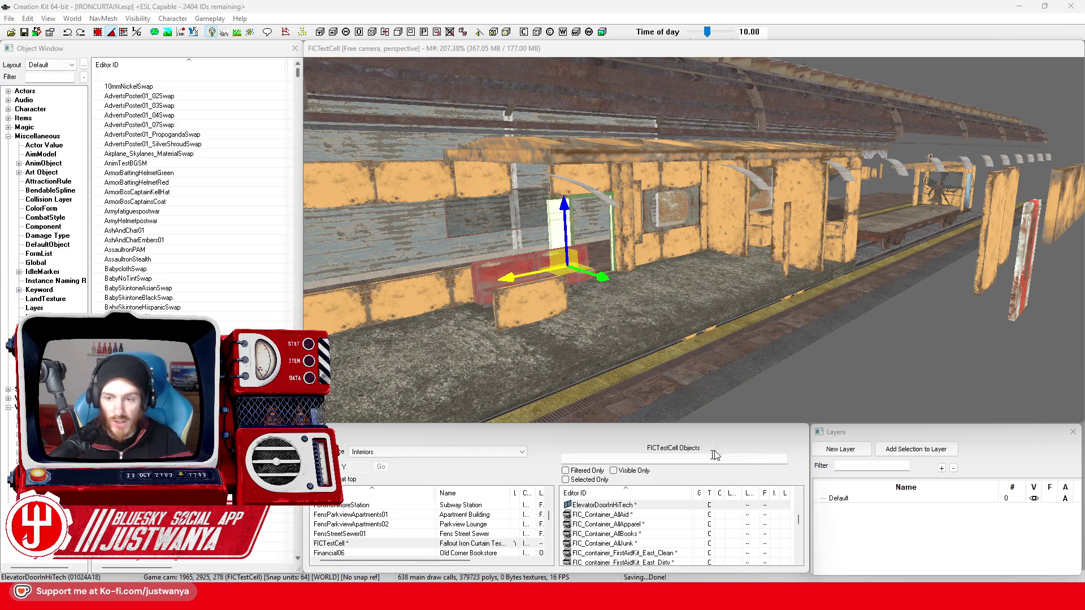
{"action": "left_click", "coordinate": [635, 325]}
{"action": "key", "text": "f"}
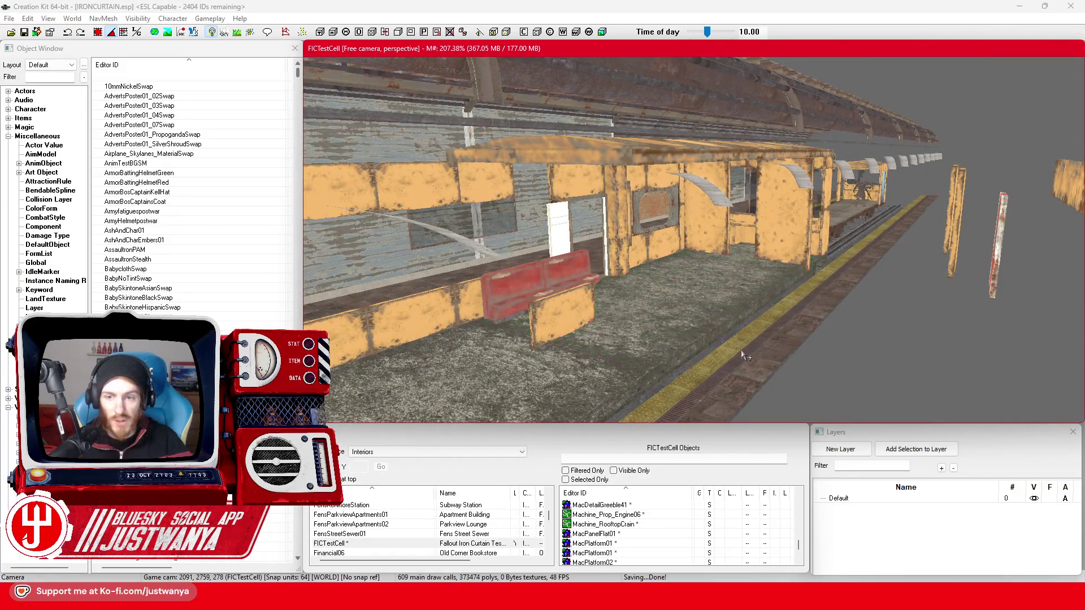
{"action": "left_click", "coordinate": [742, 354]}
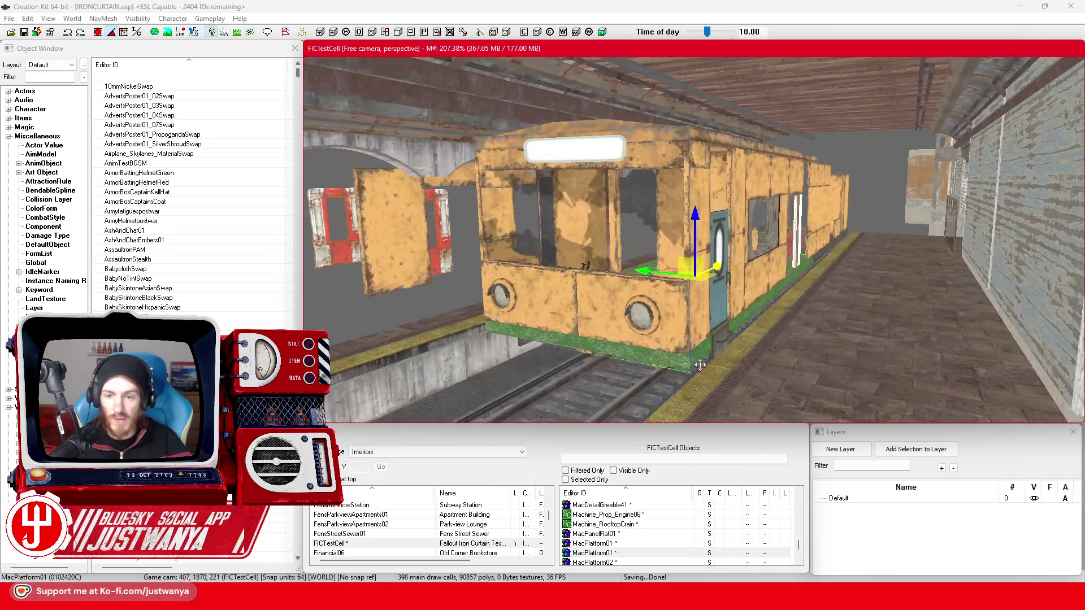
{"action": "scroll", "coordinate": [447, 282], "scroll_direction": "up", "scroll_amount": 3}
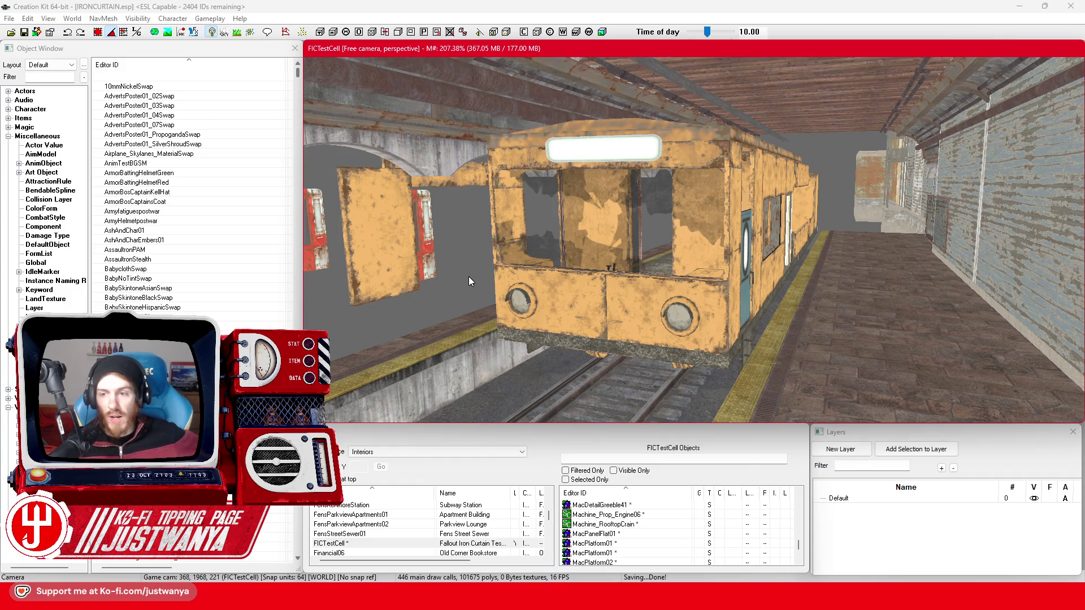
{"action": "left_click", "coordinate": [764, 186]}
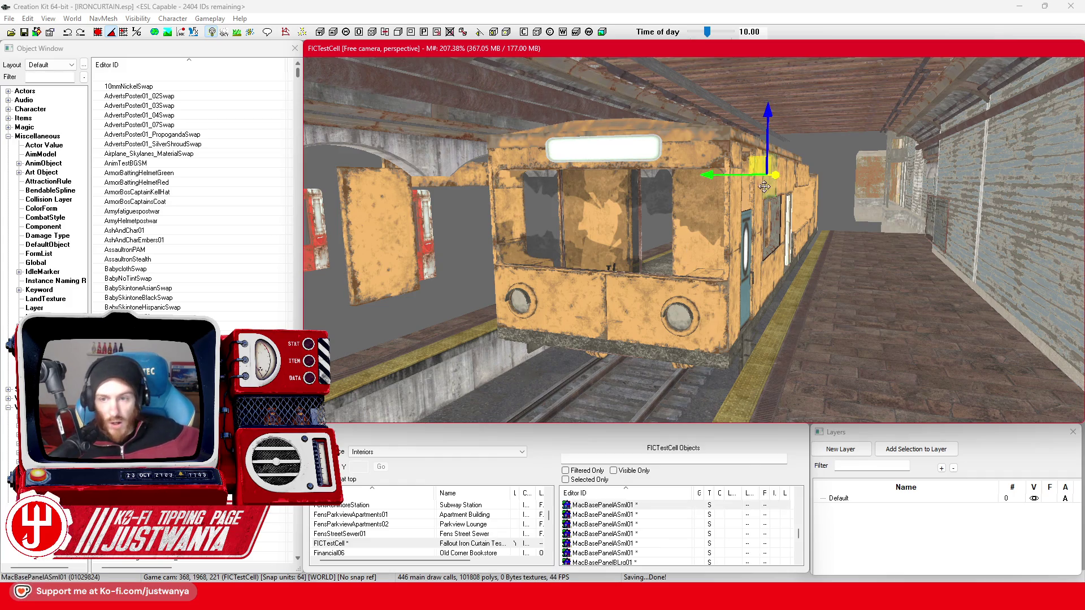
{"action": "scroll", "coordinate": [833, 299], "scroll_direction": "up", "scroll_amount": 1}
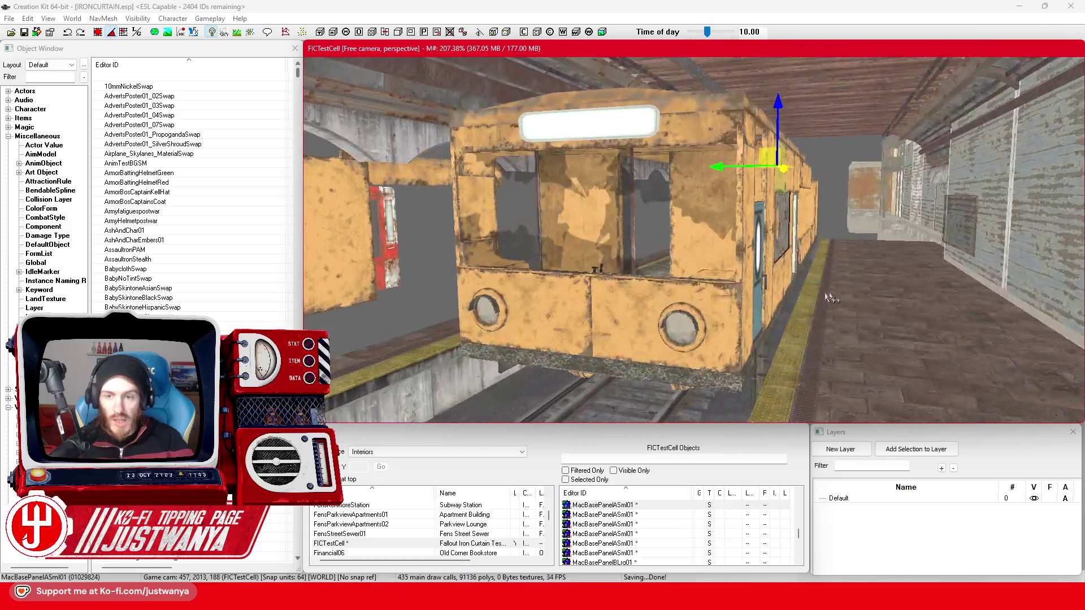
{"action": "scroll", "coordinate": [411, 313], "scroll_direction": "down", "scroll_amount": 2}
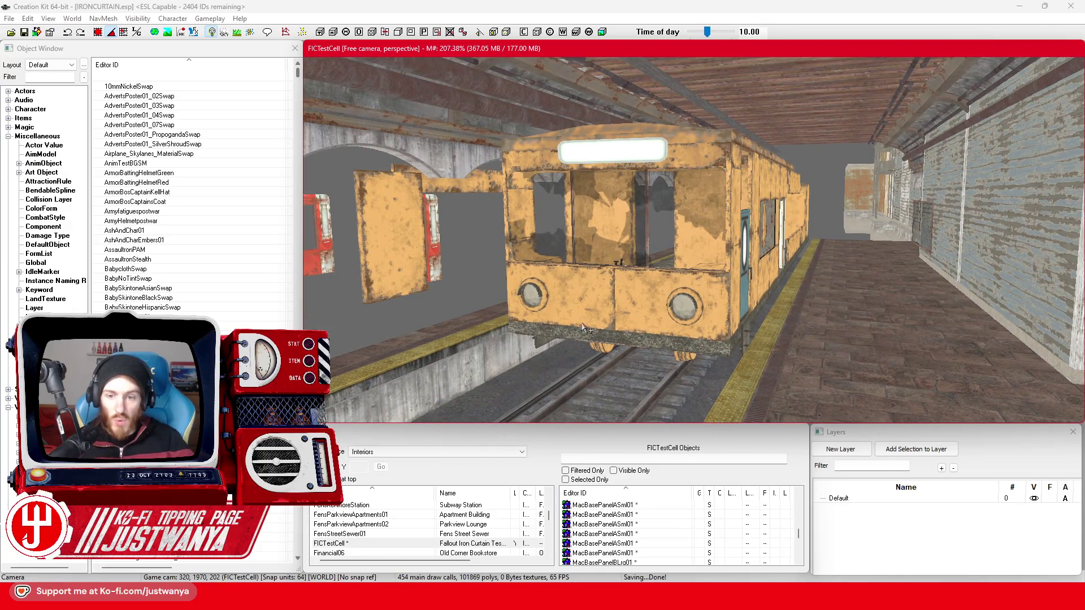
{"action": "scroll", "coordinate": [585, 327], "scroll_direction": "down", "scroll_amount": 3}
{"action": "left_click_drag", "start_coordinate": [582, 328], "coordinate": [612, 315]}
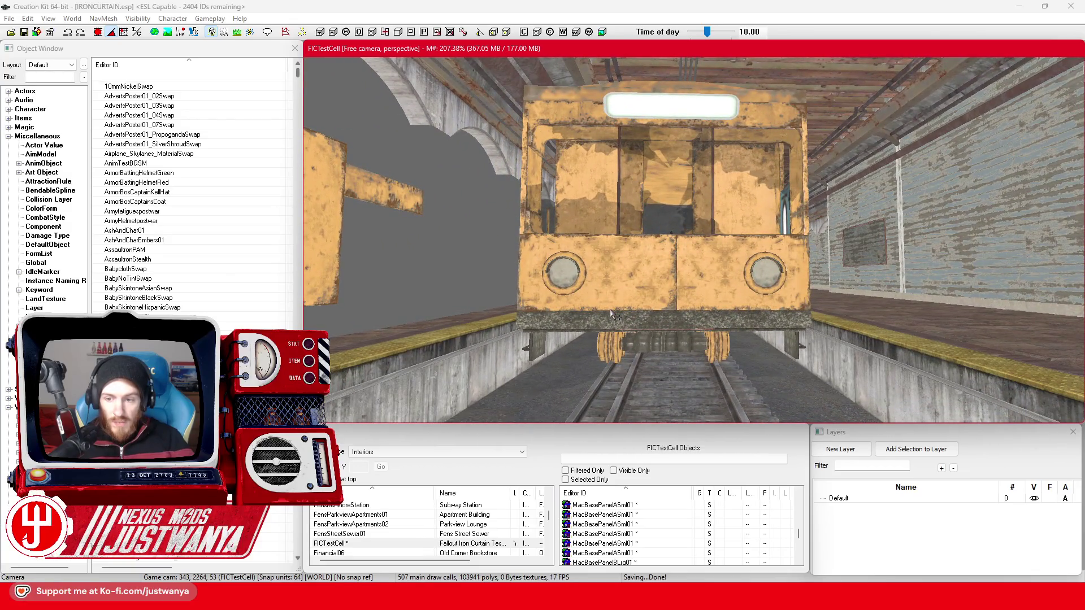
{"action": "left_click", "coordinate": [890, 349]}
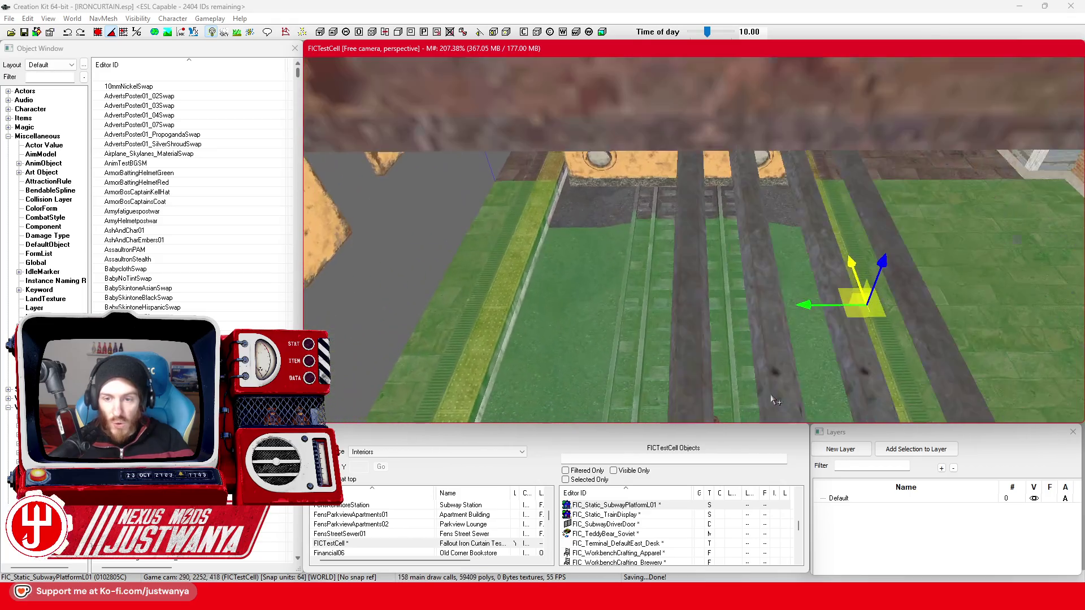
{"action": "left_click_drag", "start_coordinate": [774, 400], "coordinate": [772, 383]}
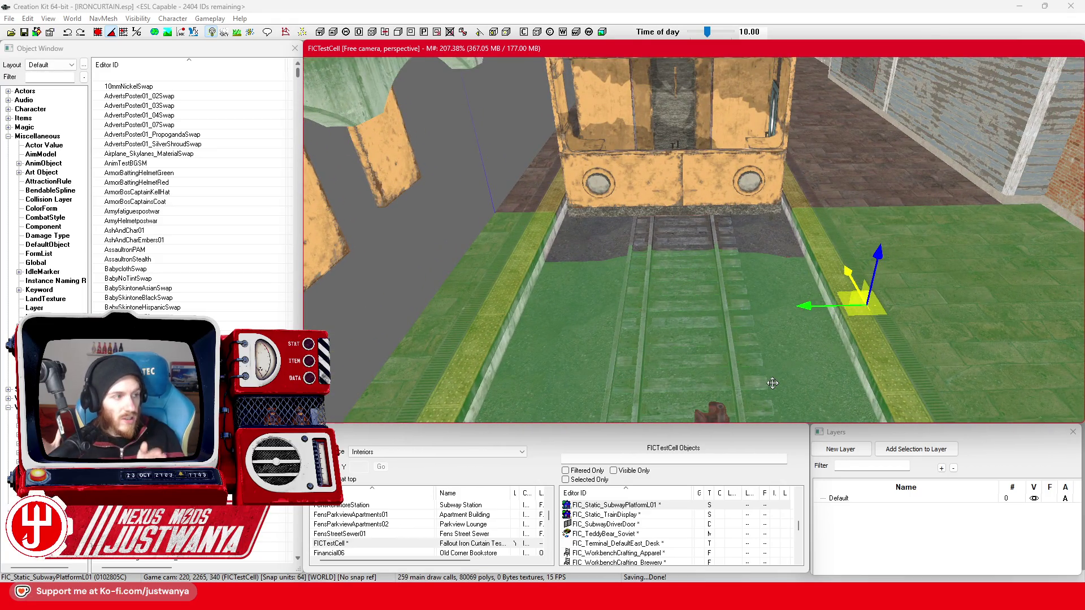
{"action": "mouse_move", "coordinate": [432, 236]}
{"action": "left_mouse_down"}
{"action": "mouse_move", "coordinate": [636, 270]}
{"action": "mouse_move", "coordinate": [611, 309]}
{"action": "mouse_move", "coordinate": [674, 303]}
{"action": "mouse_move", "coordinate": [732, 252]}
{"action": "left_mouse_up"}
{"action": "left_click", "coordinate": [732, 252]}
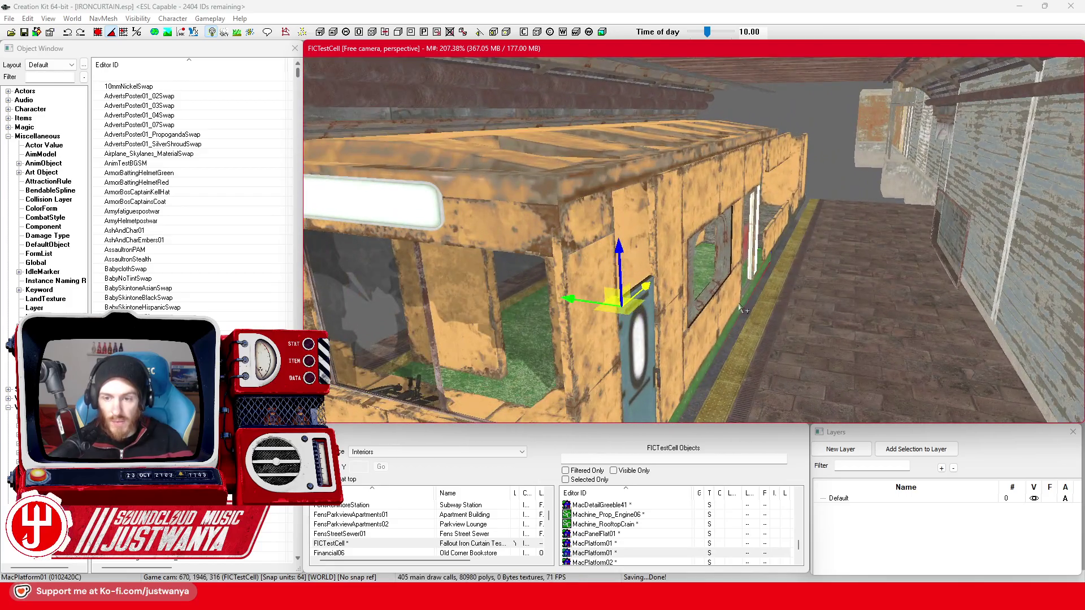
{"action": "left_click", "coordinate": [740, 307]}
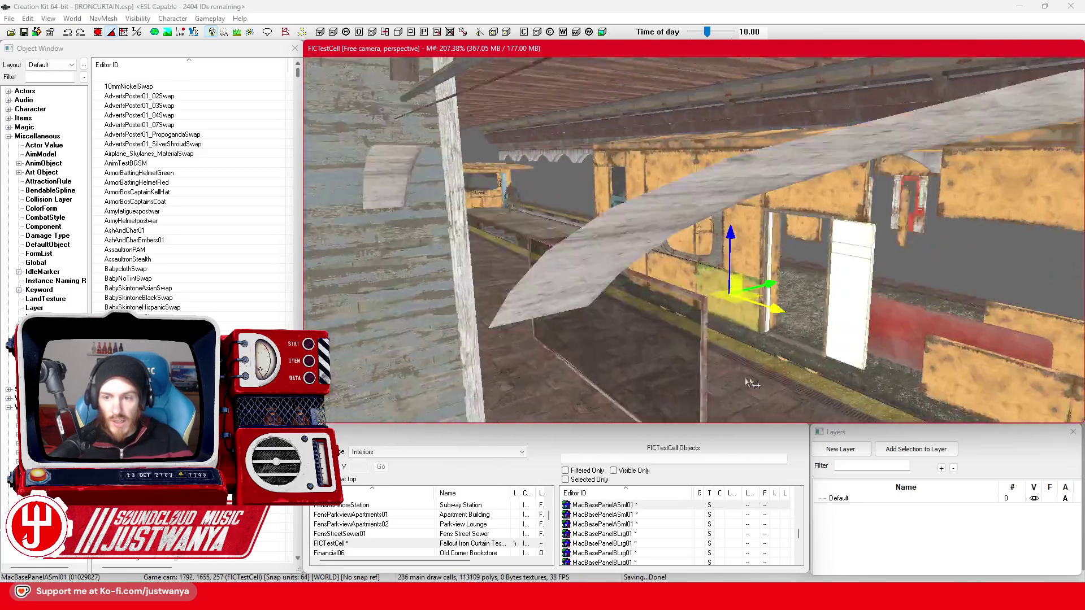
{"action": "mouse_move", "coordinate": [752, 384]}
{"action": "left_mouse_down"}
{"action": "mouse_move", "coordinate": [685, 382]}
{"action": "mouse_move", "coordinate": [927, 373]}
{"action": "mouse_move", "coordinate": [834, 355]}
{"action": "left_mouse_up"}
{"action": "mouse_move", "coordinate": [852, 275]}
{"action": "left_mouse_down"}
{"action": "mouse_move", "coordinate": [811, 351]}
{"action": "mouse_move", "coordinate": [763, 328]}
{"action": "mouse_move", "coordinate": [774, 303]}
{"action": "mouse_move", "coordinate": [696, 322]}
{"action": "left_mouse_up"}
{"action": "scroll", "coordinate": [696, 321], "scroll_direction": "up", "scroll_amount": 5}
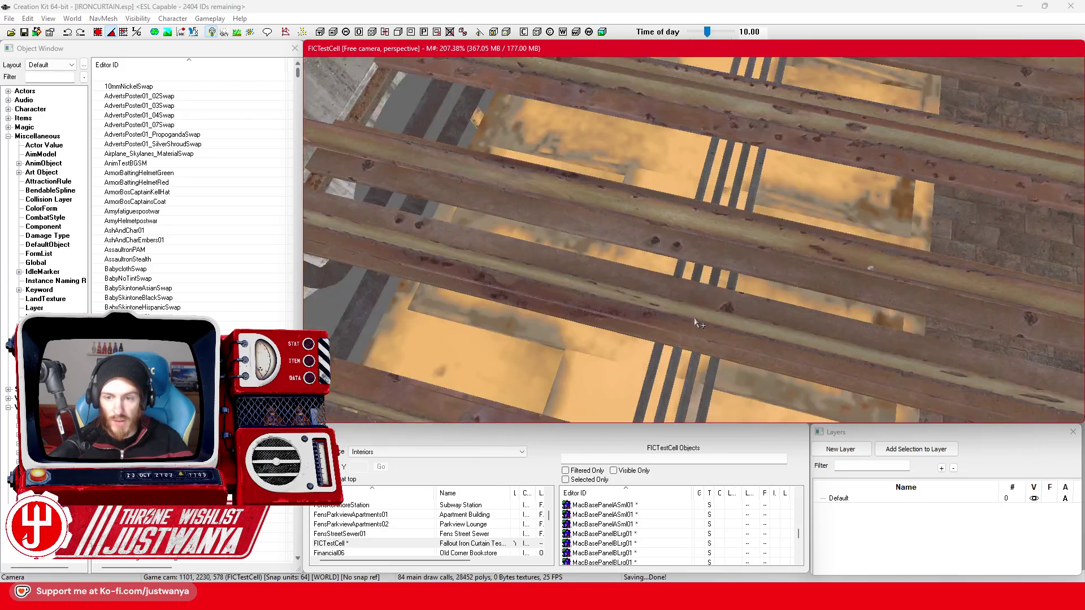
{"action": "scroll", "coordinate": [699, 322], "scroll_direction": "down", "scroll_amount": 5}
{"action": "mouse_move", "coordinate": [729, 360]}
{"action": "left_mouse_down"}
{"action": "mouse_move", "coordinate": [802, 283]}
{"action": "mouse_move", "coordinate": [733, 300]}
{"action": "mouse_move", "coordinate": [794, 143]}
{"action": "left_mouse_up"}
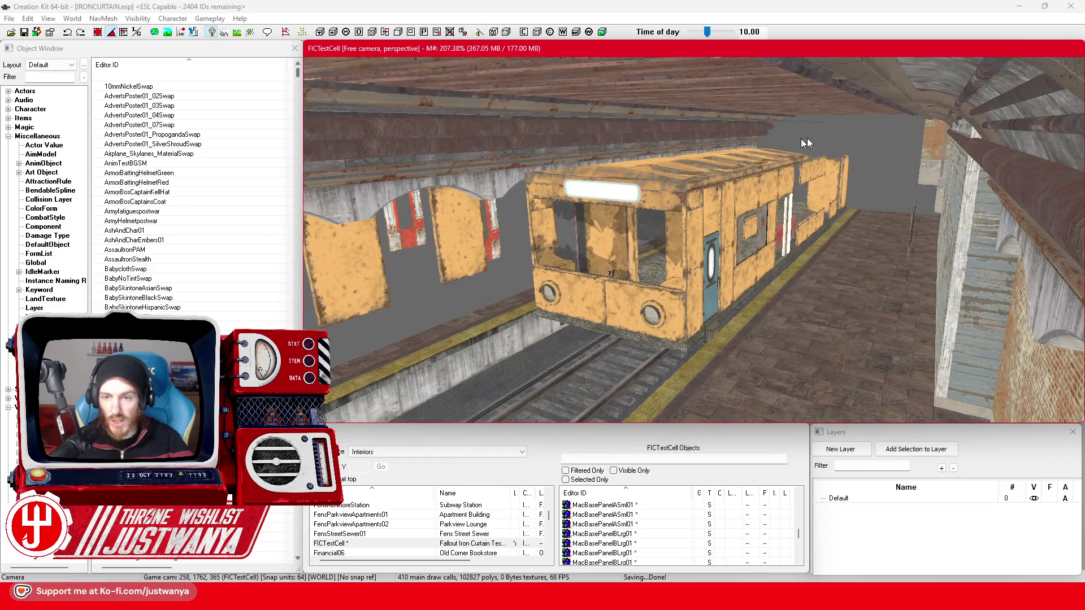
{"action": "left_click", "coordinate": [696, 195]}
{"action": "left_click_drag", "start_coordinate": [696, 195], "coordinate": [757, 265]}
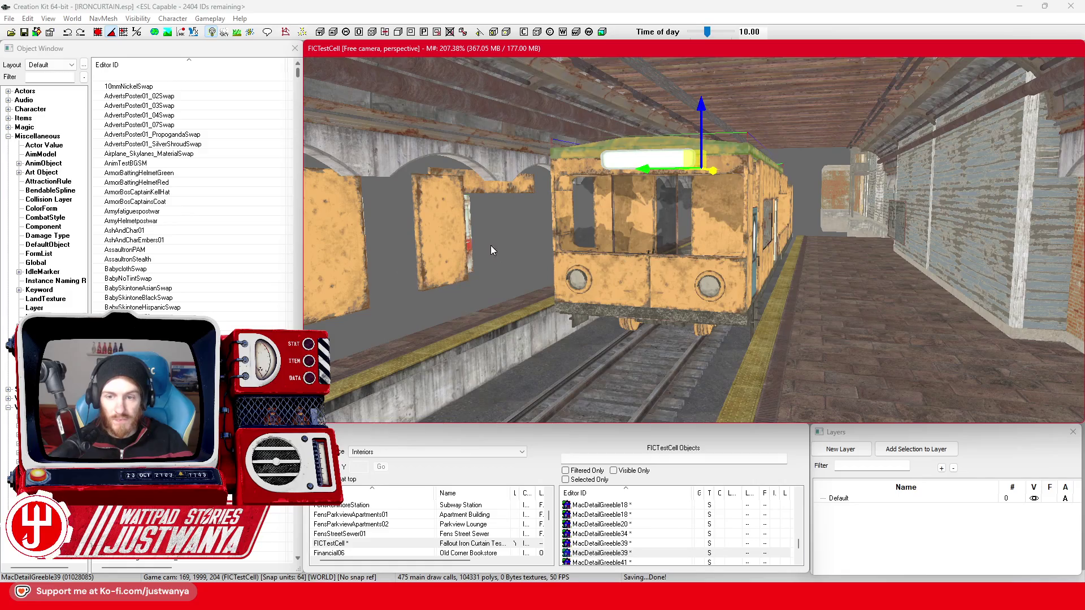
{"action": "left_click", "coordinate": [475, 288]}
{"action": "mouse_move", "coordinate": [476, 287]}
{"action": "left_mouse_down"}
{"action": "mouse_move", "coordinate": [706, 278]}
{"action": "mouse_move", "coordinate": [711, 320]}
{"action": "mouse_move", "coordinate": [797, 338]}
{"action": "mouse_move", "coordinate": [607, 339]}
{"action": "mouse_move", "coordinate": [644, 305]}
{"action": "mouse_move", "coordinate": [727, 337]}
{"action": "left_mouse_up"}
{"action": "left_click", "coordinate": [706, 279]}
{"action": "left_click", "coordinate": [646, 302]}
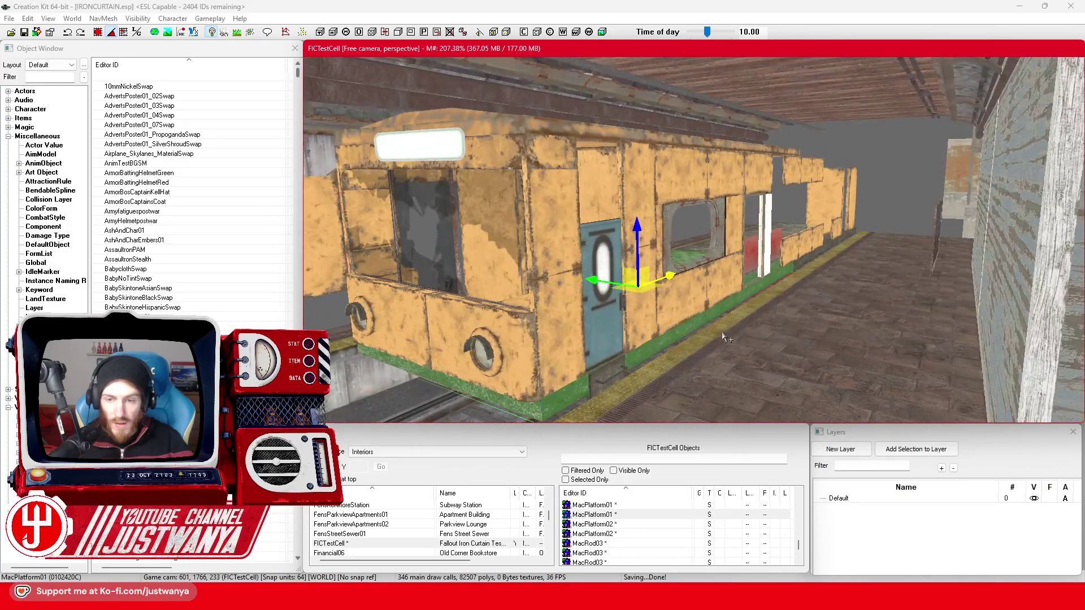
{"action": "left_click", "coordinate": [25, 33]}
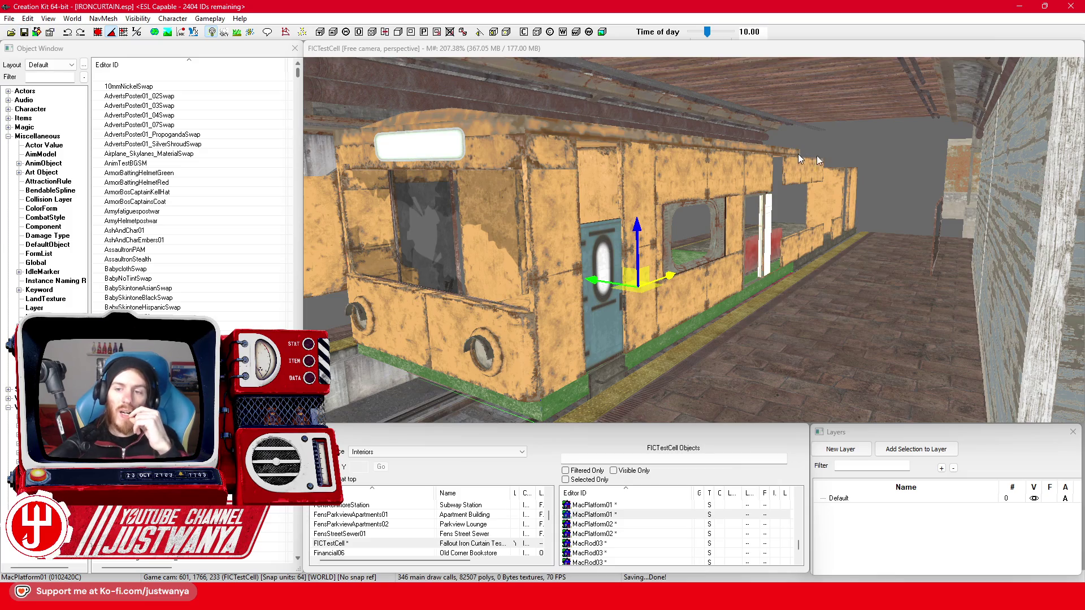
{"action": "left_click", "coordinate": [914, 171]}
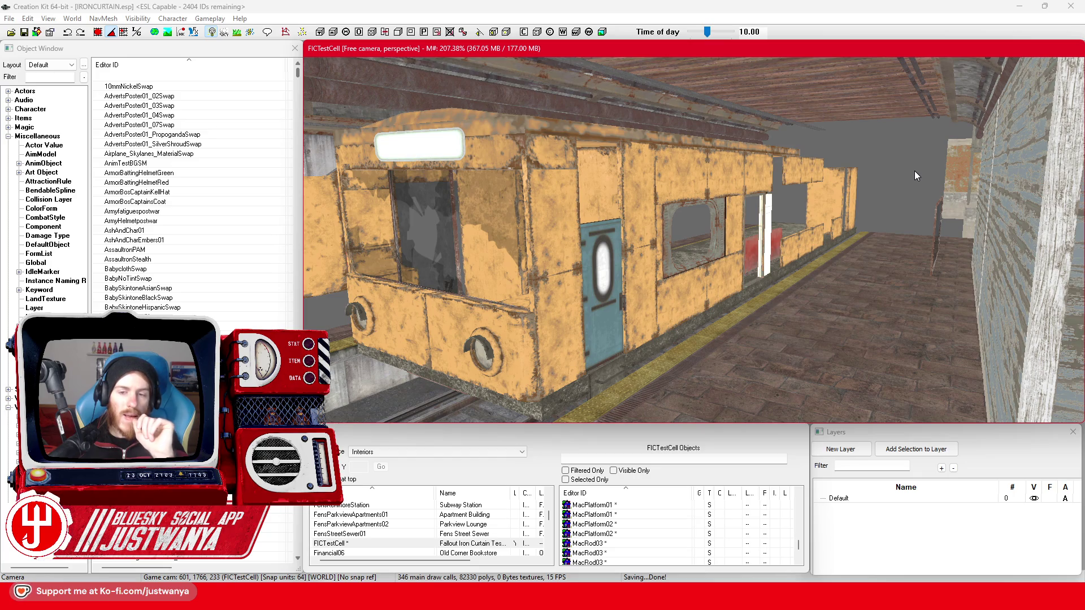
{"action": "left_click", "coordinate": [627, 291]}
{"action": "key", "text": "c"}
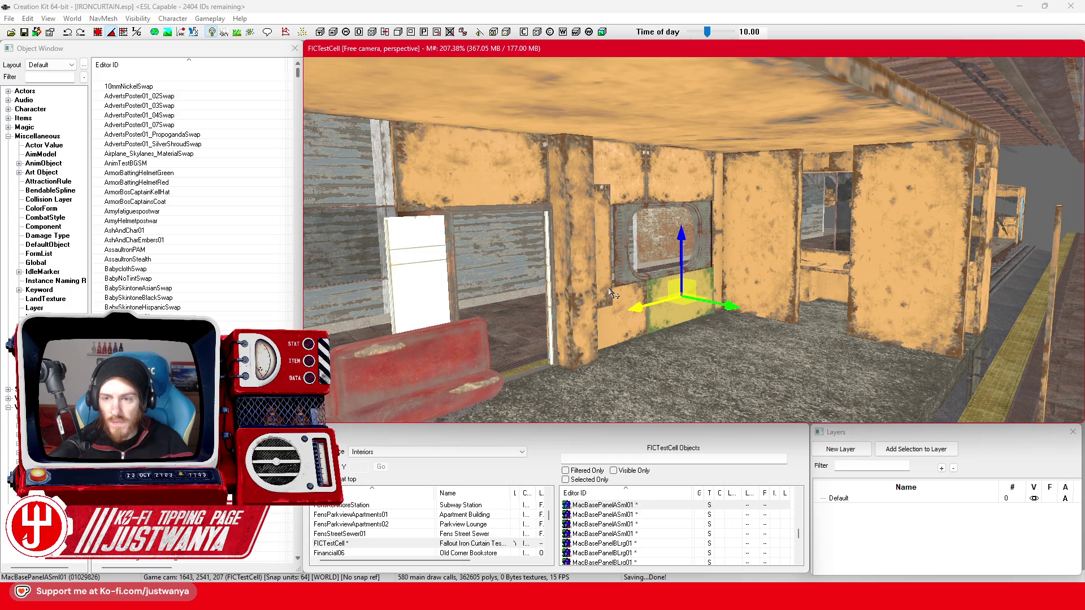
{"action": "scroll", "coordinate": [612, 293], "scroll_direction": "down", "scroll_amount": 2}
{"action": "scroll", "coordinate": [613, 293], "scroll_direction": "up", "scroll_amount": 3}
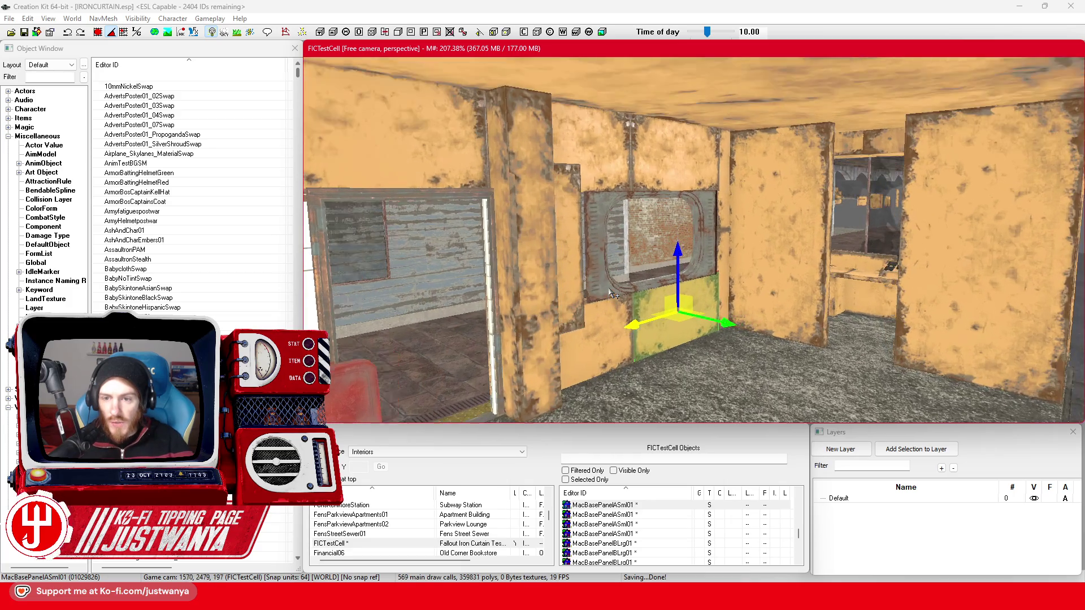
{"action": "left_click", "coordinate": [821, 223]}
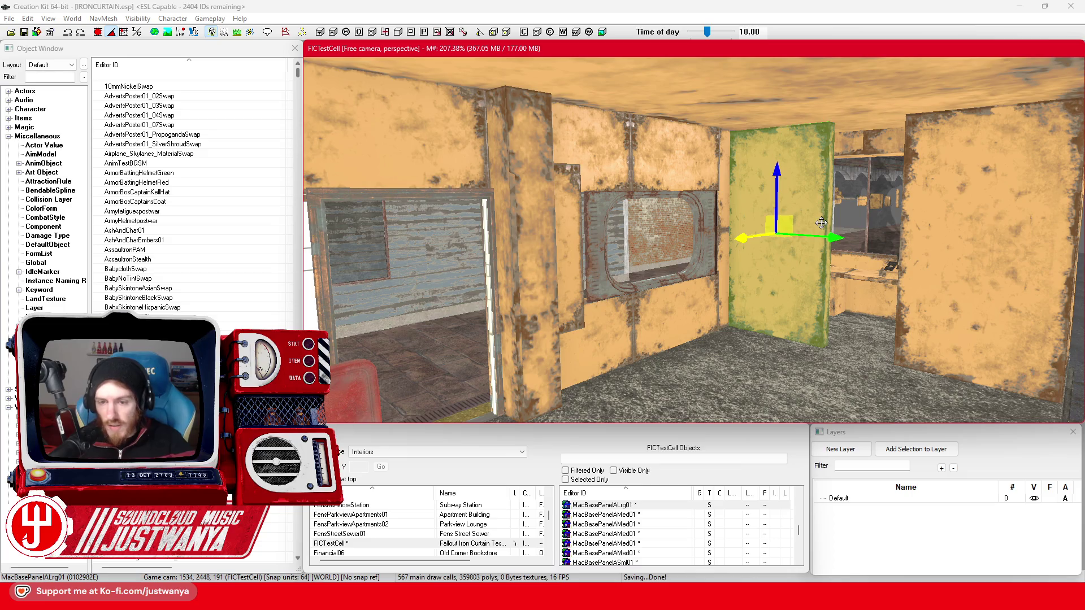
{"action": "scroll", "coordinate": [821, 223], "scroll_direction": "down", "scroll_amount": 3}
{"action": "left_click", "coordinate": [737, 349]}
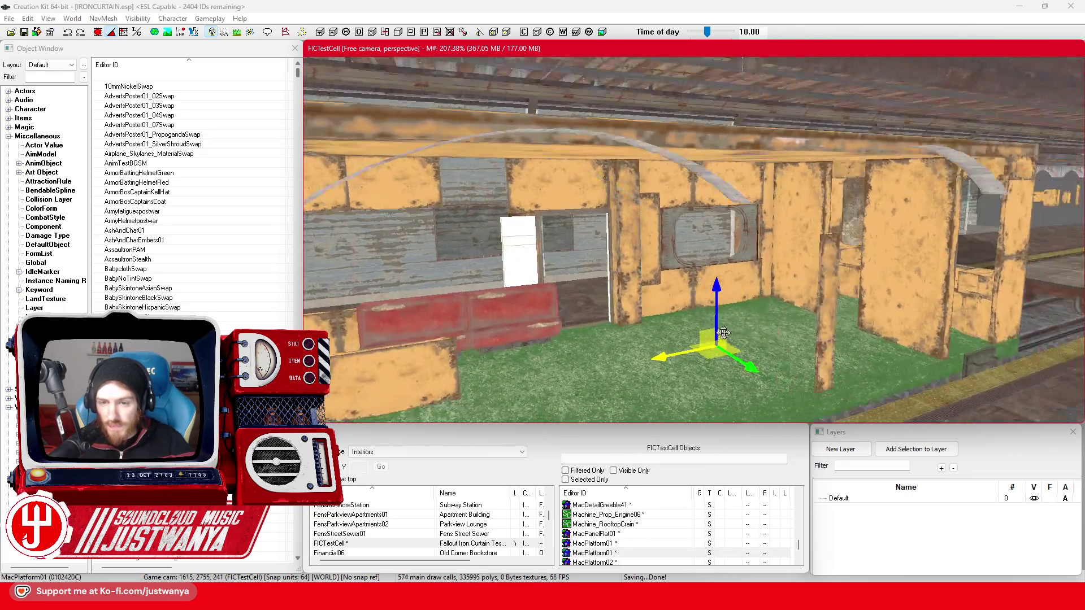
{"action": "scroll", "coordinate": [722, 334], "scroll_direction": "up", "scroll_amount": 5}
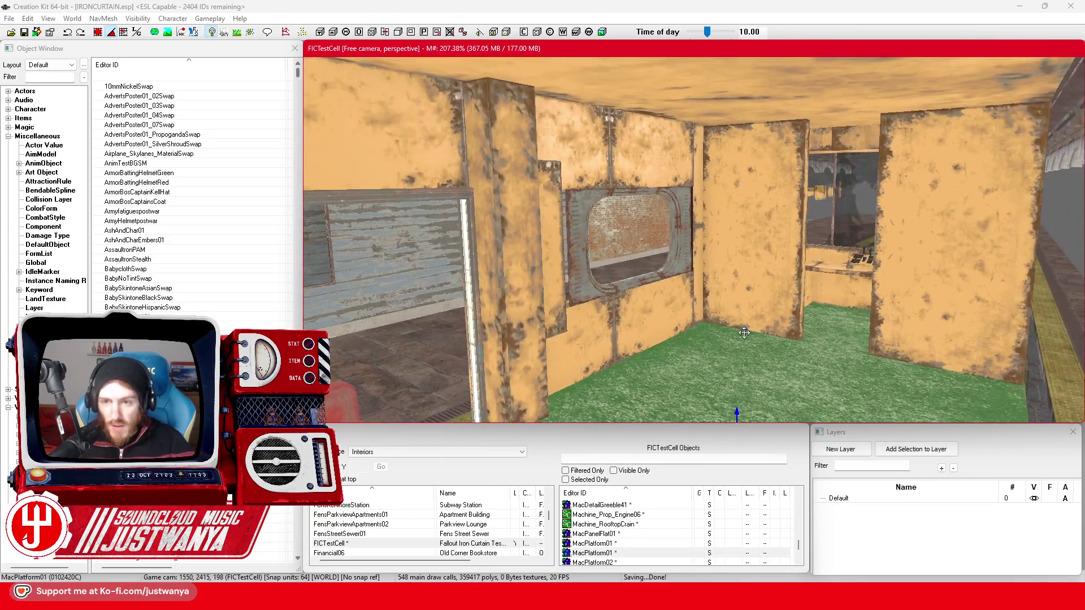
{"action": "left_click_drag", "start_coordinate": [744, 333], "coordinate": [735, 338]}
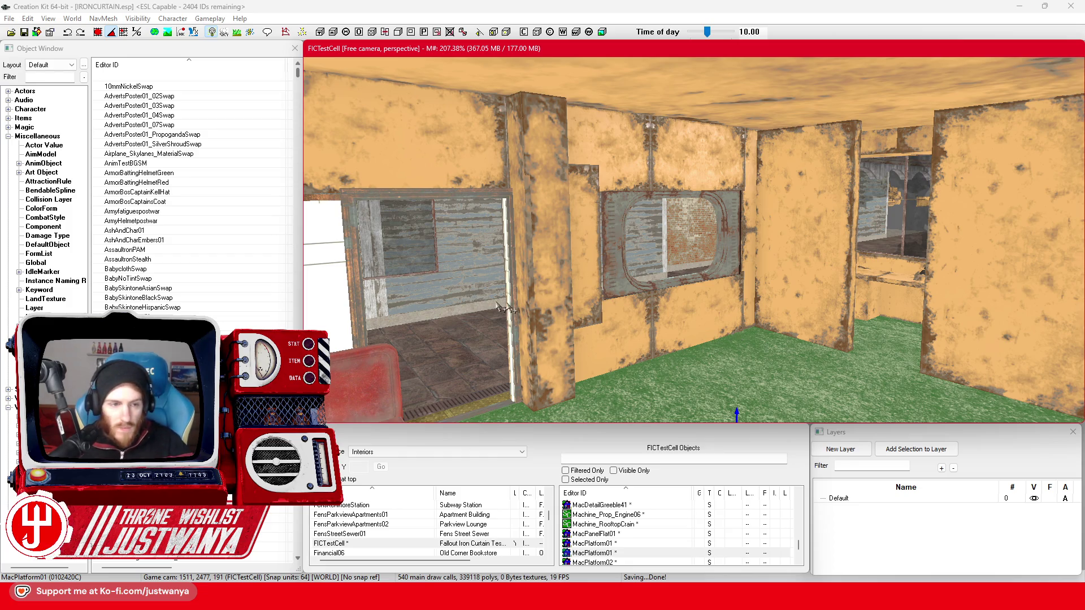
{"action": "left_click", "coordinate": [61, 120]}
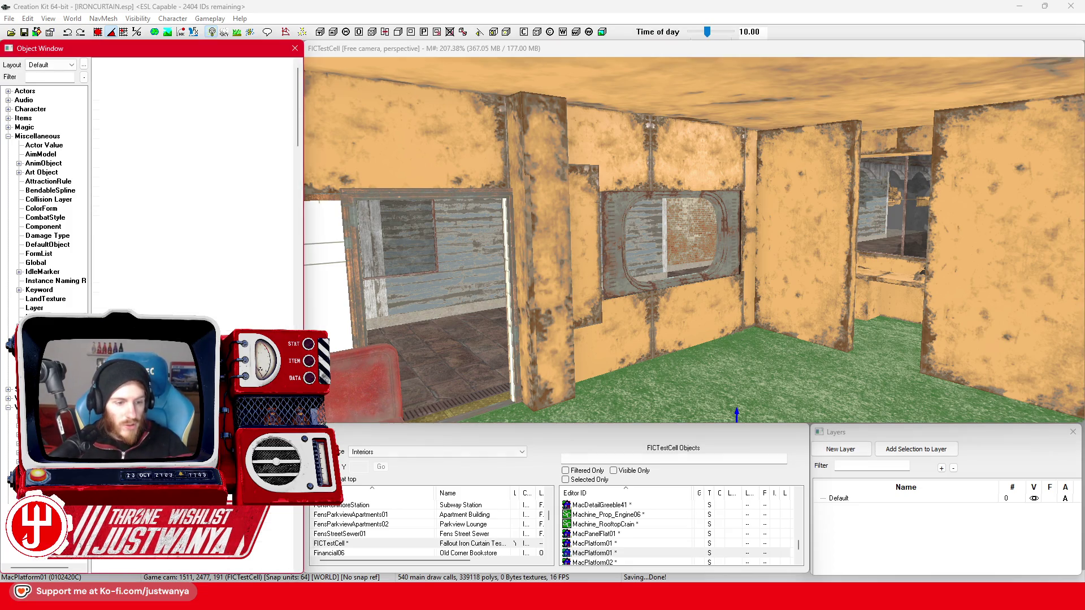
Filter the object list by hit*win and preview HitExtAWindowA01IntWin and HitExtAWindowD01.
{"action": "left_click", "coordinate": [67, 79]}
{"action": "type", "text": "hit"}
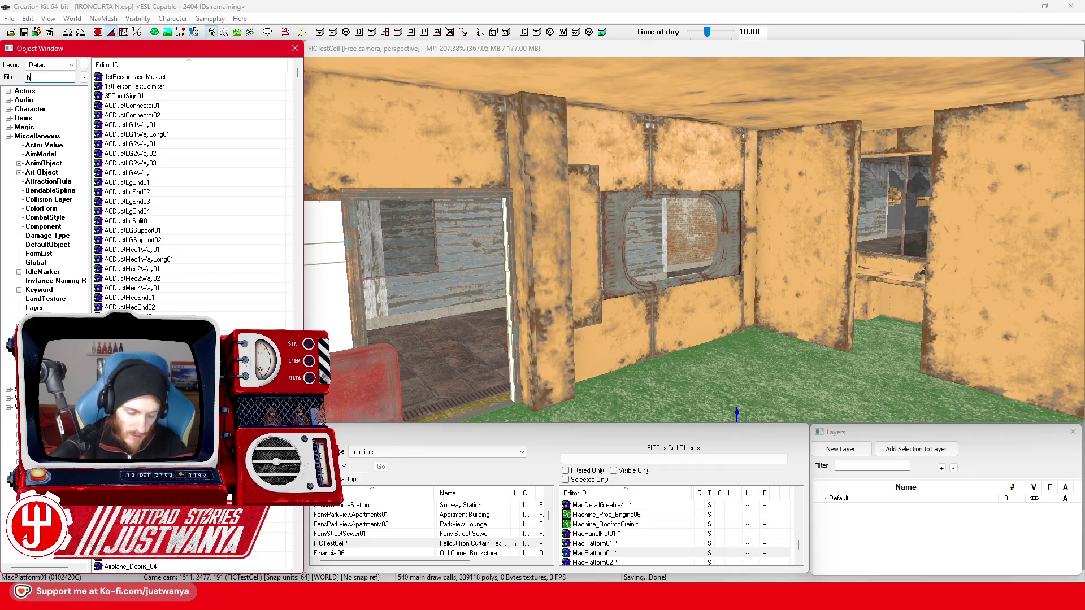
{"action": "type", "text": "*"}
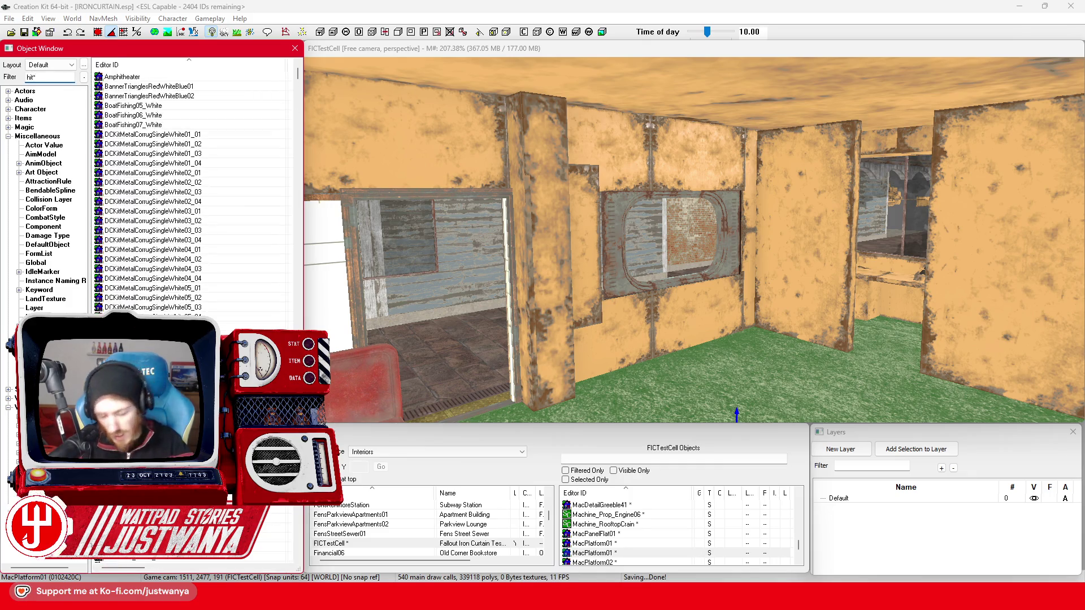
{"action": "type", "text": "win"}
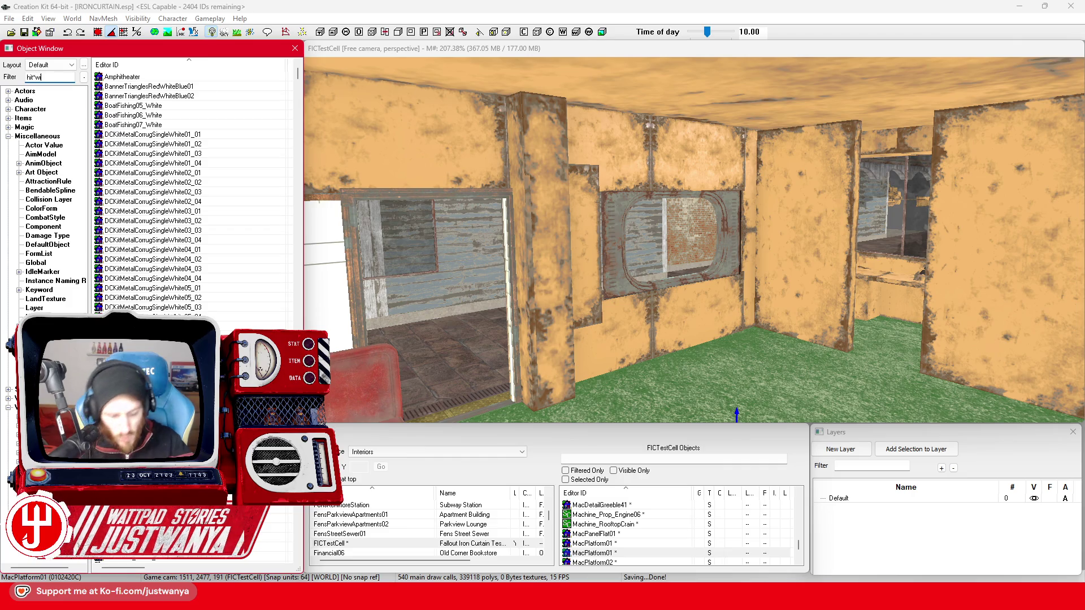
{"action": "scroll", "coordinate": [237, 309], "scroll_direction": "down", "scroll_amount": 6}
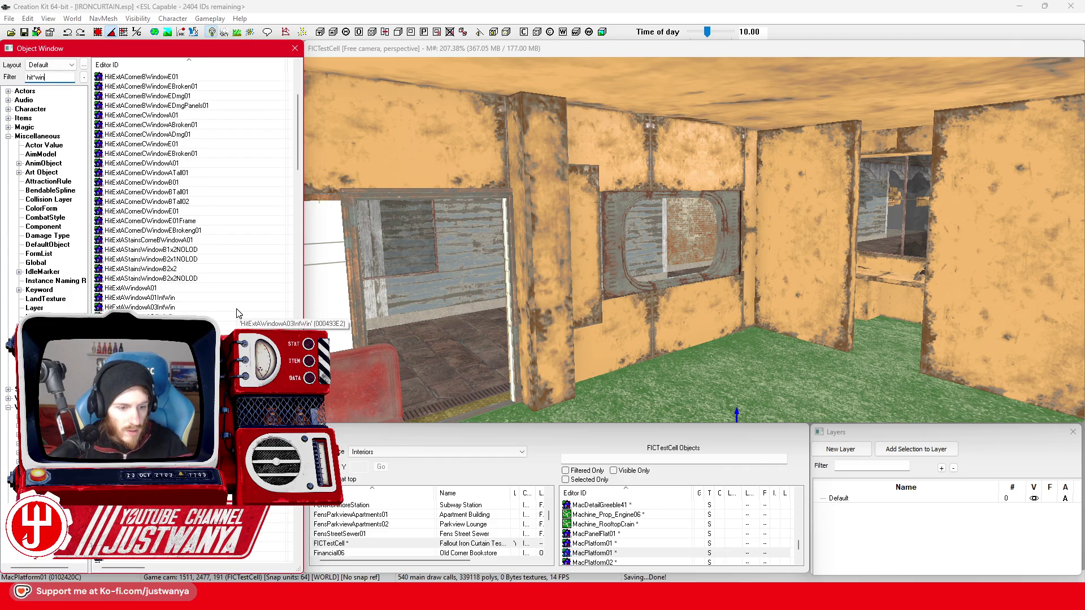
{"action": "double_click", "coordinate": [172, 298]}
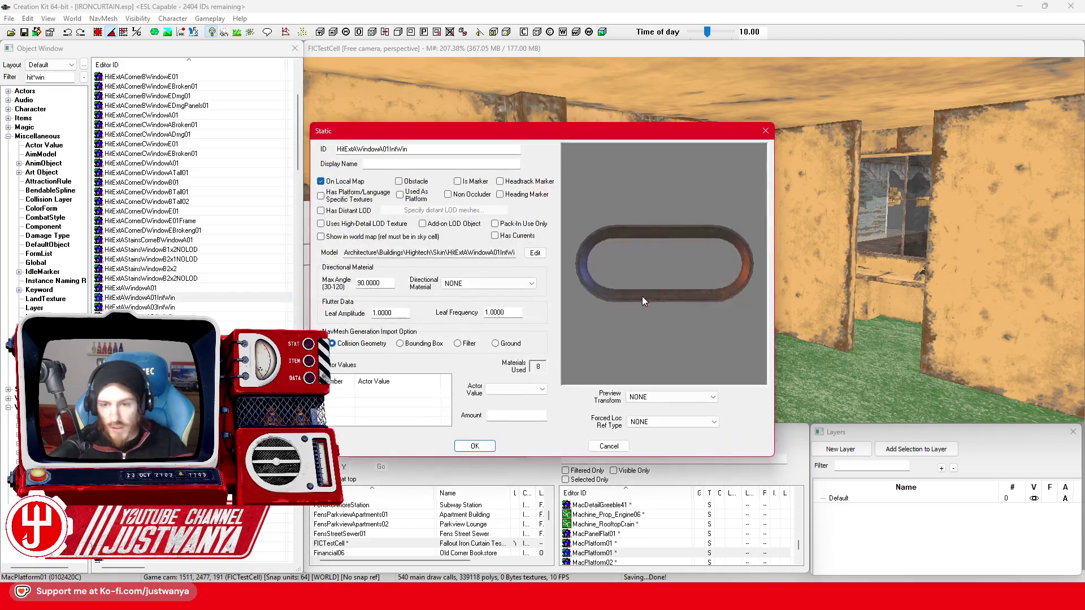
{"action": "left_click", "coordinate": [765, 130]}
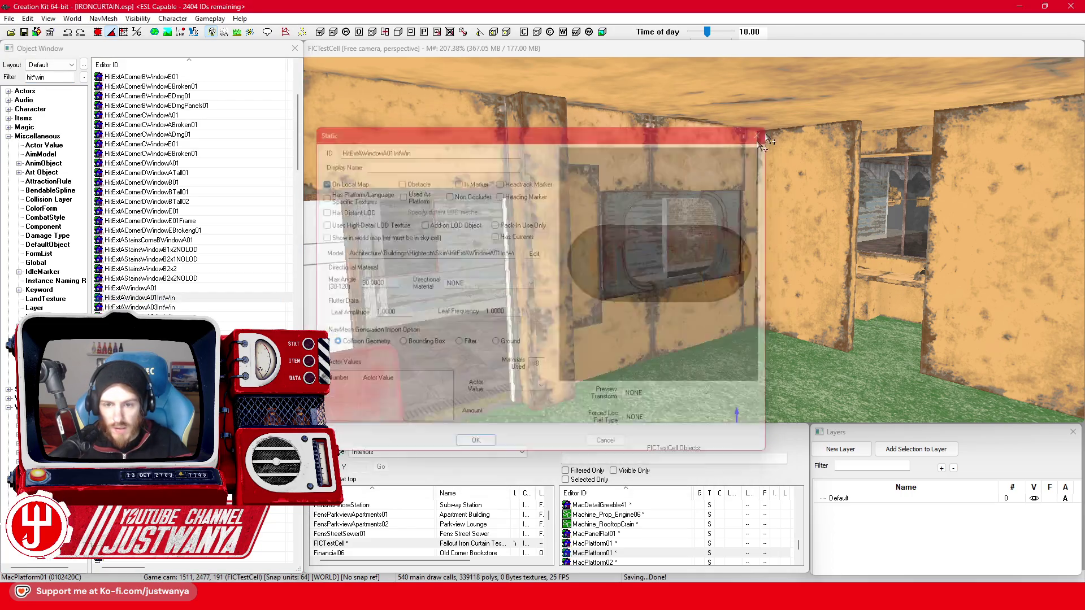
{"action": "scroll", "coordinate": [154, 275], "scroll_direction": "down", "scroll_amount": 12}
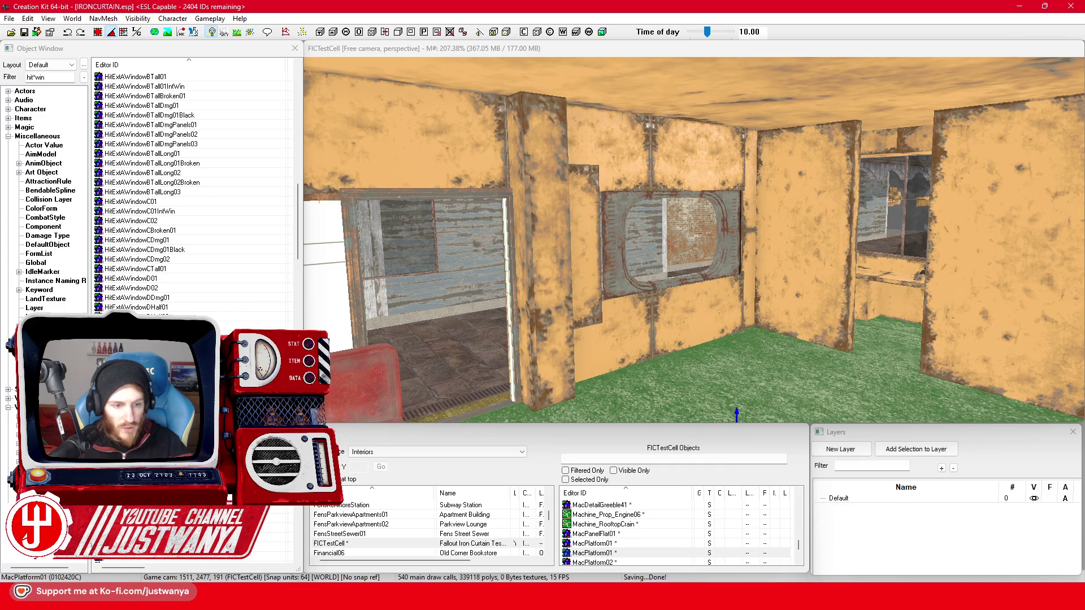
{"action": "double_click", "coordinate": [172, 279]}
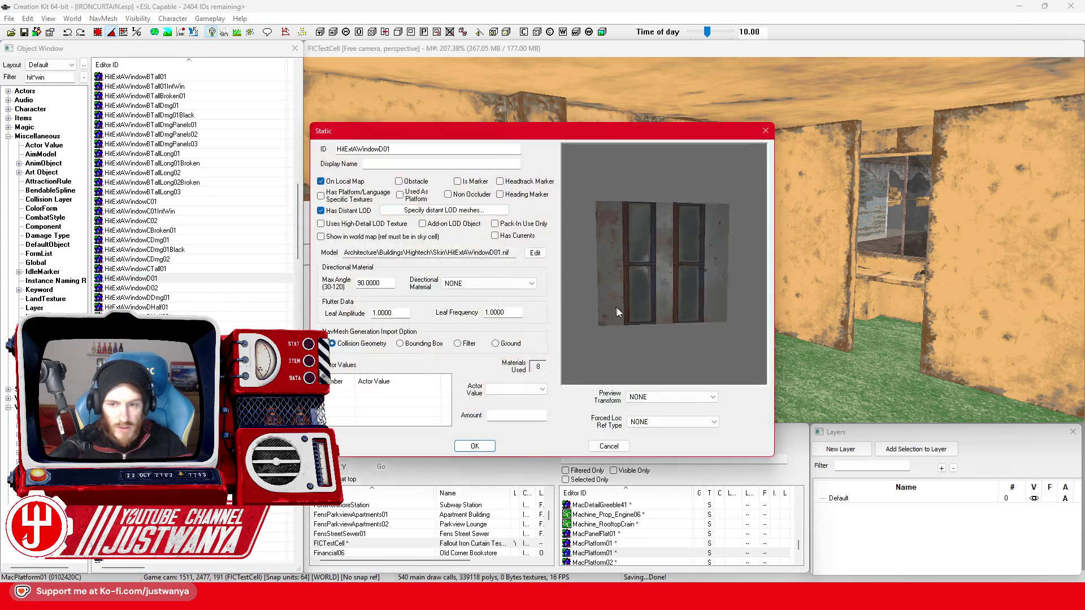
{"action": "left_click", "coordinate": [765, 130]}
Preview HitParWallWin01, turning the model to inspect it.
{"action": "scroll", "coordinate": [192, 192], "scroll_direction": "down", "scroll_amount": 10}
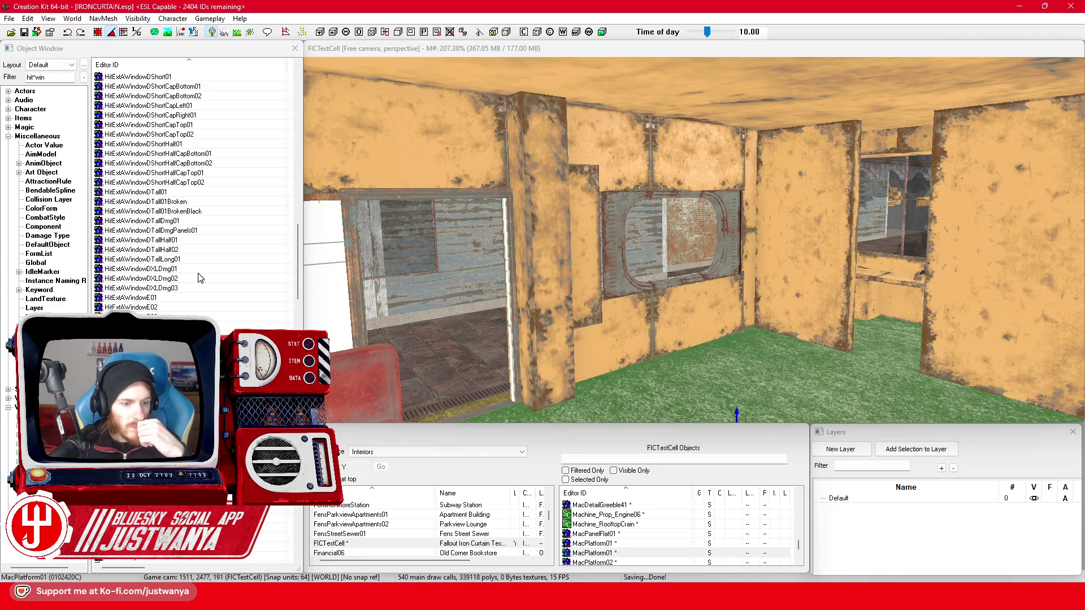
{"action": "scroll", "coordinate": [192, 192], "scroll_direction": "down", "scroll_amount": 12}
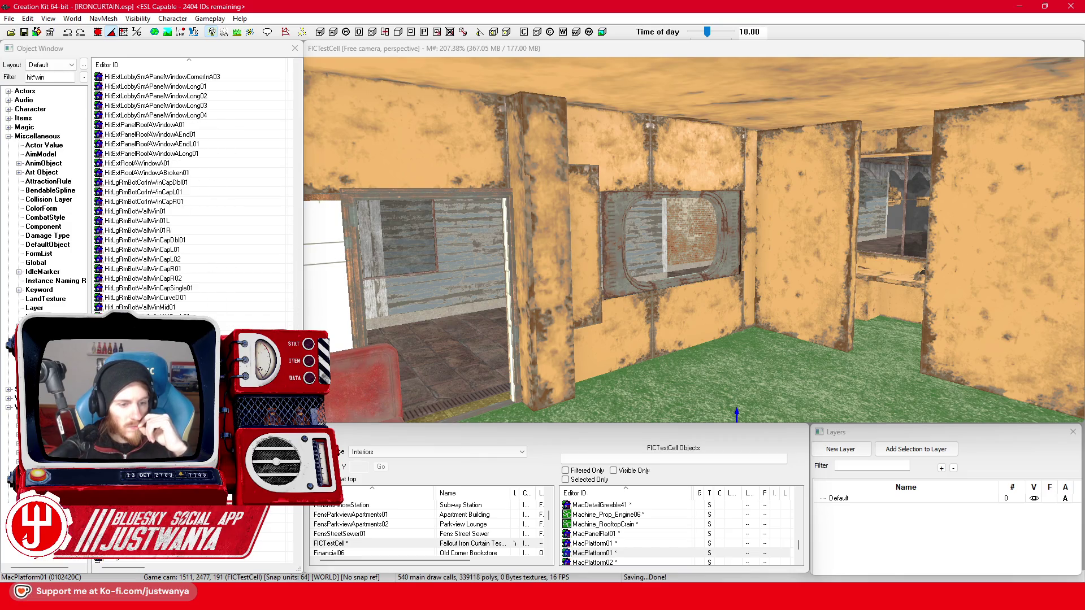
{"action": "scroll", "coordinate": [198, 261], "scroll_direction": "down", "scroll_amount": 12}
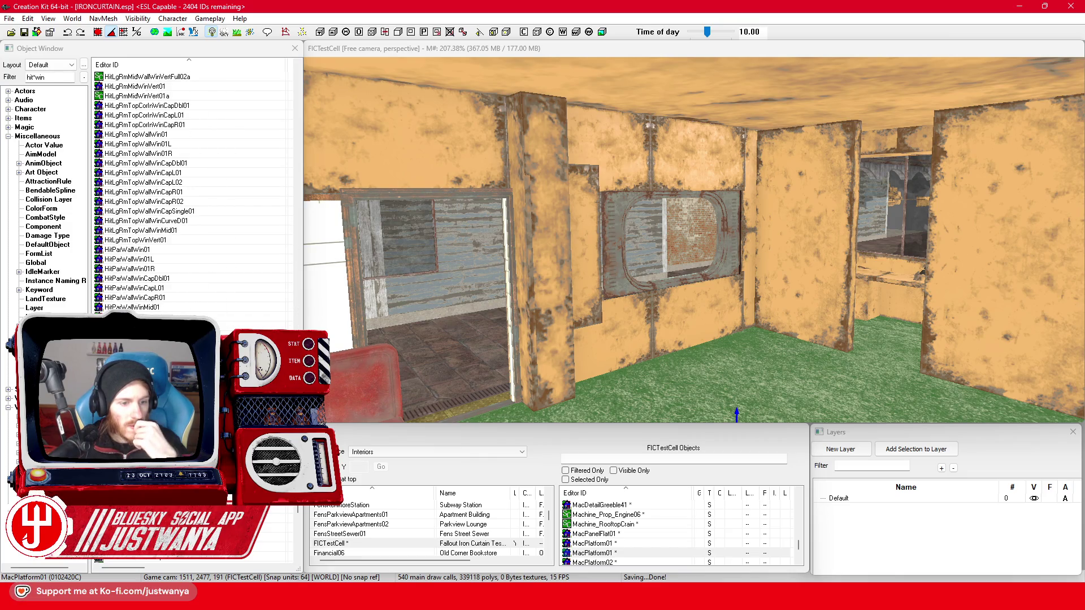
{"action": "double_click", "coordinate": [170, 250]}
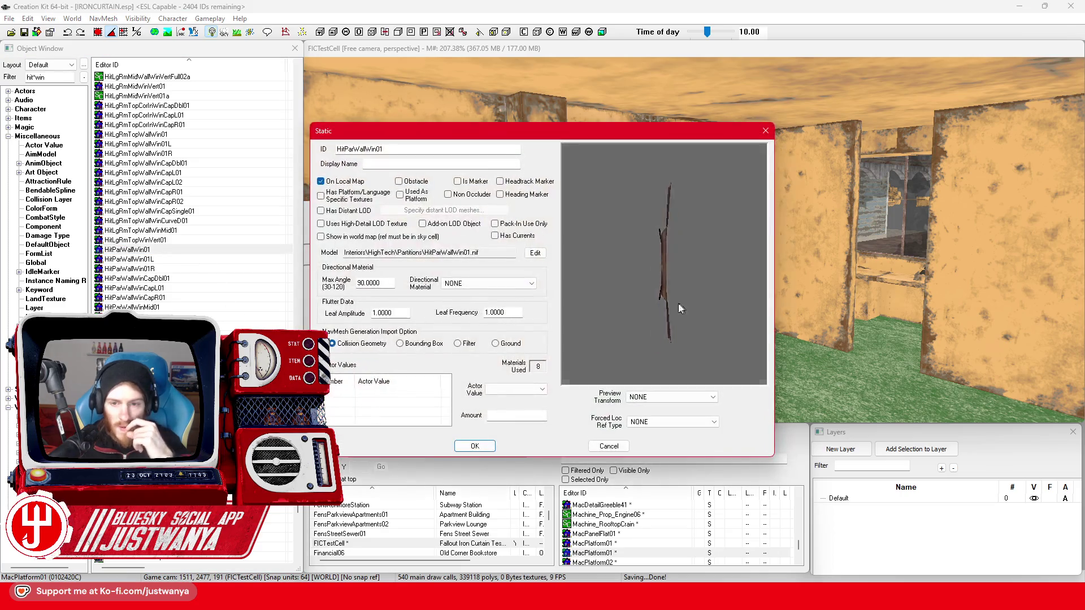
{"action": "mouse_move", "coordinate": [596, 303]}
{"action": "left_mouse_down"}
{"action": "mouse_move", "coordinate": [738, 312]}
{"action": "mouse_move", "coordinate": [652, 300]}
{"action": "left_mouse_up"}
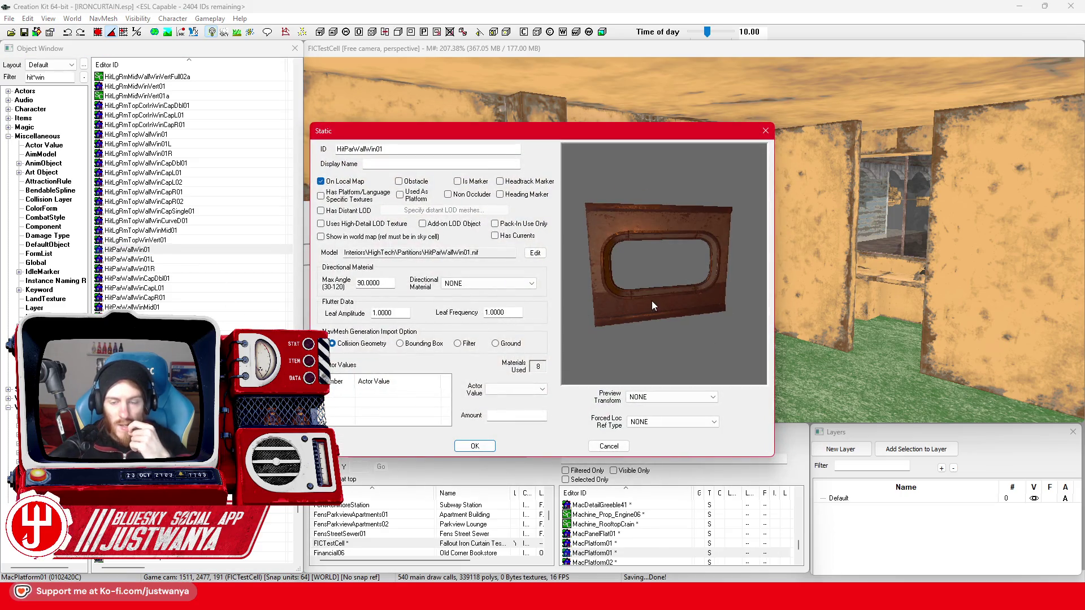
{"action": "left_click", "coordinate": [765, 130]}
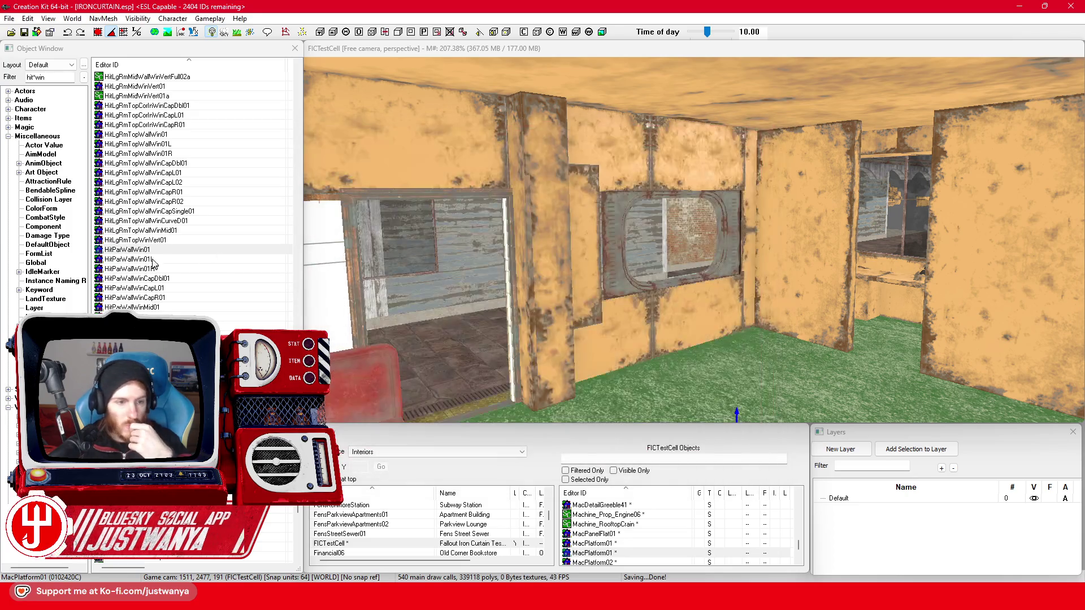
Place HitParWallWin01 in the scene, rotate it 90°, and slide it along the car wall.
{"action": "mouse_move", "coordinate": [733, 375]}
{"action": "left_mouse_down"}
{"action": "mouse_move", "coordinate": [745, 379]}
{"action": "mouse_move", "coordinate": [717, 380]}
{"action": "mouse_move", "coordinate": [734, 360]}
{"action": "left_mouse_up"}
{"action": "key", "text": "e"}
{"action": "key", "text": "w"}
{"action": "mouse_move", "coordinate": [802, 395]}
{"action": "left_mouse_down"}
{"action": "mouse_move", "coordinate": [755, 400]}
{"action": "mouse_move", "coordinate": [901, 400]}
{"action": "mouse_move", "coordinate": [878, 400]}
{"action": "left_mouse_up"}
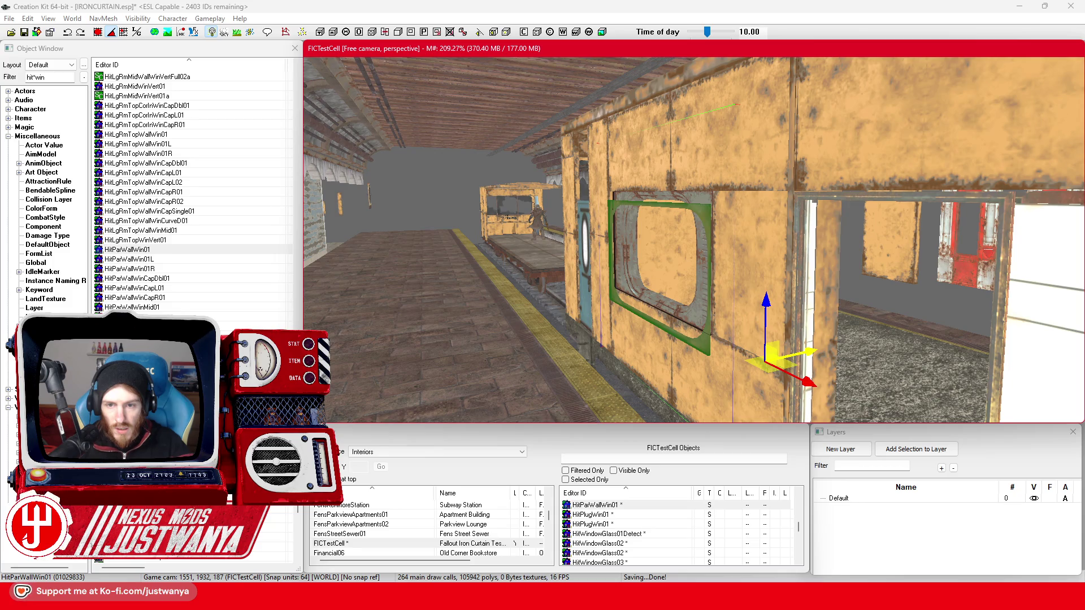
{"action": "mouse_move", "coordinate": [814, 349]}
{"action": "left_mouse_down"}
{"action": "mouse_move", "coordinate": [883, 347]}
{"action": "mouse_move", "coordinate": [725, 353]}
{"action": "mouse_move", "coordinate": [793, 332]}
{"action": "mouse_move", "coordinate": [791, 317]}
{"action": "left_mouse_up"}
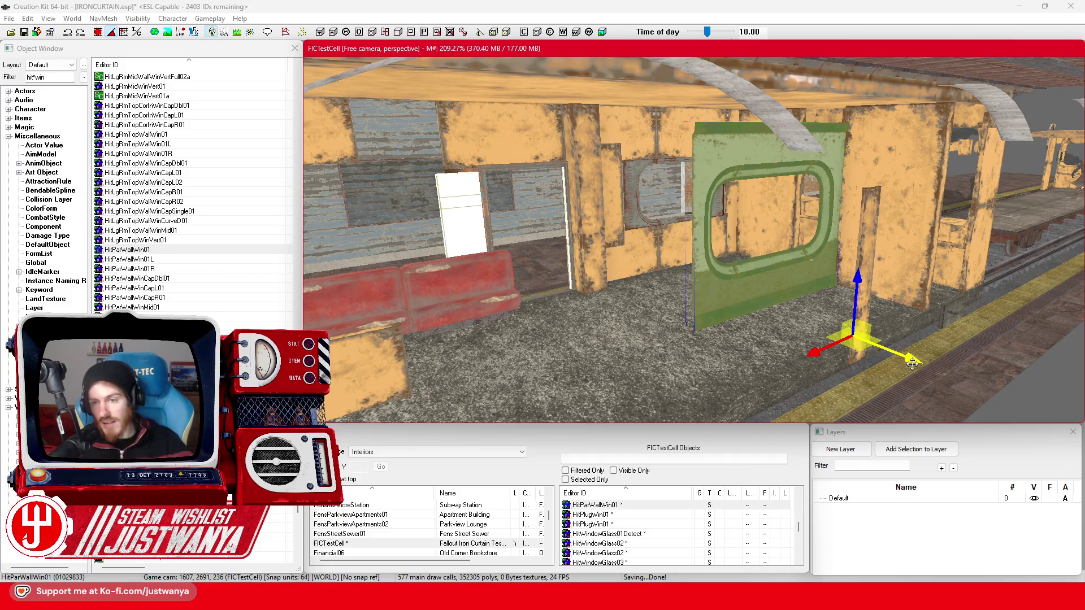
{"action": "scroll", "coordinate": [911, 361], "scroll_direction": "down", "scroll_amount": 3}
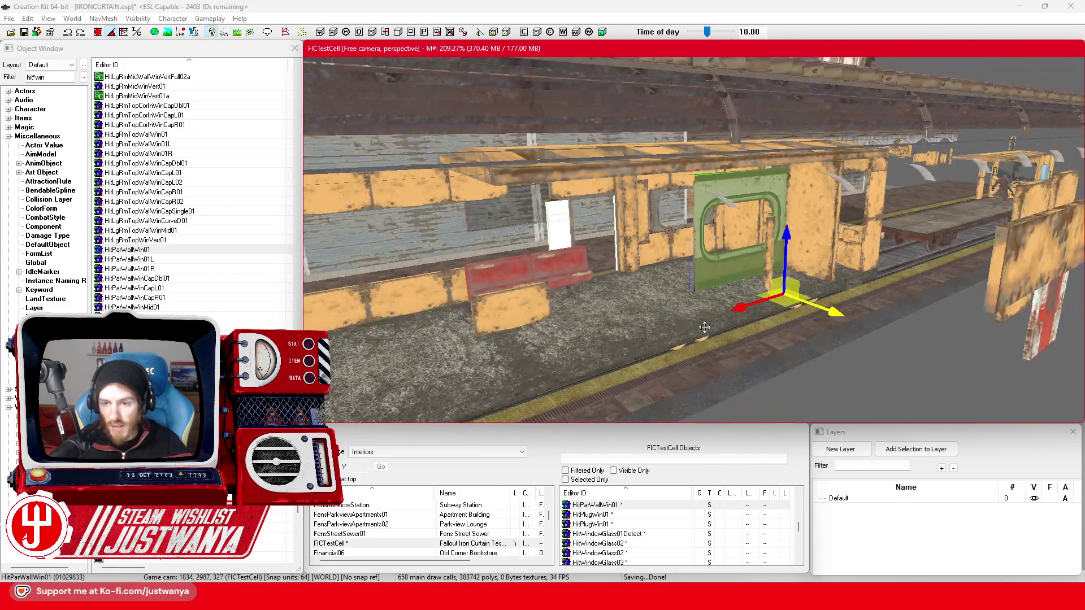
{"action": "left_click_drag", "start_coordinate": [822, 322], "coordinate": [983, 373]}
Orbit around the car, inspecting MacPlatform01, the HitParWallWin01 frame and HitPlugWin01.
{"action": "left_click", "coordinate": [610, 325]}
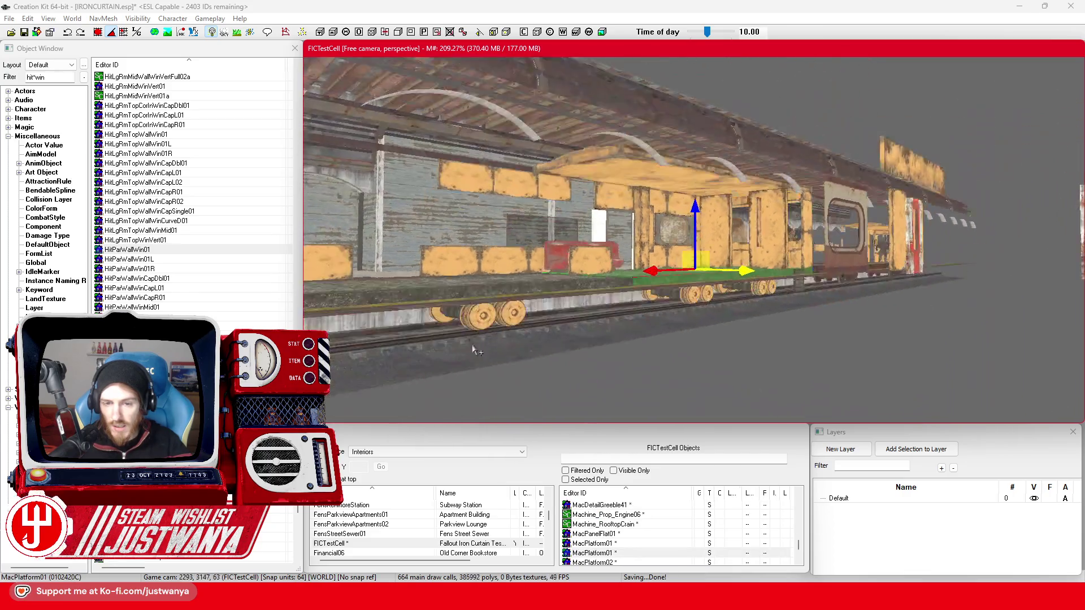
{"action": "left_click", "coordinate": [505, 280], "text": "ctrl"}
{"action": "key", "text": "shift"}
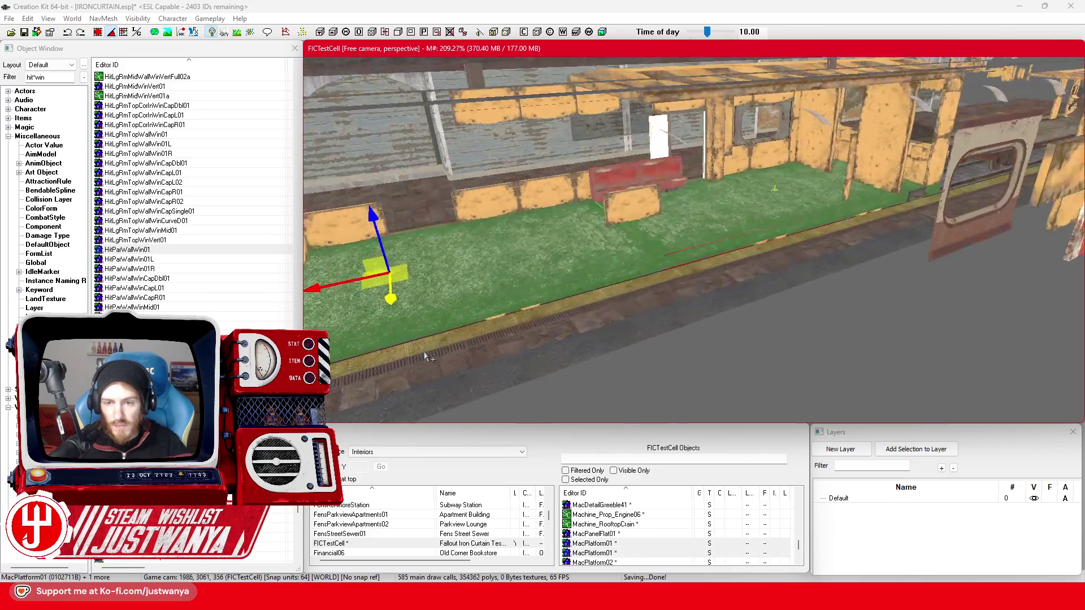
{"action": "key", "text": "shift"}
{"action": "left_click", "coordinate": [780, 283]}
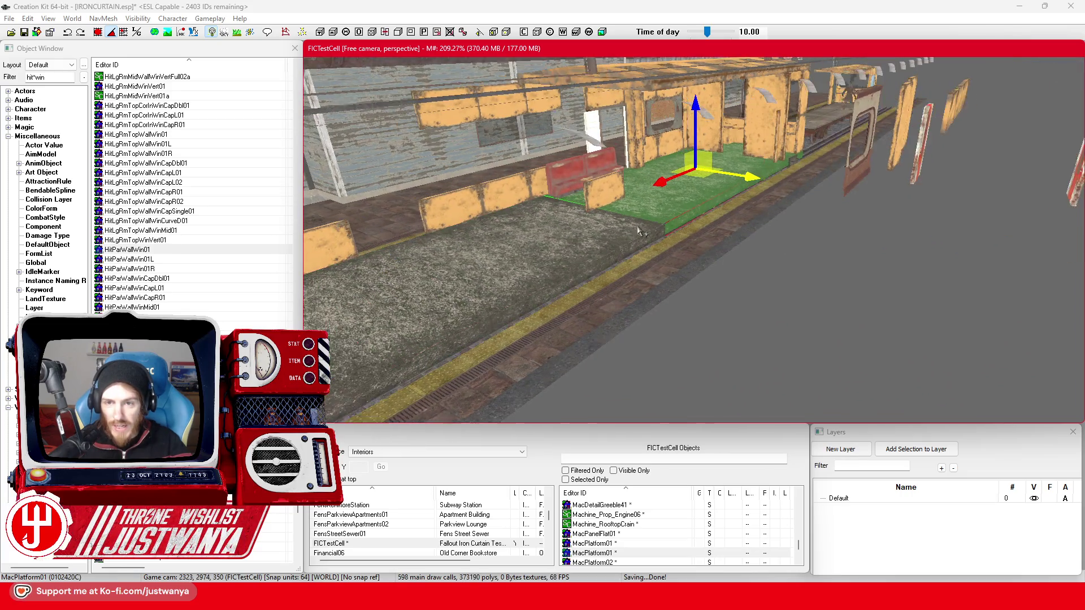
{"action": "key", "text": "shift"}
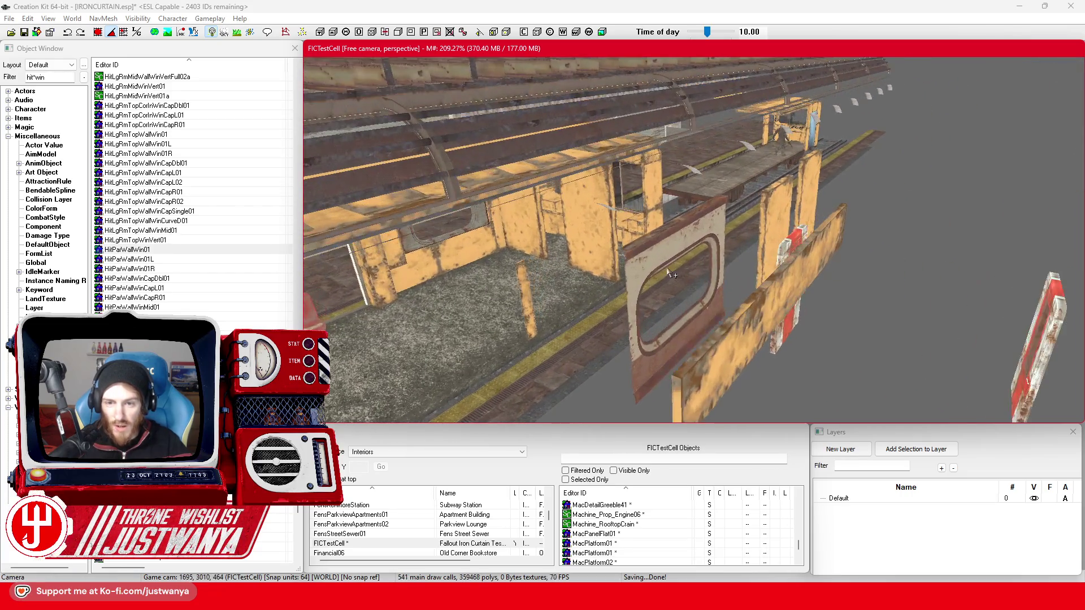
{"action": "left_click", "coordinate": [668, 262]}
{"action": "key", "text": "shift"}
{"action": "key", "text": "shift"}
{"action": "scroll", "coordinate": [548, 299], "scroll_direction": "up", "scroll_amount": 5}
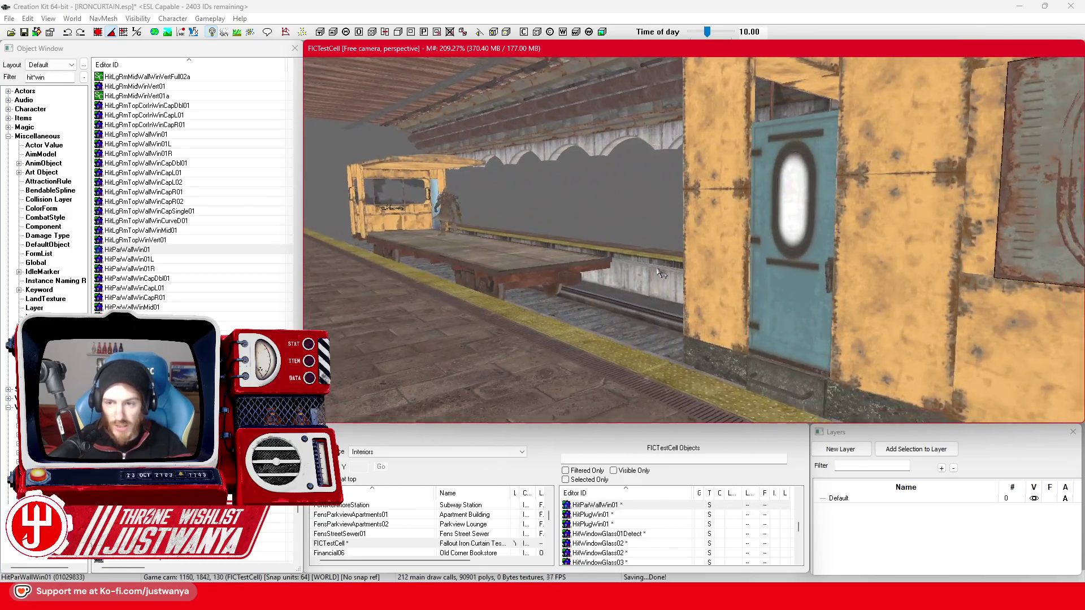
{"action": "key", "text": "shift"}
{"action": "left_click", "coordinate": [771, 293]}
{"action": "key", "text": "shift"}
{"action": "key", "text": "shift"}
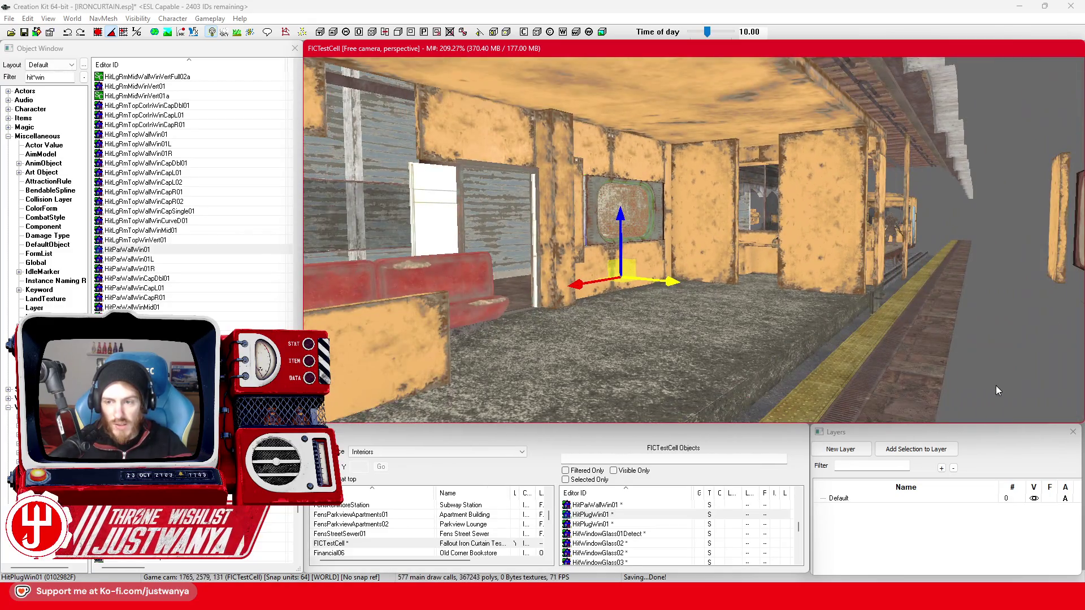
{"action": "left_click", "coordinate": [996, 386]}
{"action": "key", "text": "shift"}
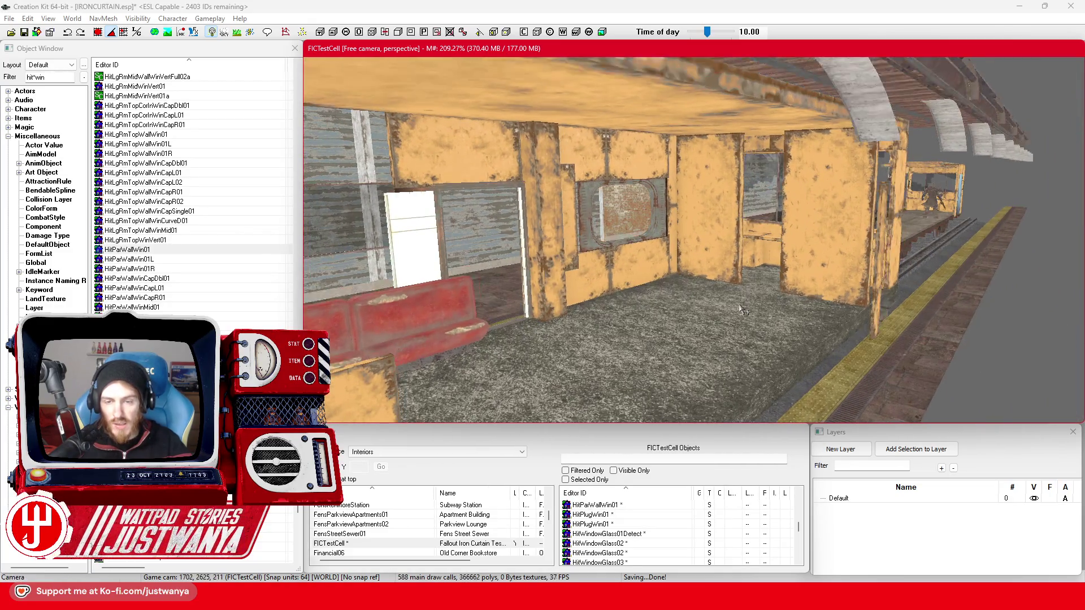
Save the plugin and move the loose window frame onto the car's centre wall.
{"action": "left_click", "coordinate": [24, 32]}
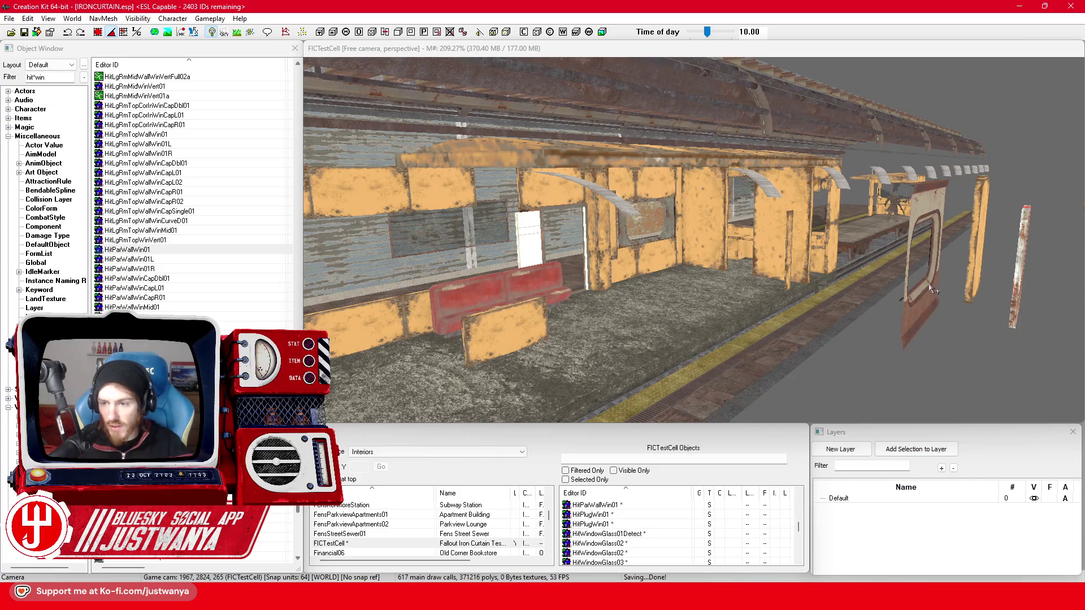
{"action": "left_click", "coordinate": [937, 319]}
{"action": "left_click", "coordinate": [936, 318]}
{"action": "mouse_move", "coordinate": [936, 318]}
{"action": "left_mouse_down"}
{"action": "mouse_move", "coordinate": [701, 279]}
{"action": "mouse_move", "coordinate": [692, 290]}
{"action": "left_mouse_up"}
{"action": "scroll", "coordinate": [692, 290], "scroll_direction": "up", "scroll_amount": 5}
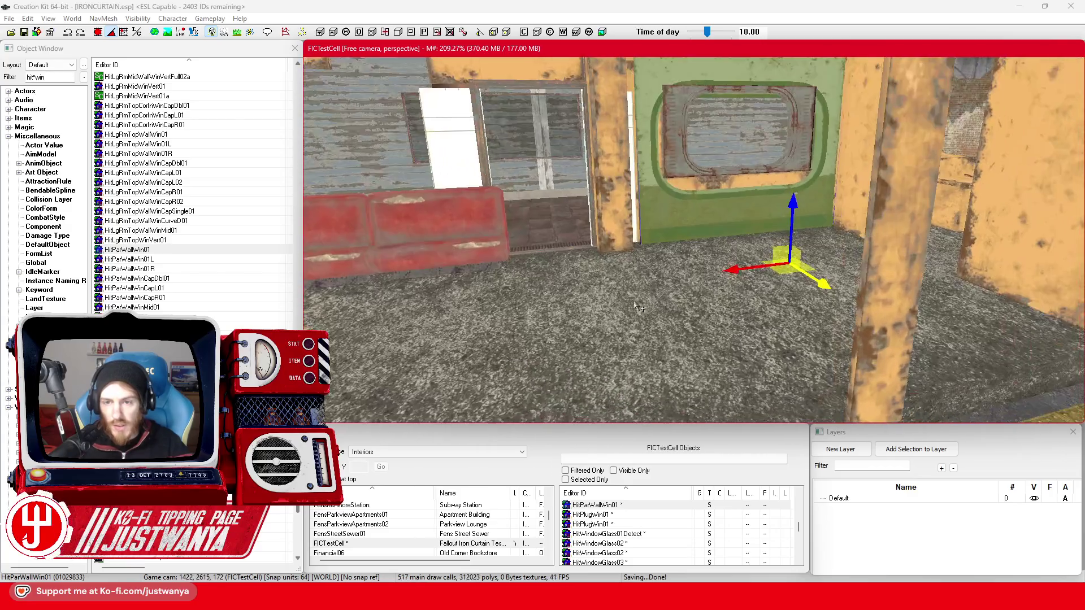
{"action": "scroll", "coordinate": [642, 311], "scroll_direction": "up", "scroll_amount": 1}
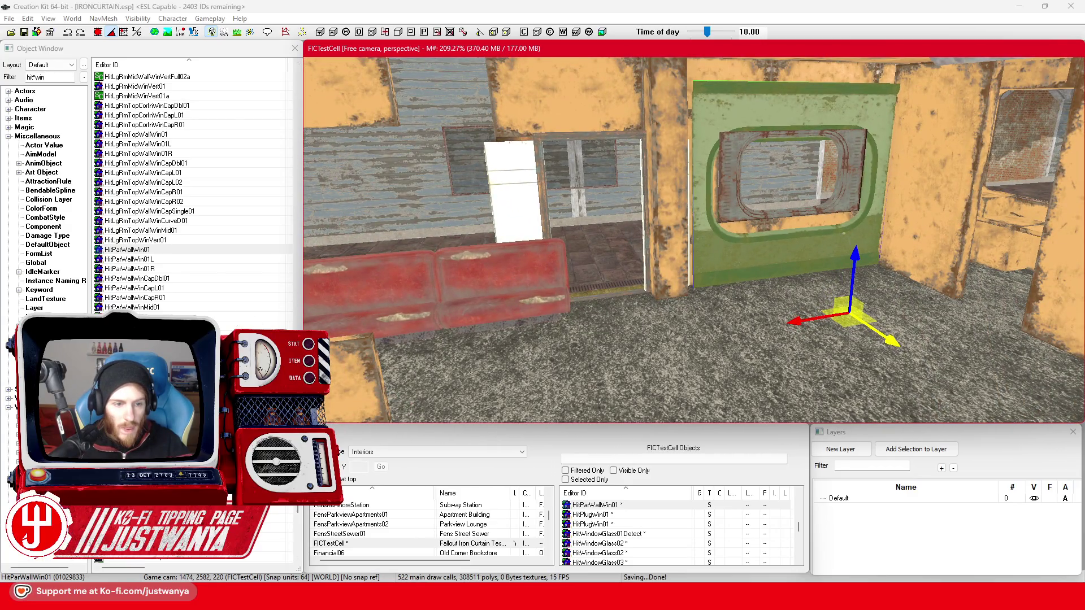
{"action": "left_click", "coordinate": [45, 77]}
Refilter the object list to hit*way to show hallway wall pieces.
{"action": "key", "text": "BackSpace"}
{"action": "key", "text": "BackSpace"}
{"action": "key", "text": "BackSpace"}
{"action": "type", "text": "d"}
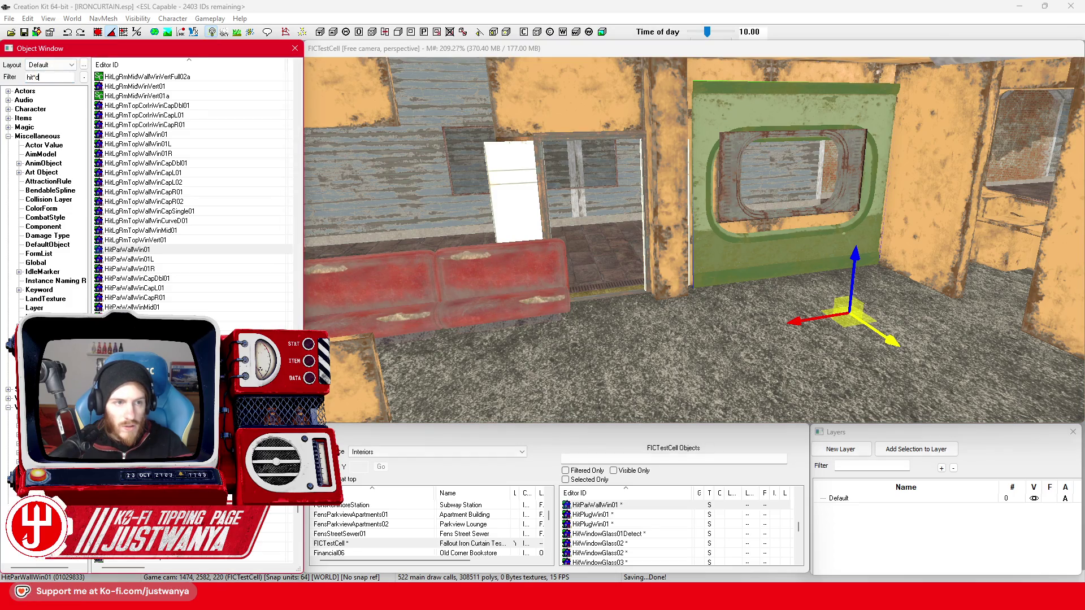
{"action": "type", "text": "oo"}
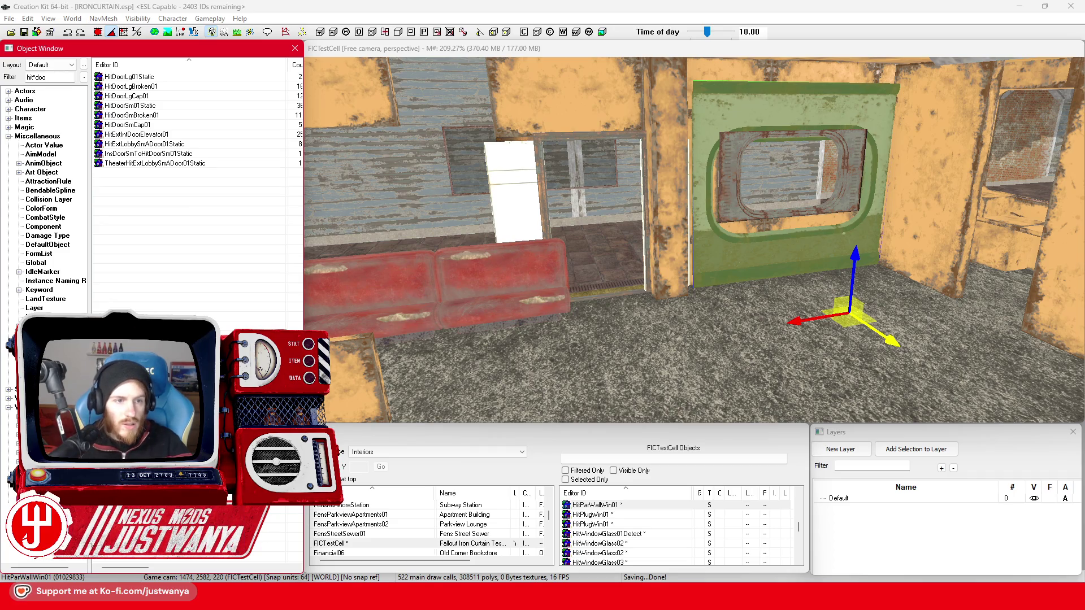
{"action": "key", "text": "shift+Left"}
{"action": "key", "text": "shift+Left"}
{"action": "key", "text": "shift+Left"}
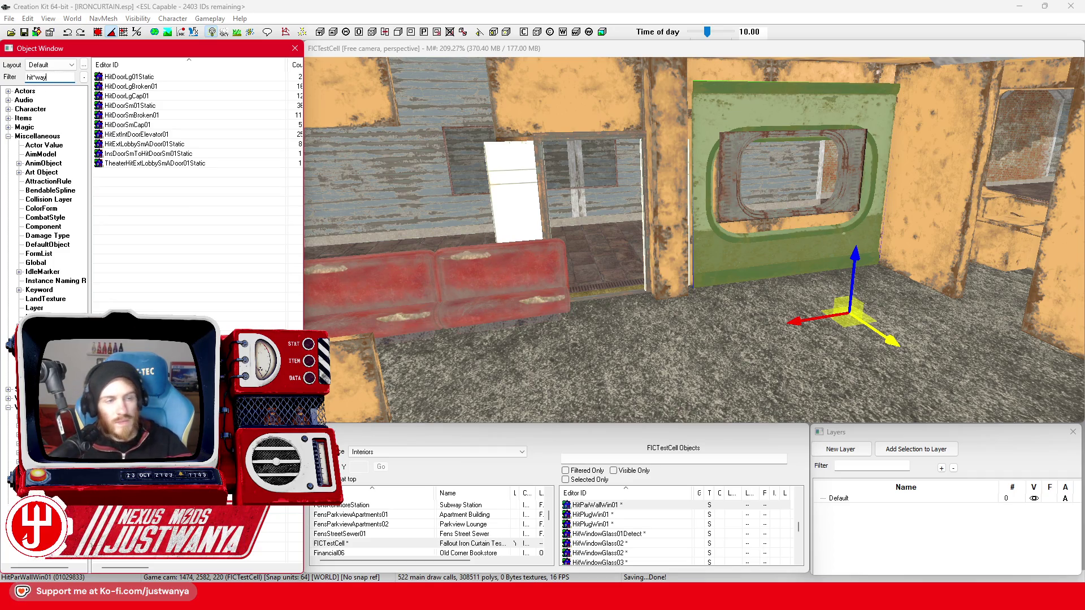
Duplicate the HitParWallWin01 window wall and start cycling the copy's base model.
{"action": "left_click", "coordinate": [732, 266]}
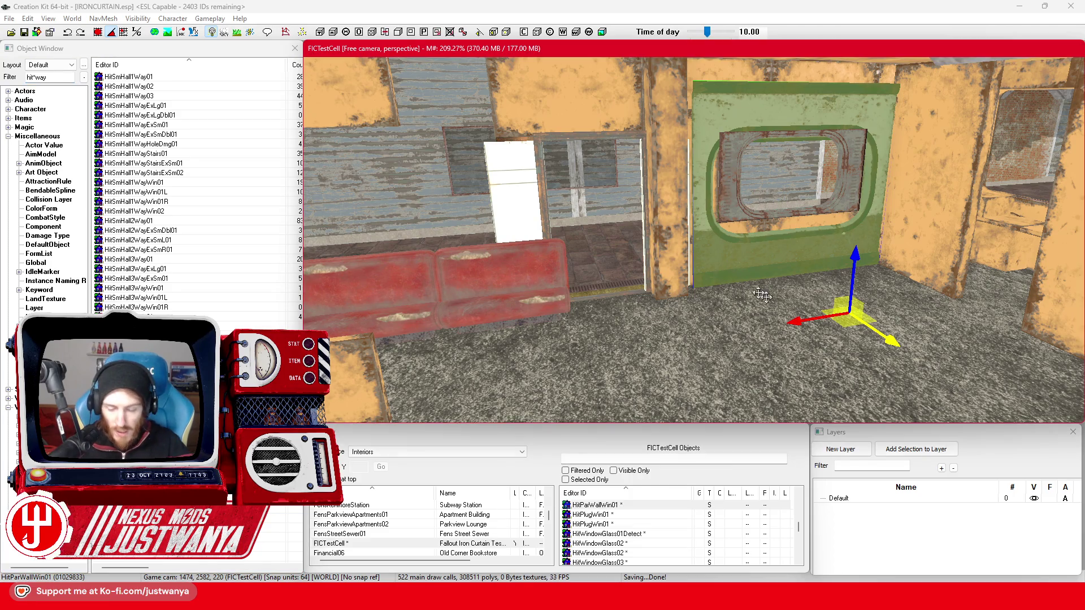
{"action": "key", "text": "ctrl+v"}
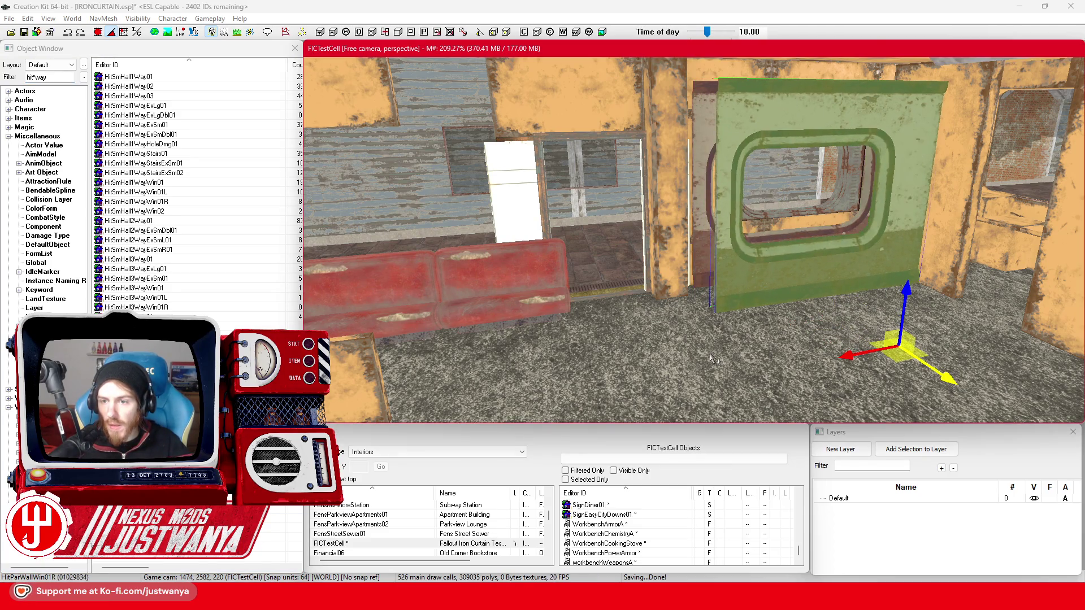
{"action": "scroll", "coordinate": [711, 360], "scroll_direction": "down", "scroll_amount": 6}
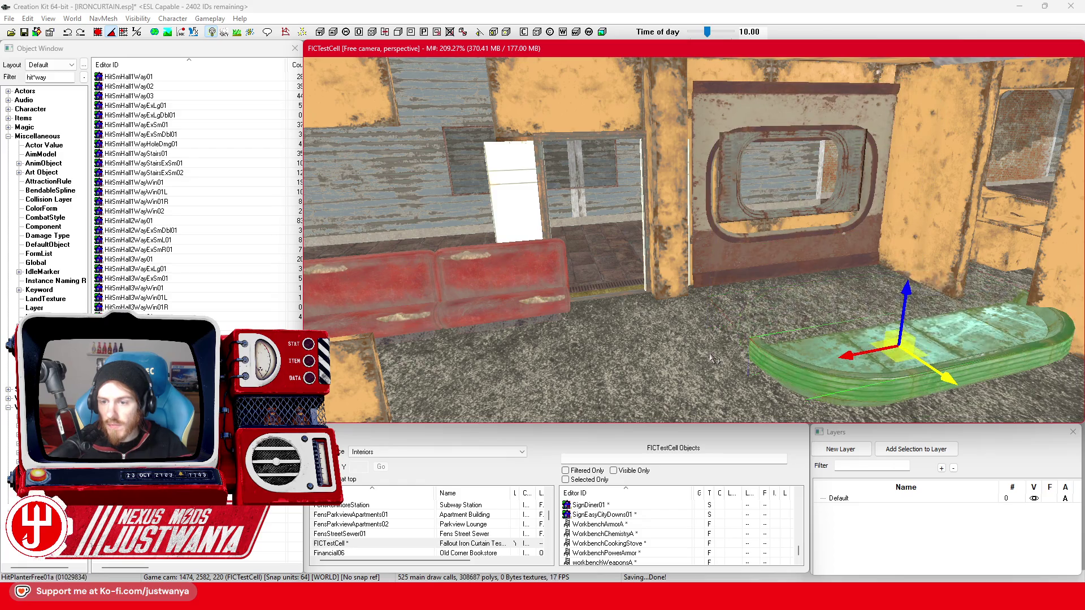
{"action": "scroll", "coordinate": [712, 360], "scroll_direction": "down", "scroll_amount": 4}
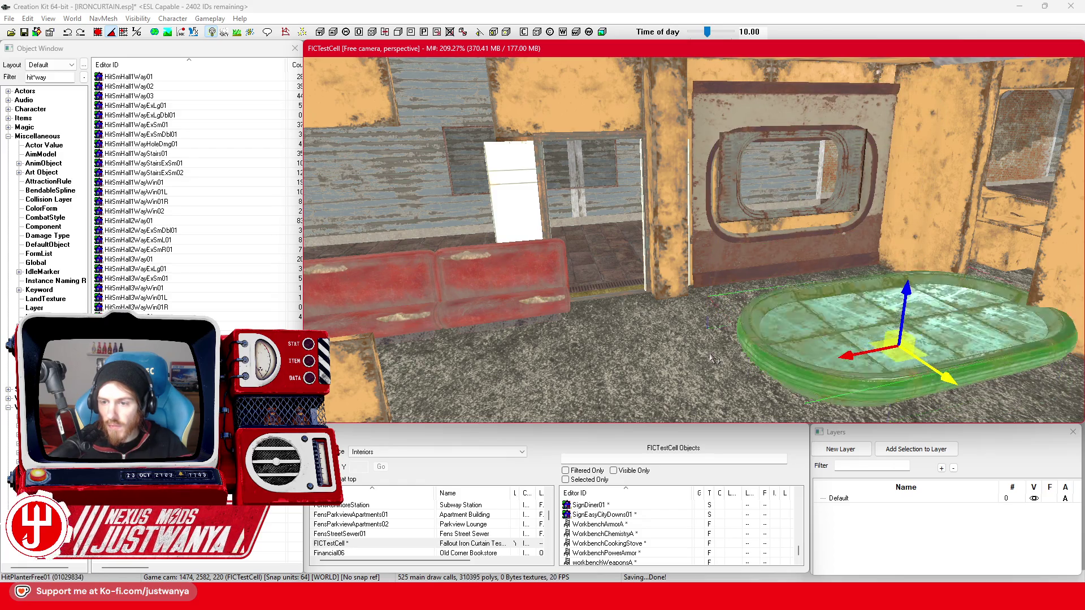
{"action": "scroll", "coordinate": [712, 359], "scroll_direction": "down", "scroll_amount": 4}
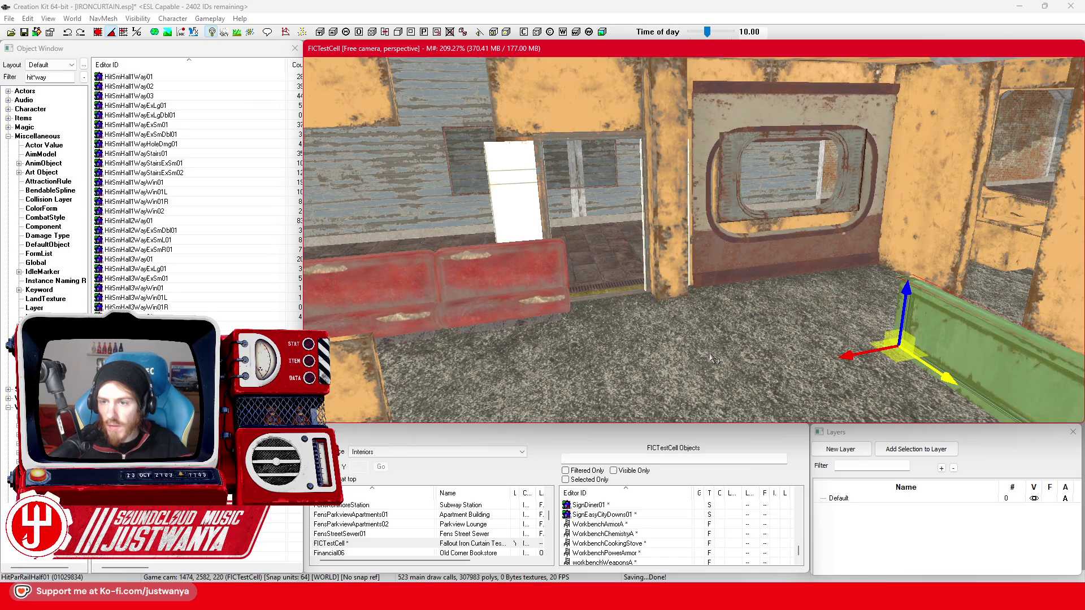
{"action": "scroll", "coordinate": [711, 359], "scroll_direction": "down", "scroll_amount": 3}
{"action": "mouse_move", "coordinate": [859, 355]}
{"action": "left_mouse_down"}
{"action": "mouse_move", "coordinate": [620, 353]}
{"action": "mouse_move", "coordinate": [667, 354]}
{"action": "left_mouse_up"}
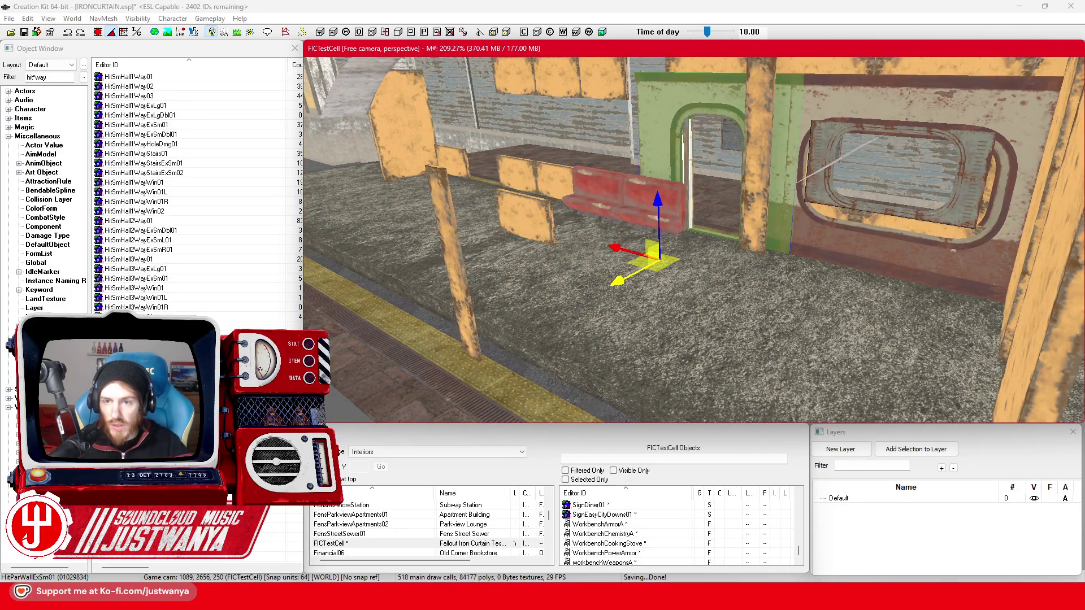
Cycle the copy's model to the arched HitParWallExSm01 doorway, then delete it.
{"action": "scroll", "coordinate": [611, 288], "scroll_direction": "up", "scroll_amount": 3}
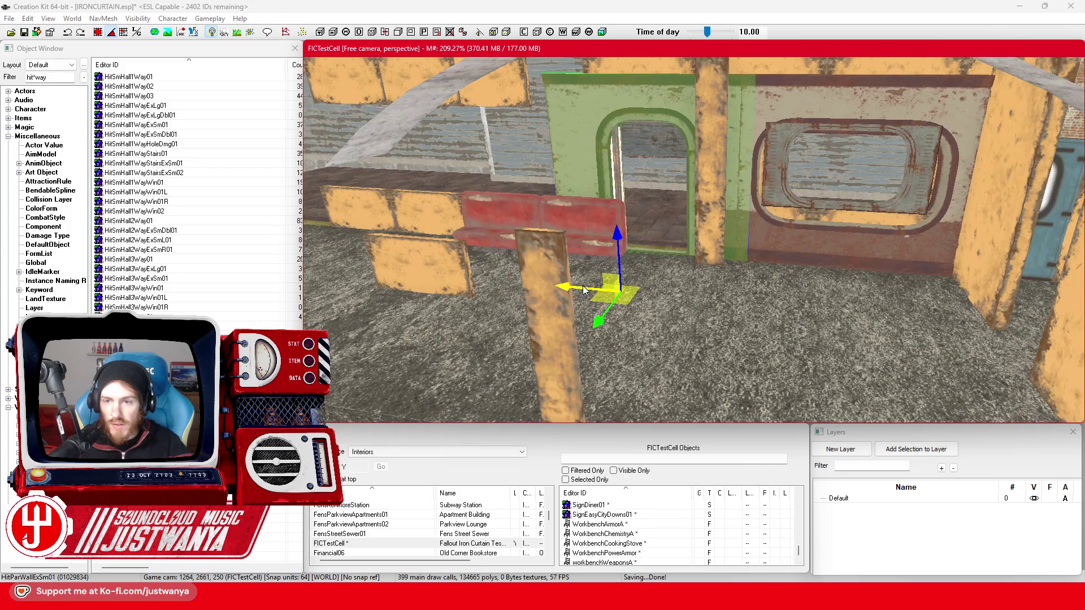
{"action": "scroll", "coordinate": [617, 287], "scroll_direction": "up", "scroll_amount": 3}
{"action": "scroll", "coordinate": [617, 287], "scroll_direction": "down", "scroll_amount": 3}
{"action": "scroll", "coordinate": [619, 338], "scroll_direction": "up", "scroll_amount": 3}
{"action": "scroll", "coordinate": [599, 336], "scroll_direction": "down", "scroll_amount": 4}
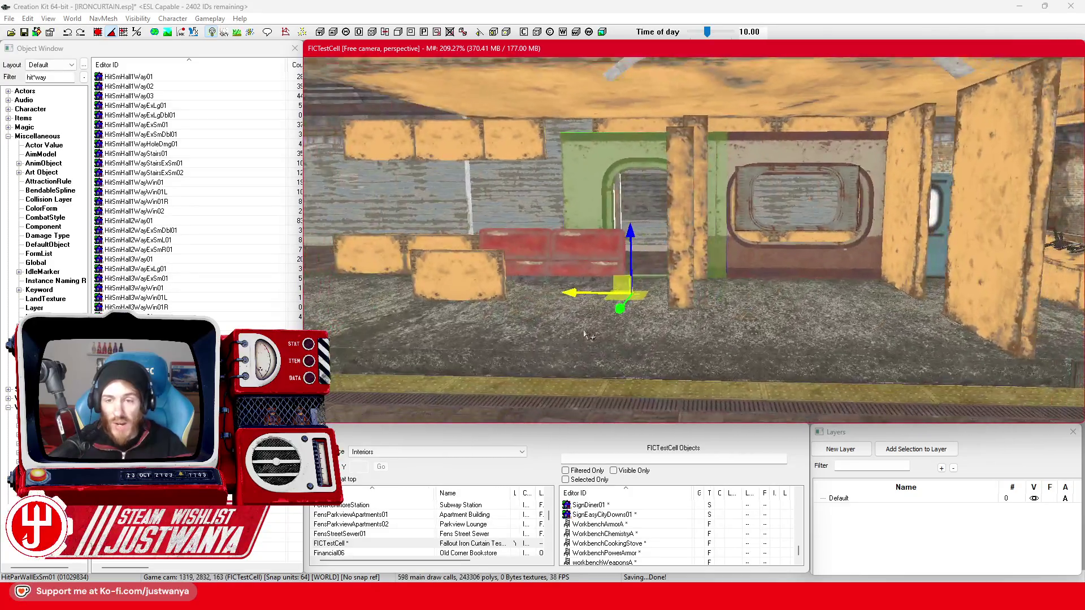
{"action": "scroll", "coordinate": [587, 335], "scroll_direction": "down", "scroll_amount": 2}
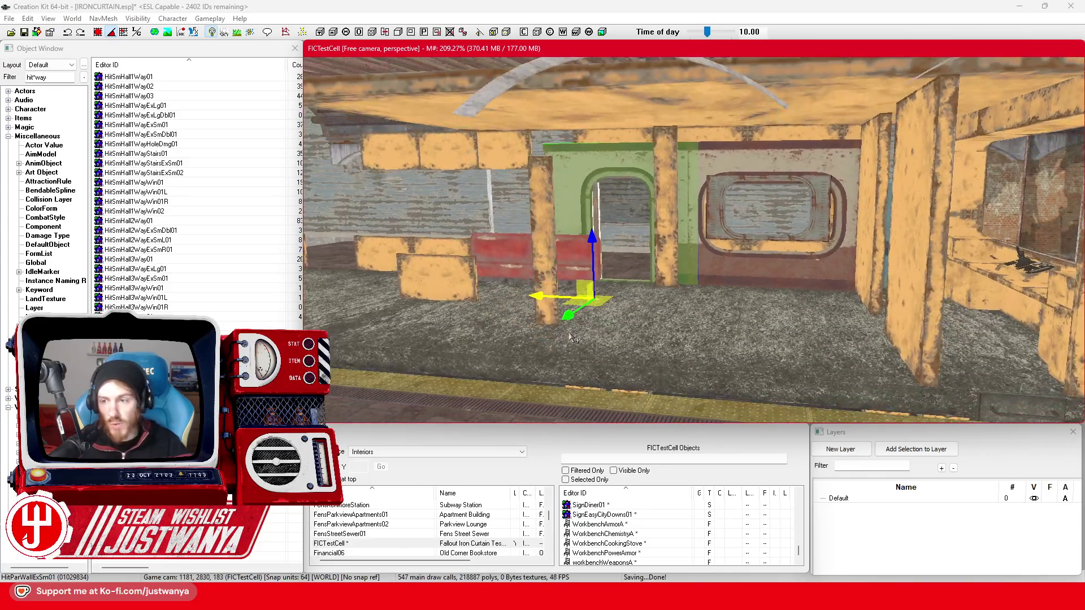
{"action": "scroll", "coordinate": [573, 337], "scroll_direction": "up", "scroll_amount": 3}
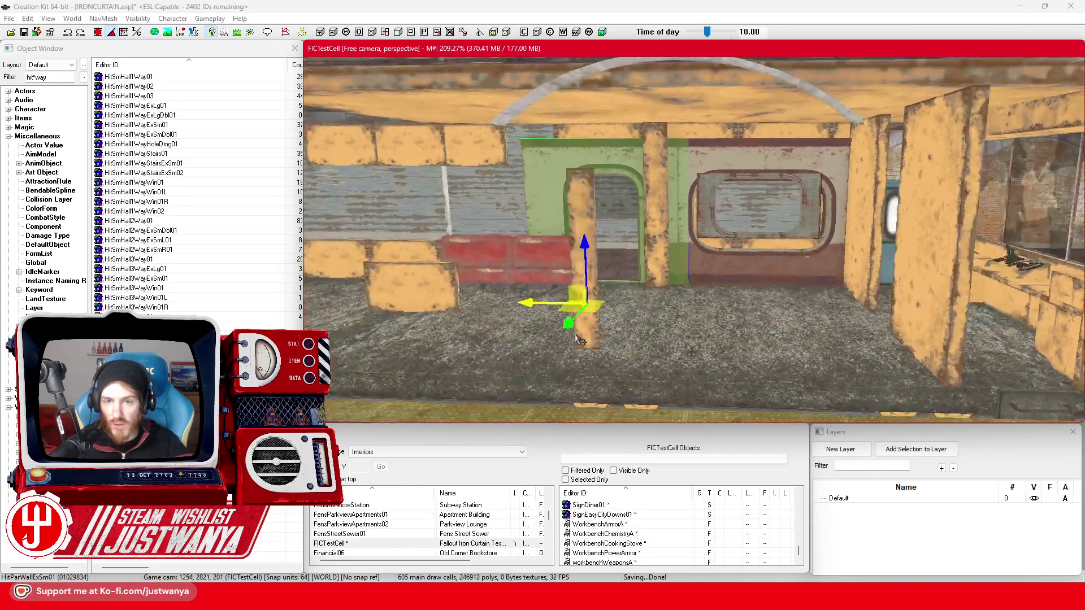
{"action": "scroll", "coordinate": [565, 338], "scroll_direction": "down", "scroll_amount": 3}
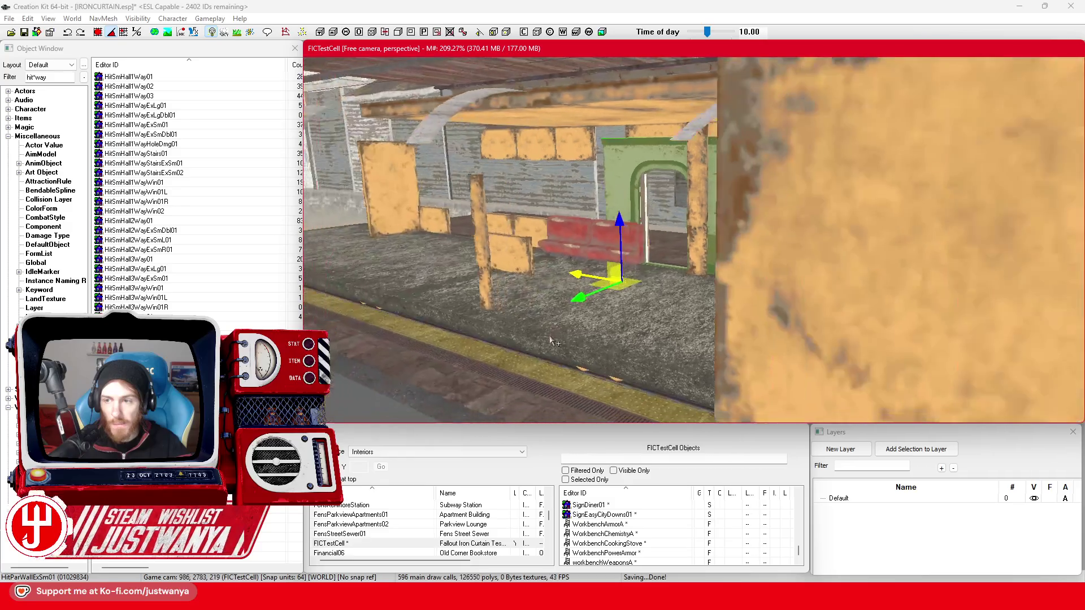
{"action": "scroll", "coordinate": [550, 339], "scroll_direction": "up", "scroll_amount": 3}
{"action": "scroll", "coordinate": [650, 340], "scroll_direction": "up", "scroll_amount": 4}
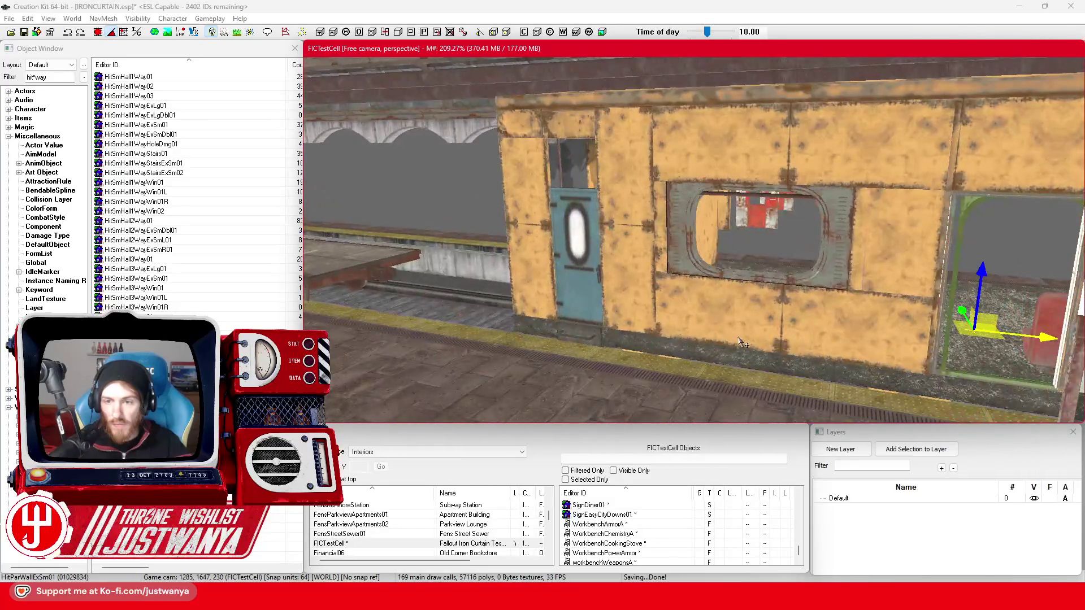
{"action": "scroll", "coordinate": [740, 341], "scroll_direction": "down", "scroll_amount": 5}
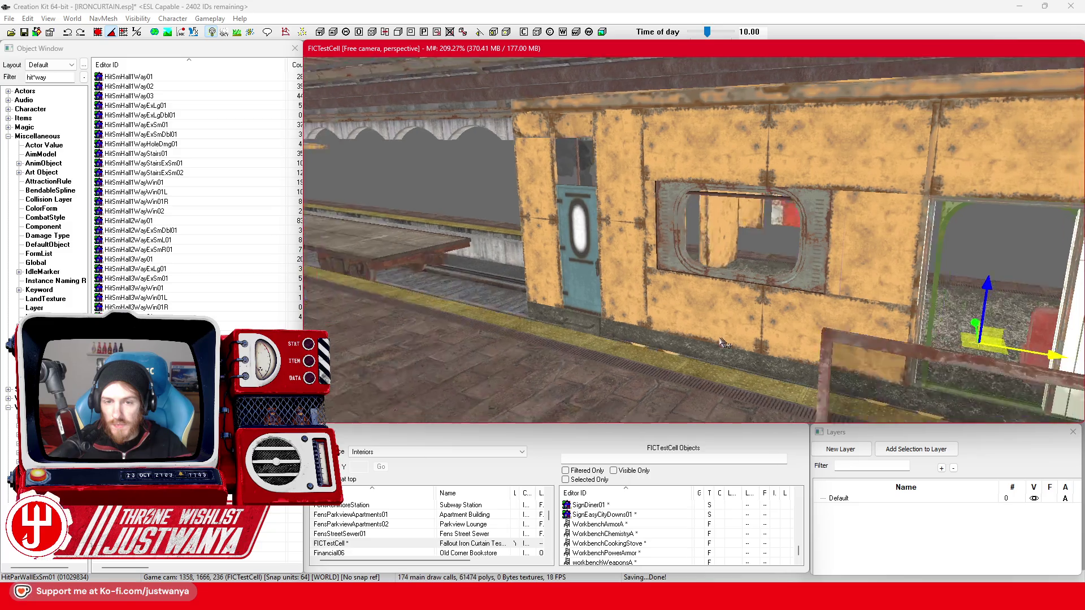
{"action": "scroll", "coordinate": [565, 339], "scroll_direction": "up", "scroll_amount": 4}
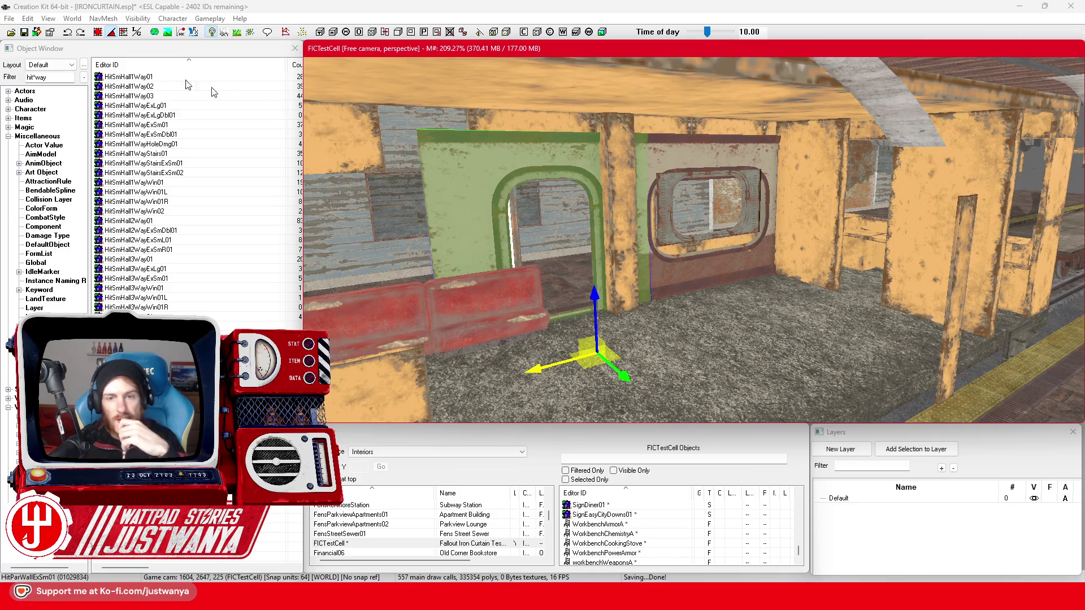
{"action": "key", "text": "Delete"}
Slide the window wall panel right and try other models on the neighbouring piece.
{"action": "left_click", "coordinate": [696, 156]}
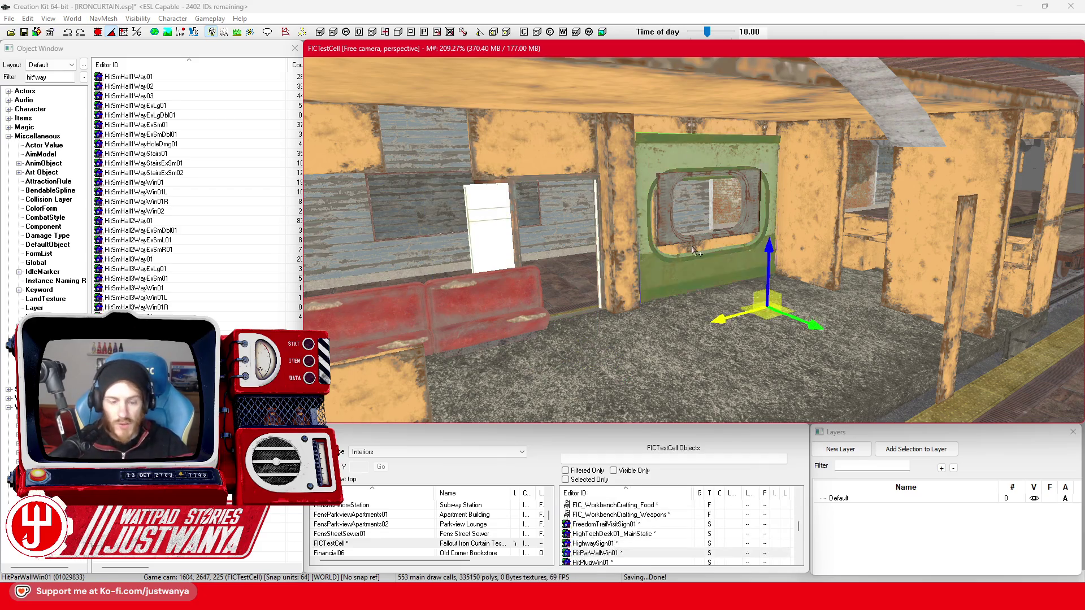
{"action": "mouse_move", "coordinate": [755, 343]}
{"action": "left_mouse_down"}
{"action": "mouse_move", "coordinate": [869, 376]}
{"action": "mouse_move", "coordinate": [833, 388]}
{"action": "left_mouse_up"}
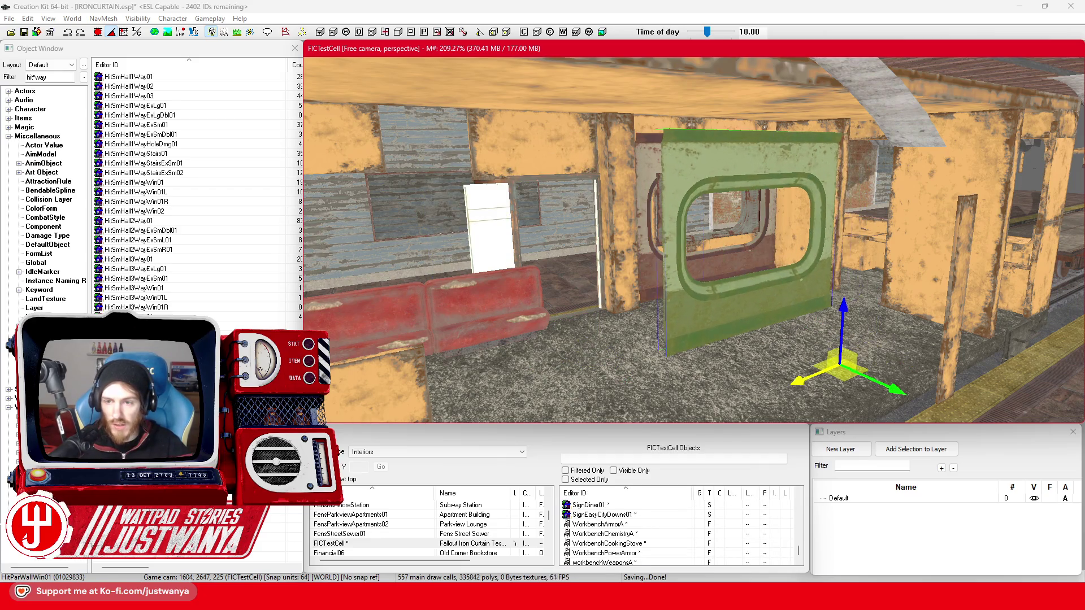
{"action": "key", "text": "ctrl+z"}
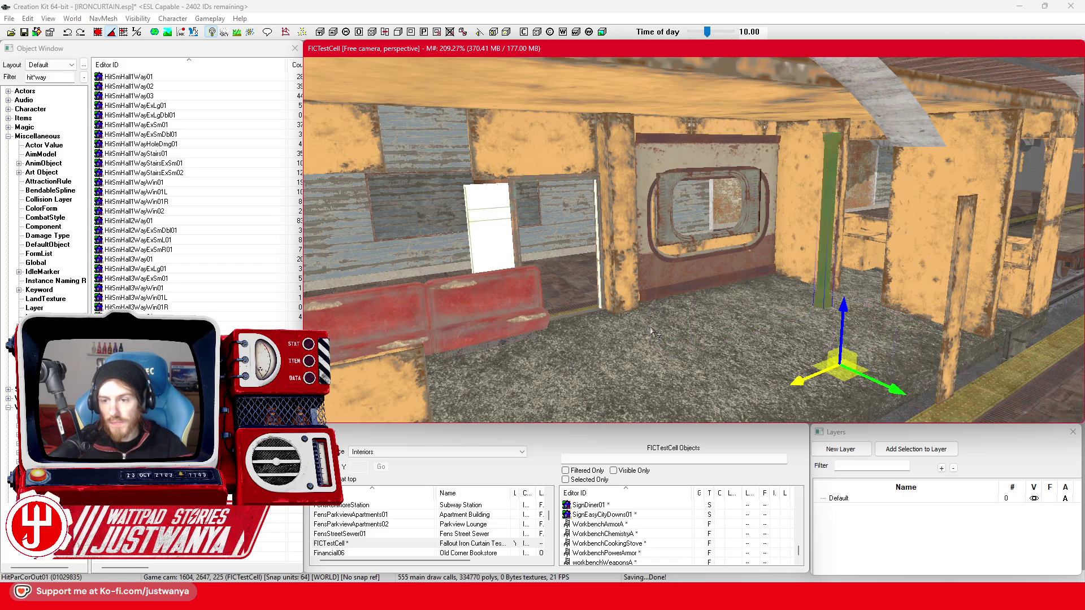
{"action": "key", "text": "ctrl+z"}
{"action": "key", "text": "ctrl+z"}
{"action": "key", "text": "ctrl+z"}
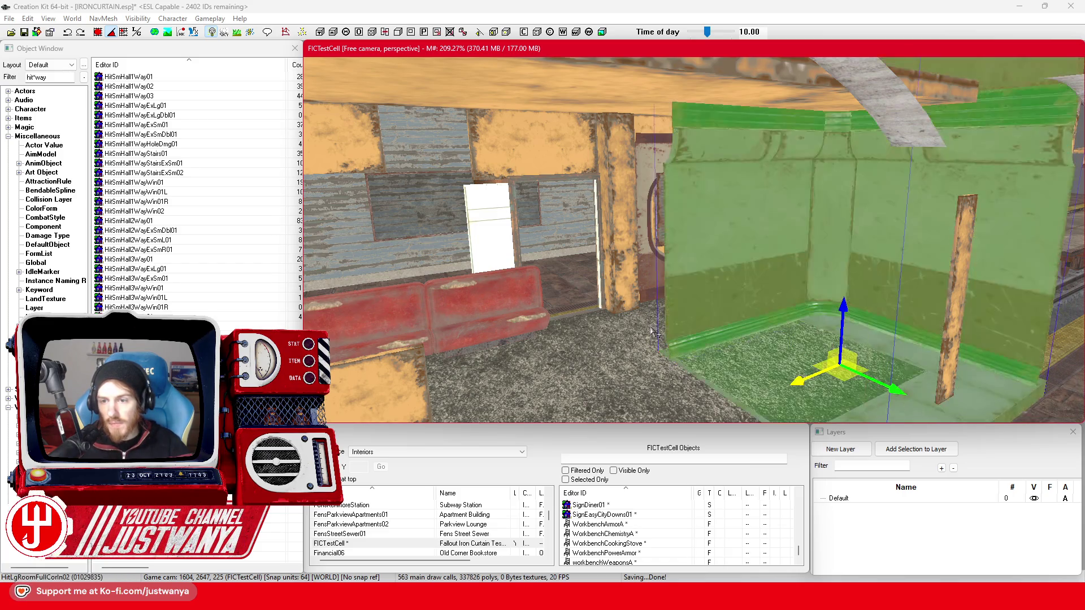
{"action": "key", "text": "ctrl+z"}
{"action": "key", "text": "ctrl+z"}
{"action": "key", "text": "ctrl+z"}
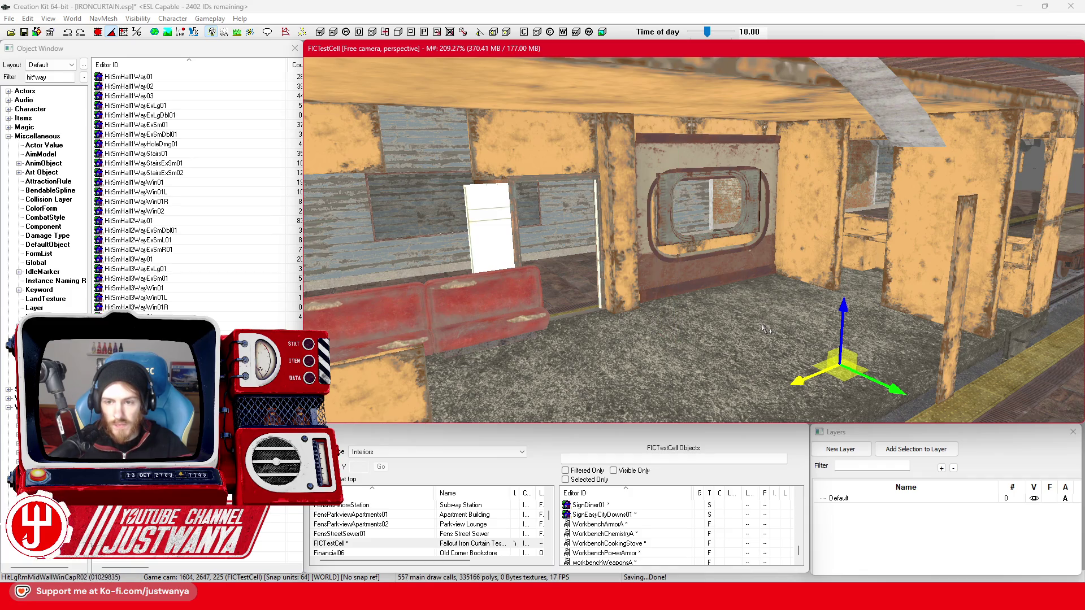
Remove the stray green column and fly the view around to inspect the wall.
{"action": "key", "text": "a"}
{"action": "key", "text": "ctrl+z"}
{"action": "key", "text": "w"}
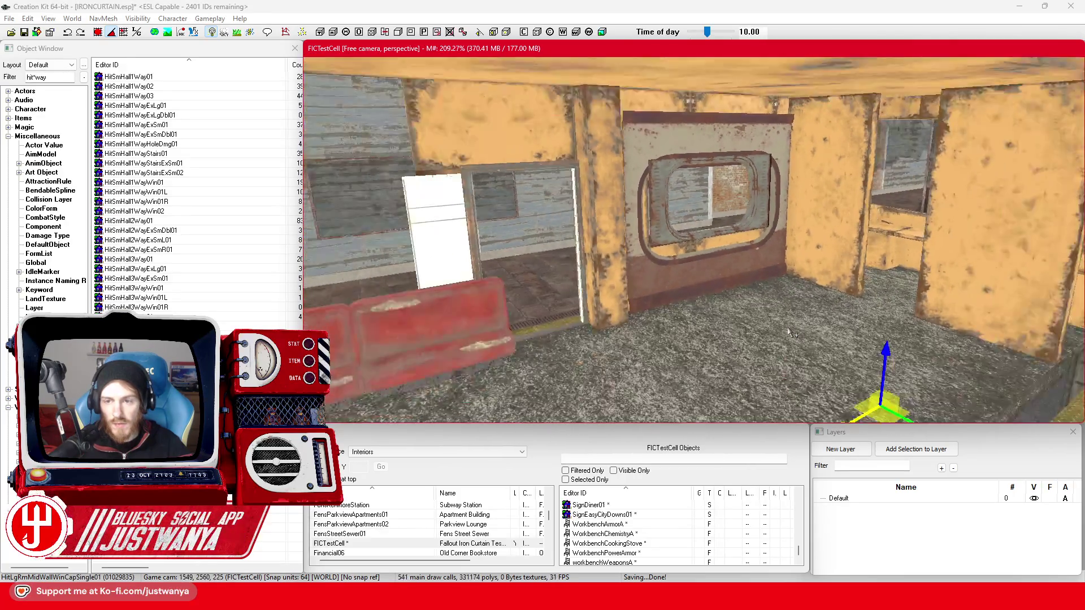
{"action": "key", "text": "a"}
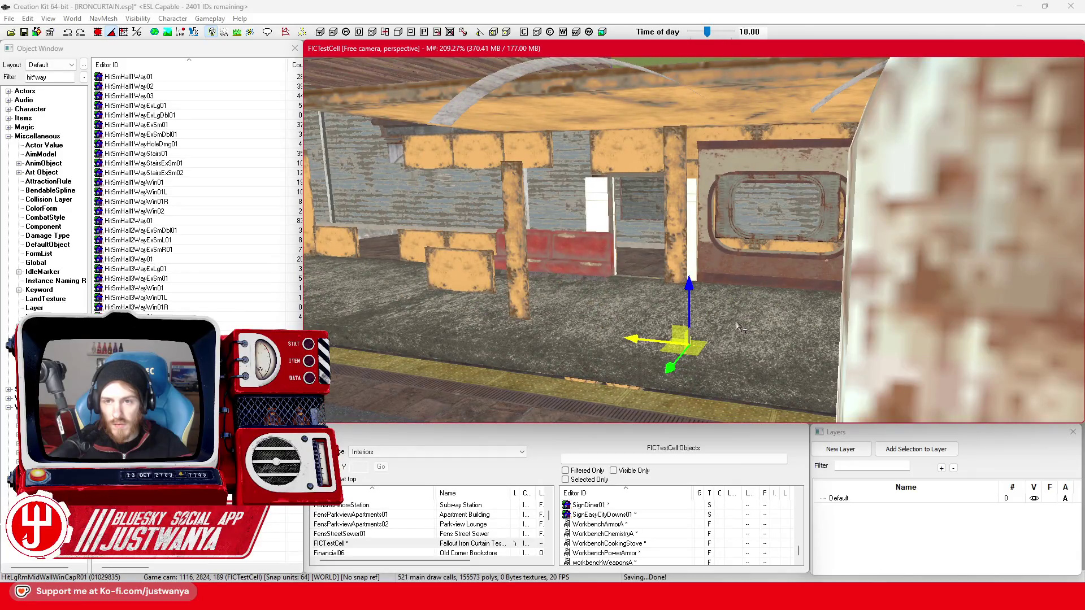
{"action": "key", "text": "w"}
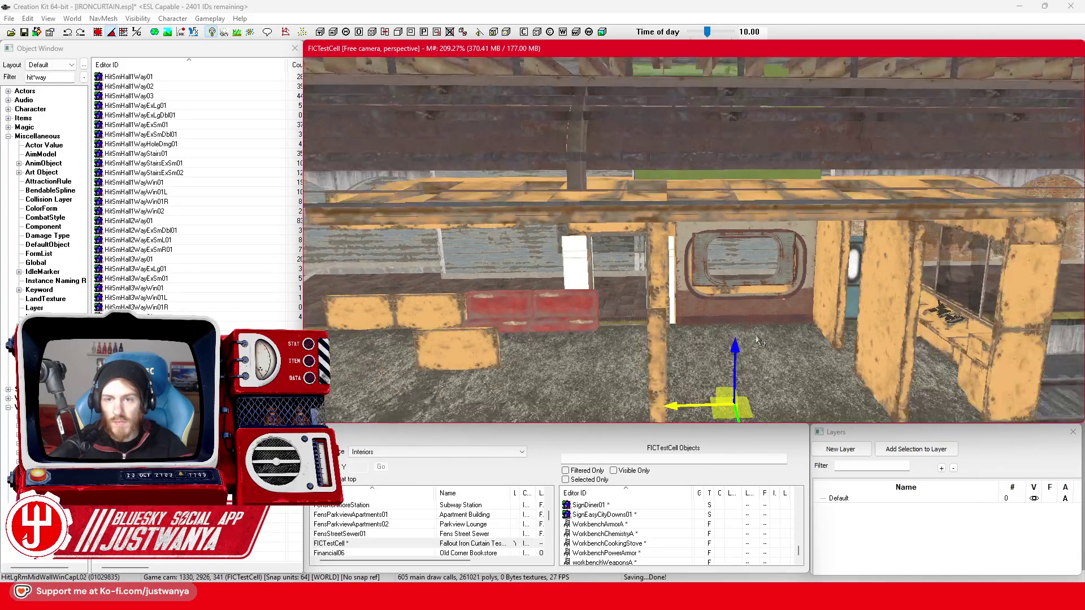
{"action": "key", "text": "w"}
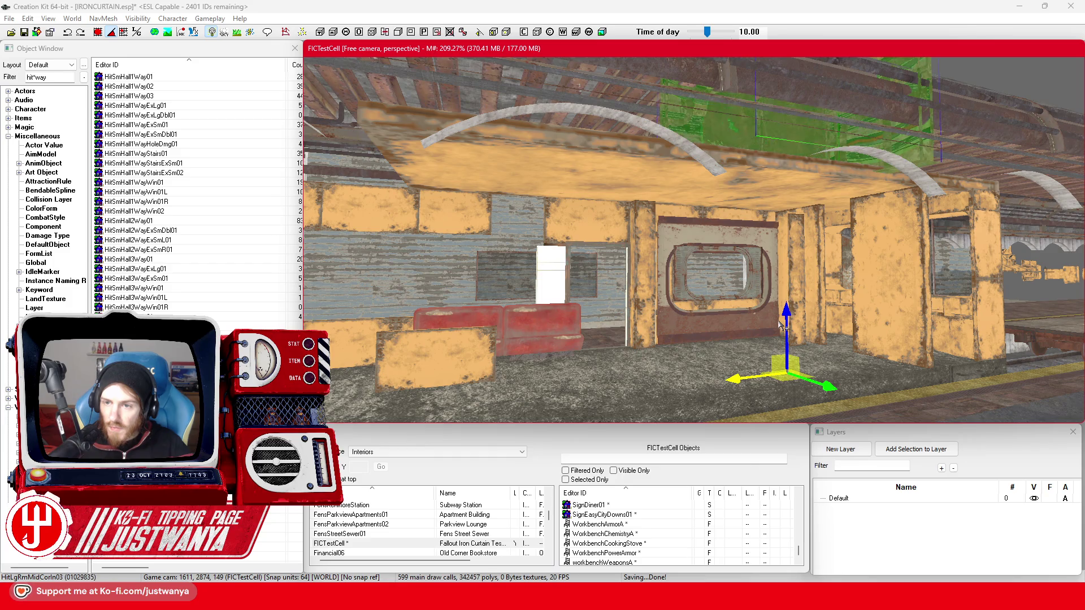
Move the selected ceiling beam right across the room and raise it straight up.
{"action": "mouse_move", "coordinate": [782, 327]}
{"action": "left_mouse_down"}
{"action": "mouse_move", "coordinate": [788, 388]}
{"action": "mouse_move", "coordinate": [798, 317]}
{"action": "left_mouse_up"}
{"action": "key", "text": "e"}
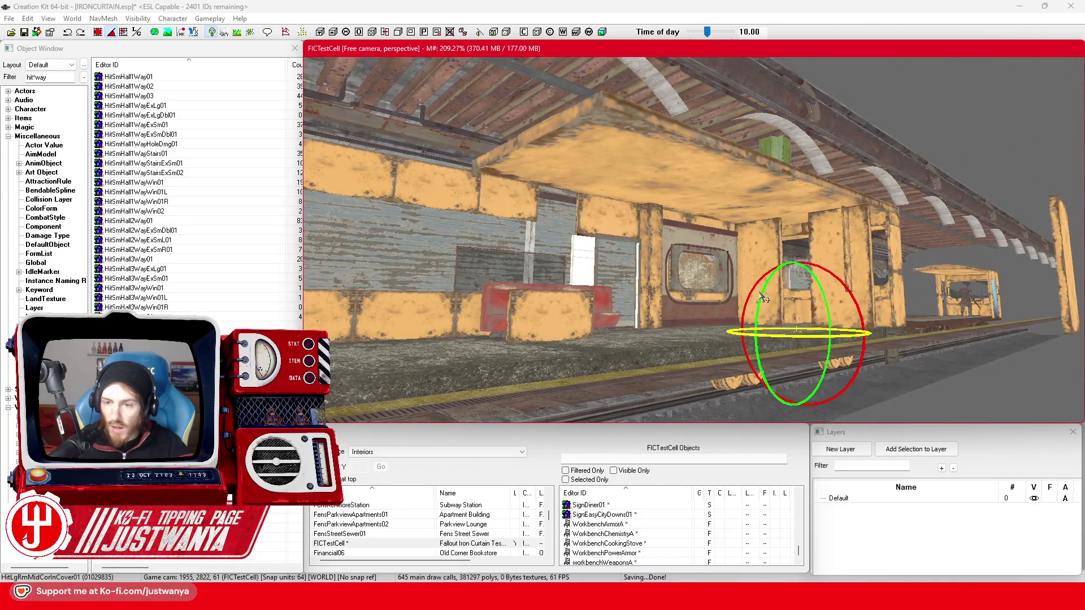
{"action": "key", "text": "w"}
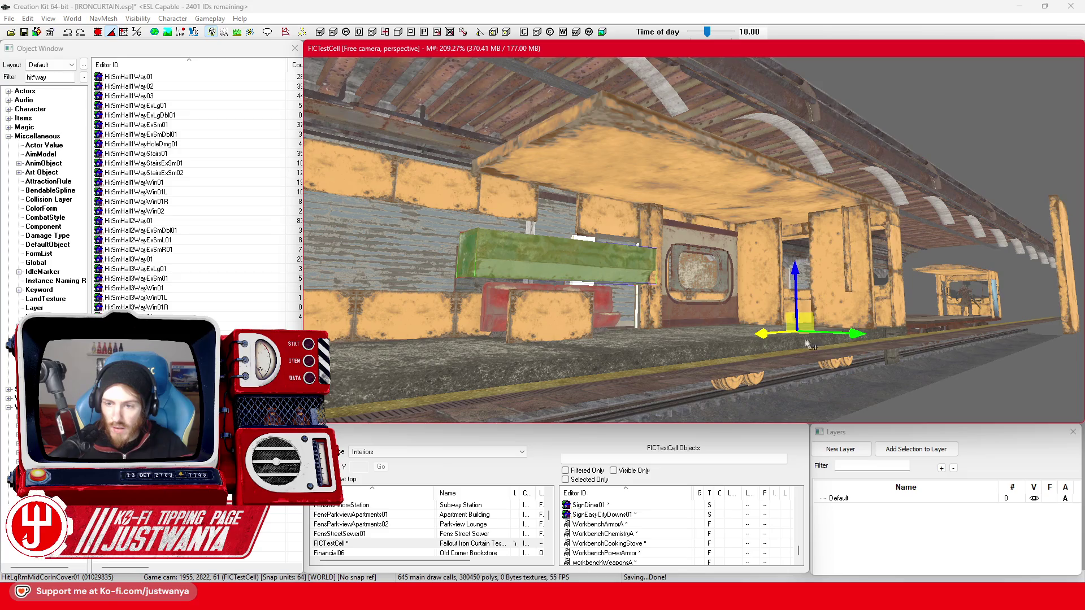
{"action": "mouse_move", "coordinate": [556, 260]}
{"action": "left_mouse_down"}
{"action": "mouse_move", "coordinate": [769, 274]}
{"action": "mouse_move", "coordinate": [700, 277]}
{"action": "left_mouse_up"}
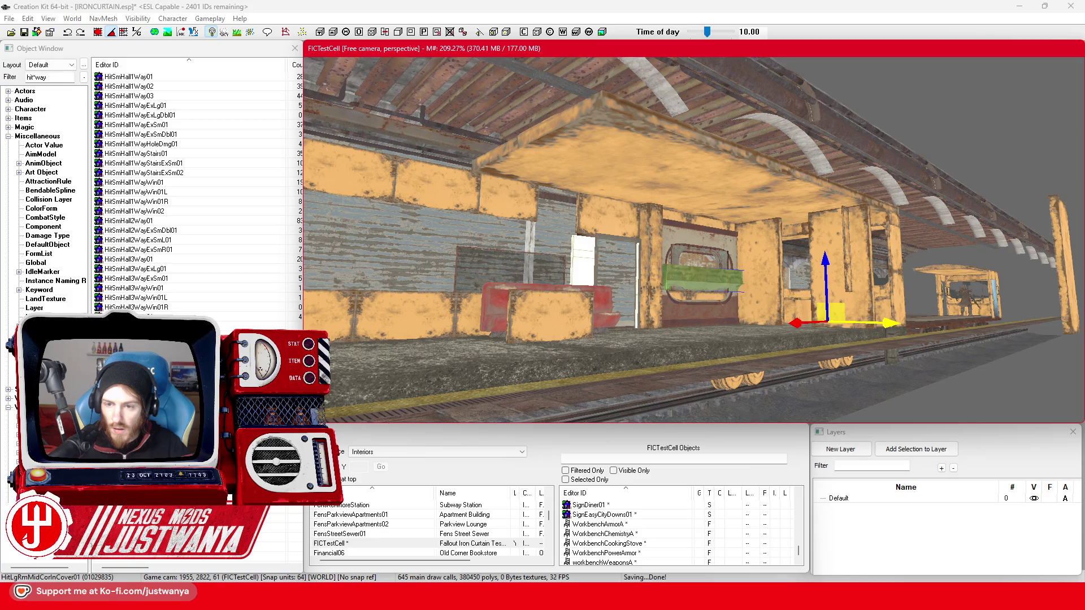
{"action": "scroll", "coordinate": [882, 325], "scroll_direction": "up", "scroll_amount": 4}
{"action": "left_click_drag", "start_coordinate": [892, 327], "coordinate": [891, 241]}
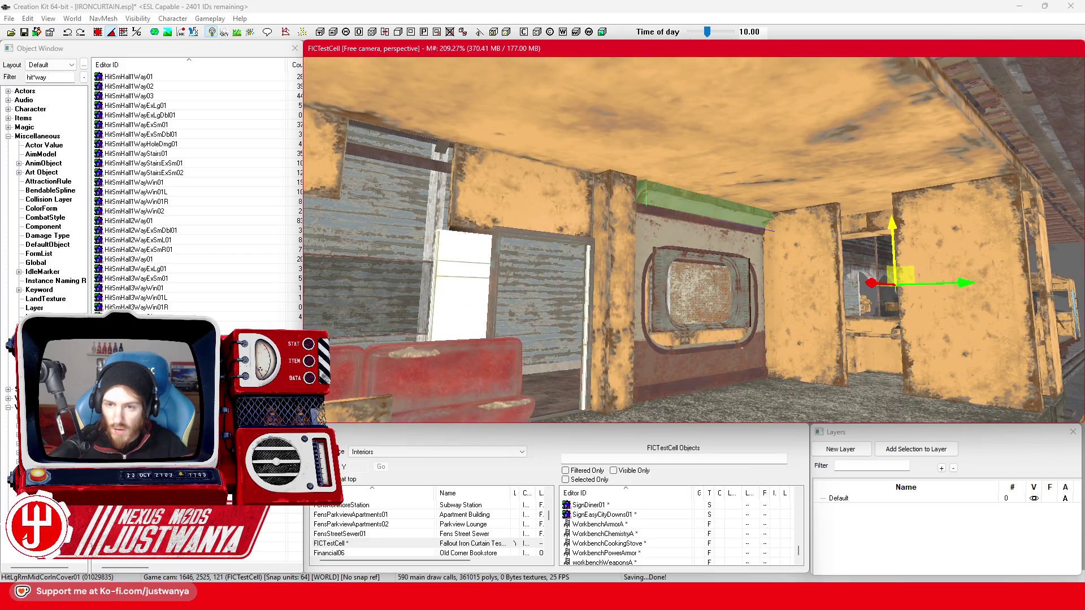
{"action": "scroll", "coordinate": [854, 265], "scroll_direction": "up", "scroll_amount": 6}
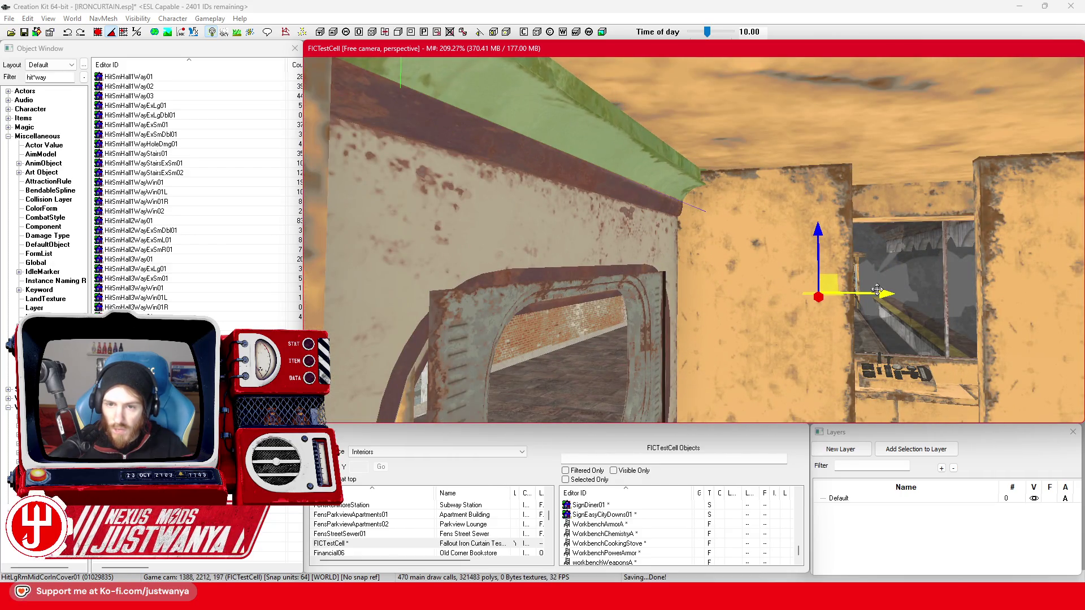
Nudge the HitLgRmMidCorInCover01 corner trim up and sideways until flush with the window wall.
{"action": "left_click_drag", "start_coordinate": [818, 249], "coordinate": [817, 246]}
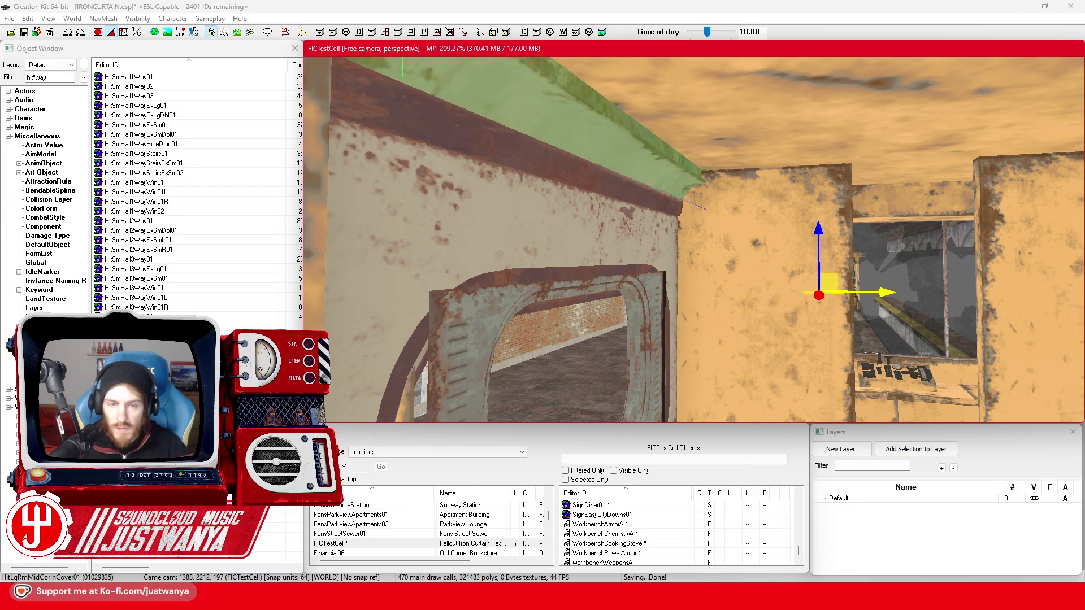
{"action": "left_click_drag", "start_coordinate": [884, 291], "coordinate": [886, 291]}
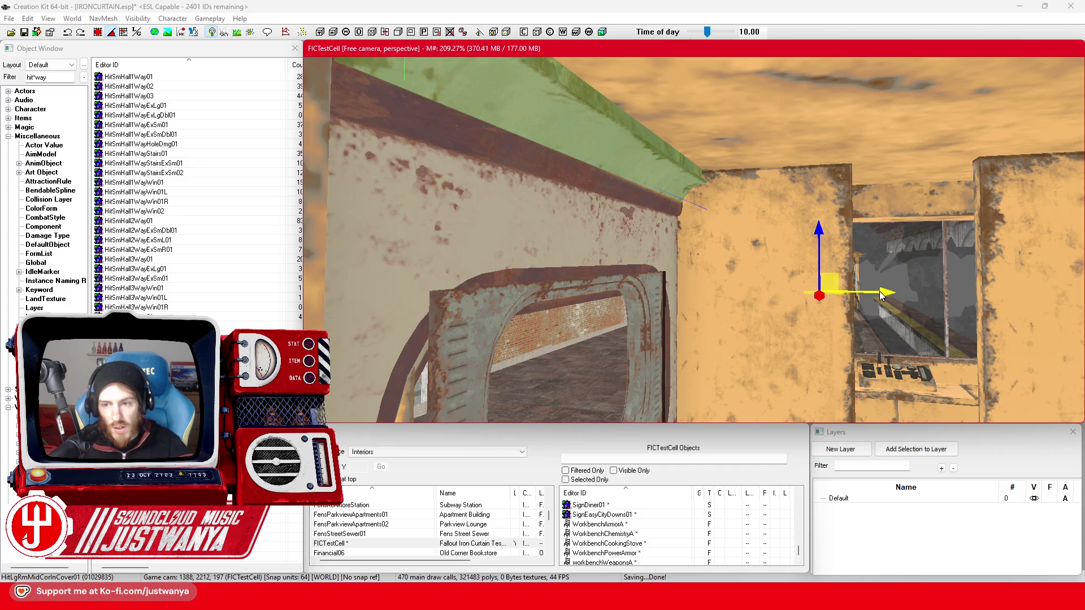
{"action": "left_click_drag", "start_coordinate": [818, 255], "coordinate": [818, 251]}
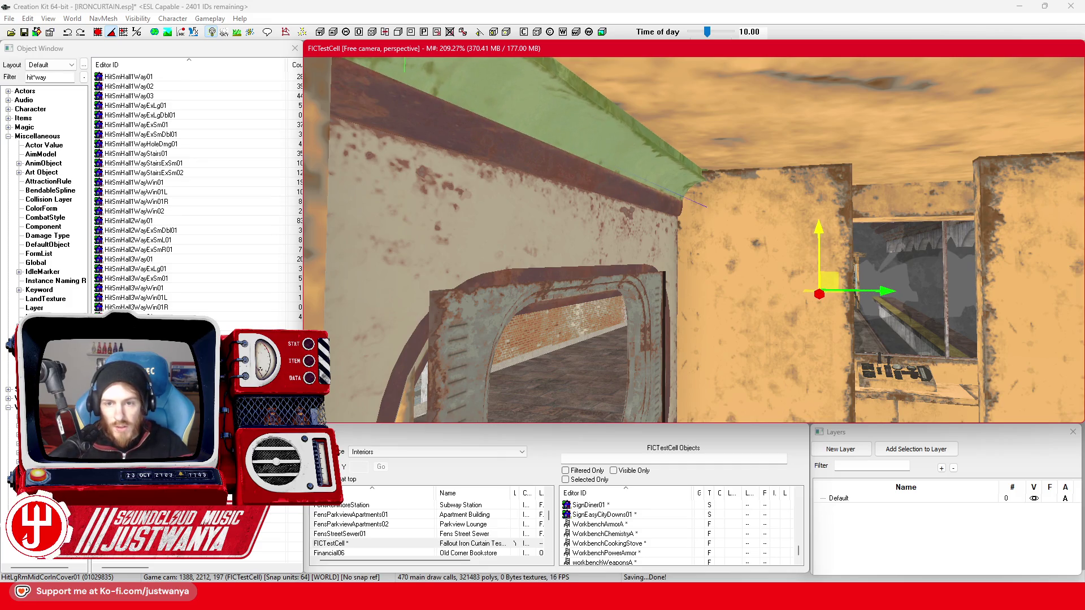
{"action": "left_click_drag", "start_coordinate": [884, 291], "coordinate": [887, 291]}
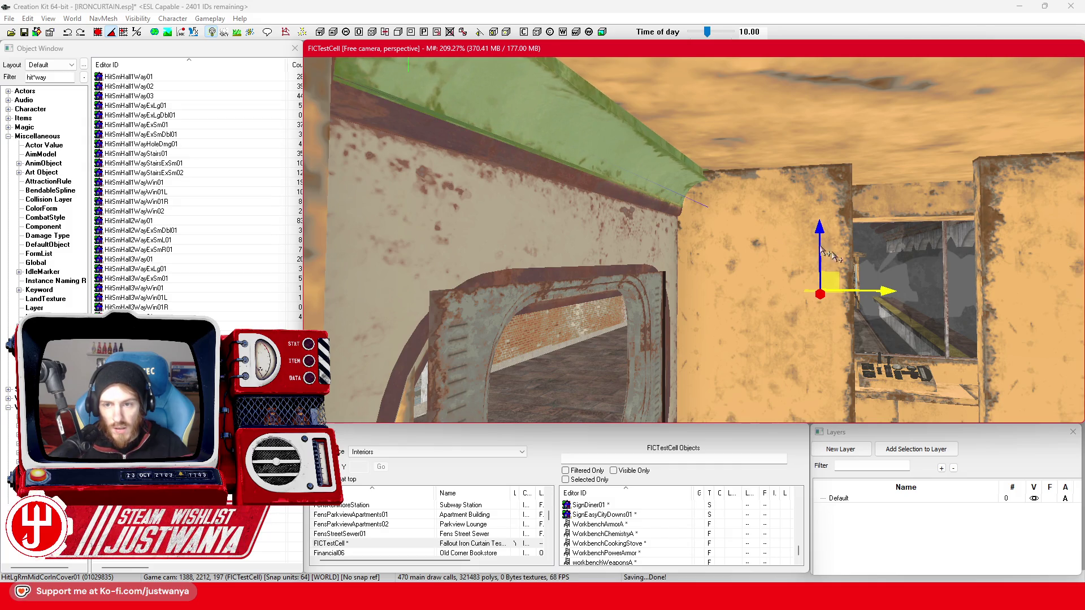
{"action": "left_click_drag", "start_coordinate": [818, 226], "coordinate": [818, 225]}
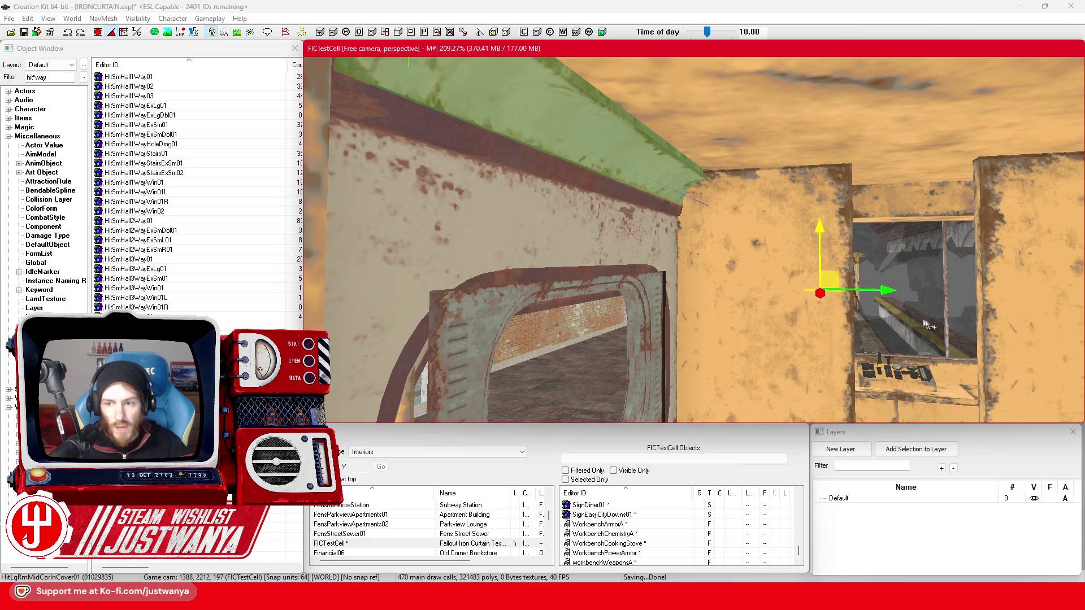
Inspect the window glass, the corner trim and the HitParWalWin01 panel in turn.
{"action": "left_click", "coordinate": [885, 297]}
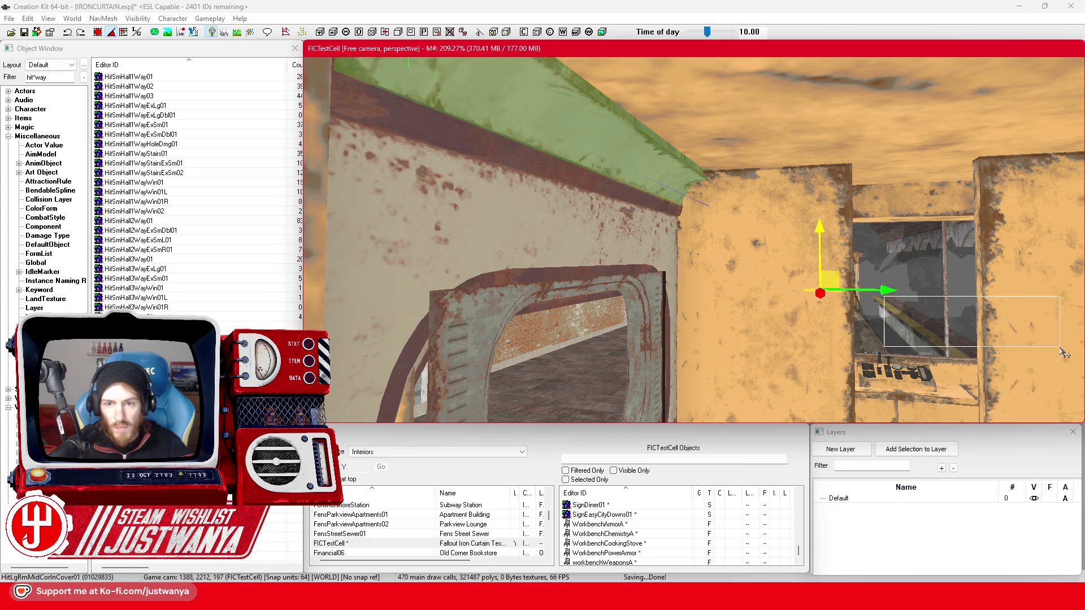
{"action": "left_click", "coordinate": [666, 181]}
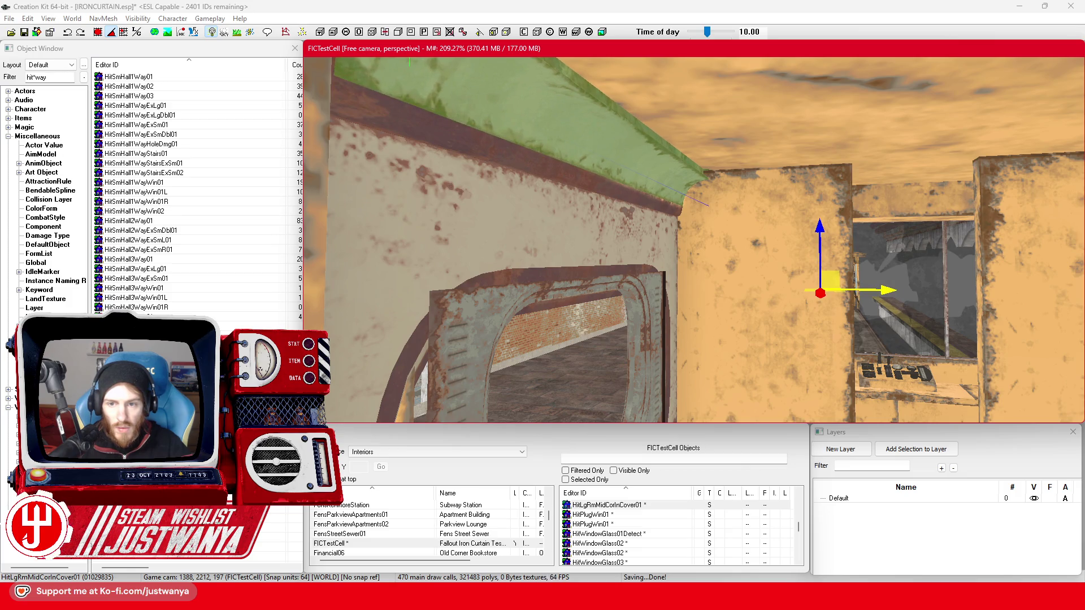
{"action": "left_click", "coordinate": [554, 236]}
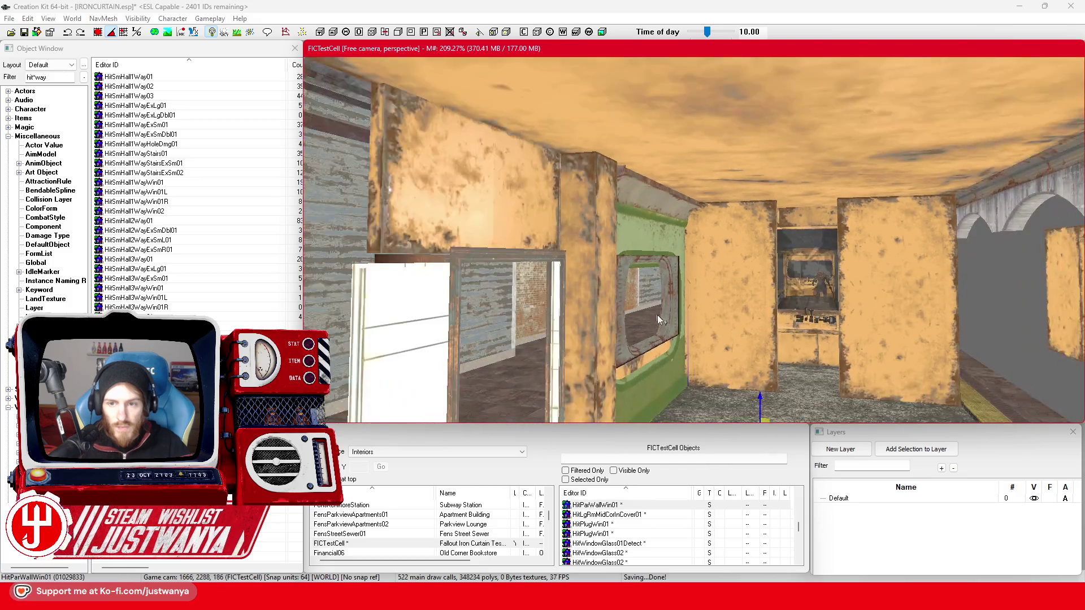
Frame the HitParWalWin01 window wall panel, save the plugin, and reselect the panel.
{"action": "key", "text": "f"}
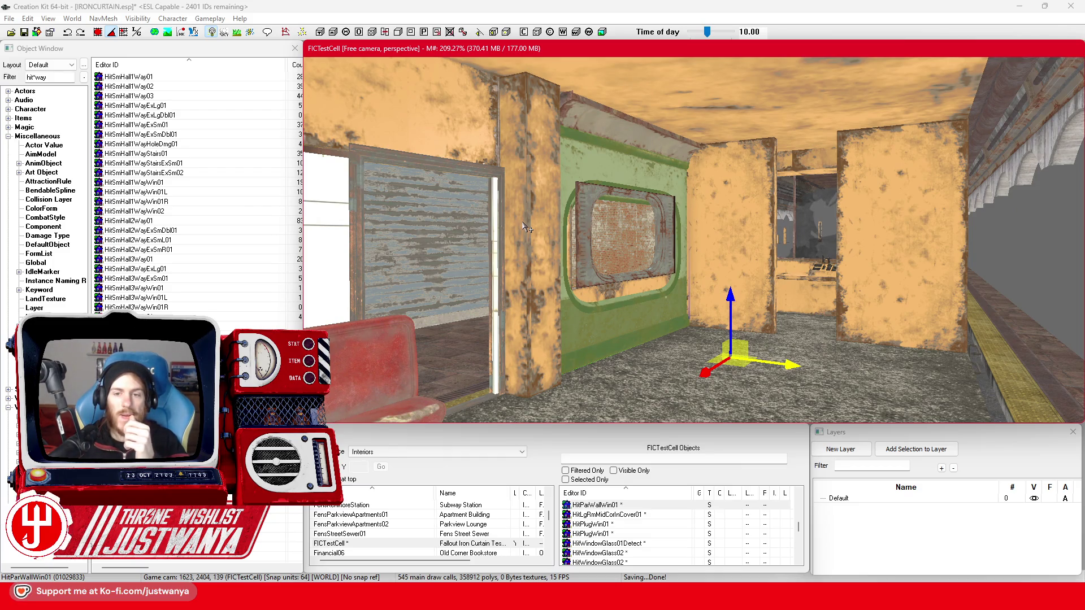
{"action": "left_click", "coordinate": [25, 34]}
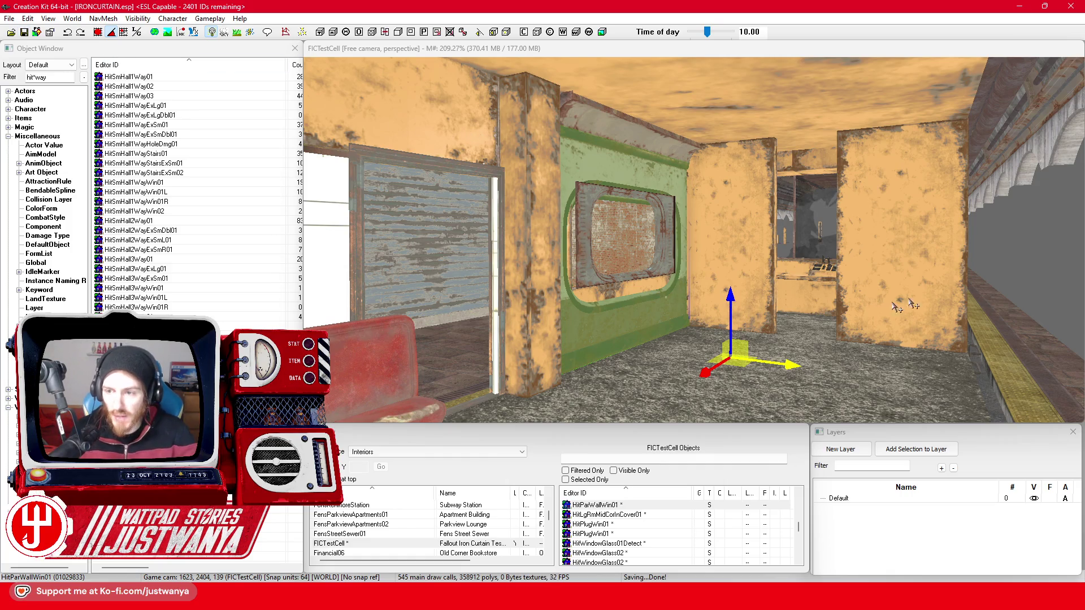
{"action": "left_click", "coordinate": [956, 262]}
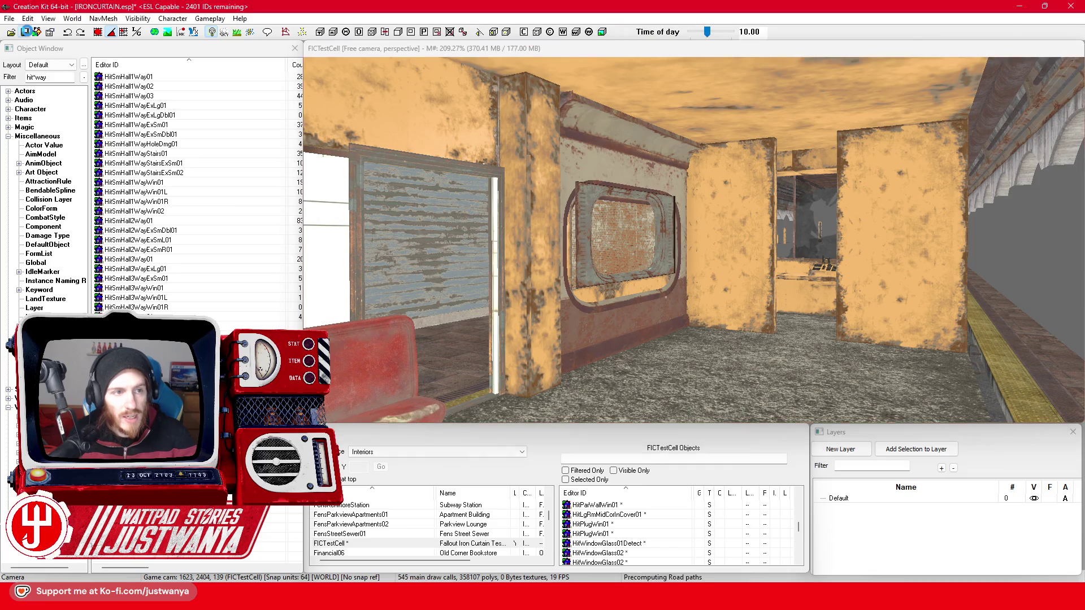
{"action": "left_click", "coordinate": [674, 311]}
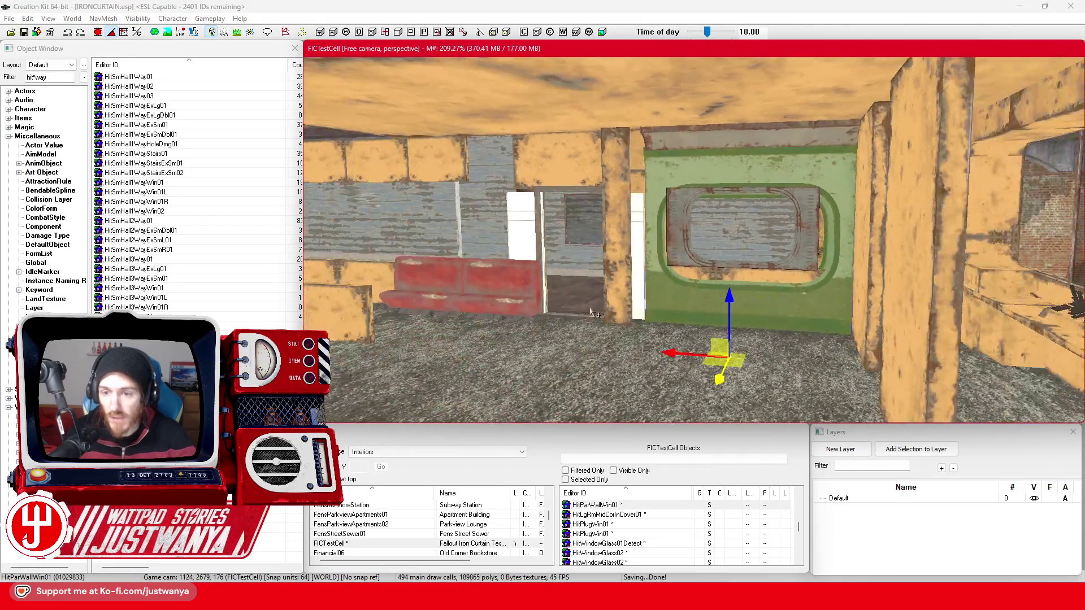
Orbit and fly the camera around until it faces the subway car on the tracks.
{"action": "key", "text": "shift"}
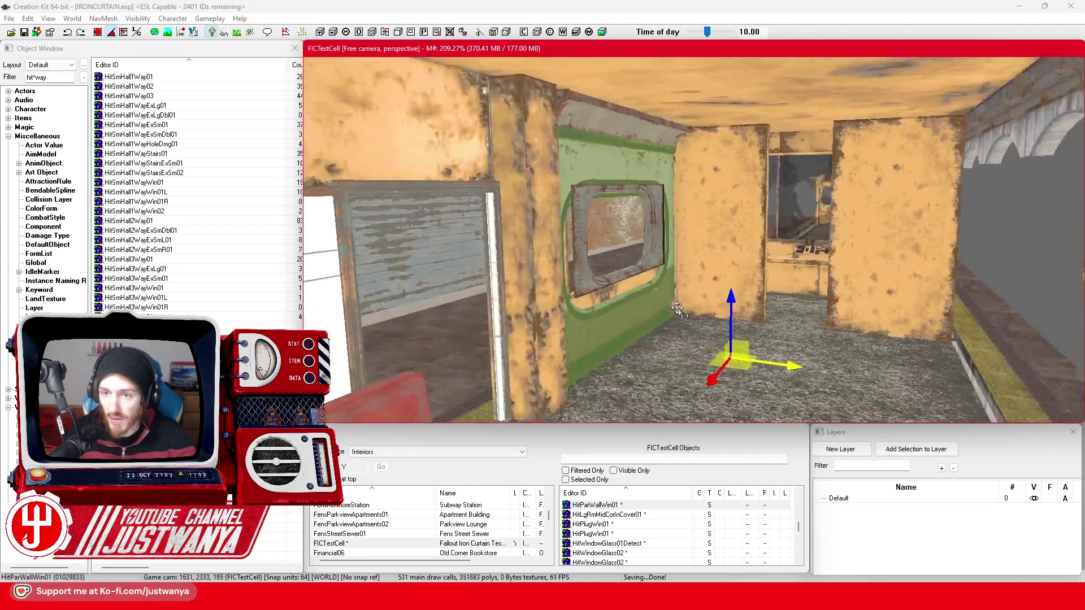
{"action": "key", "text": "shift"}
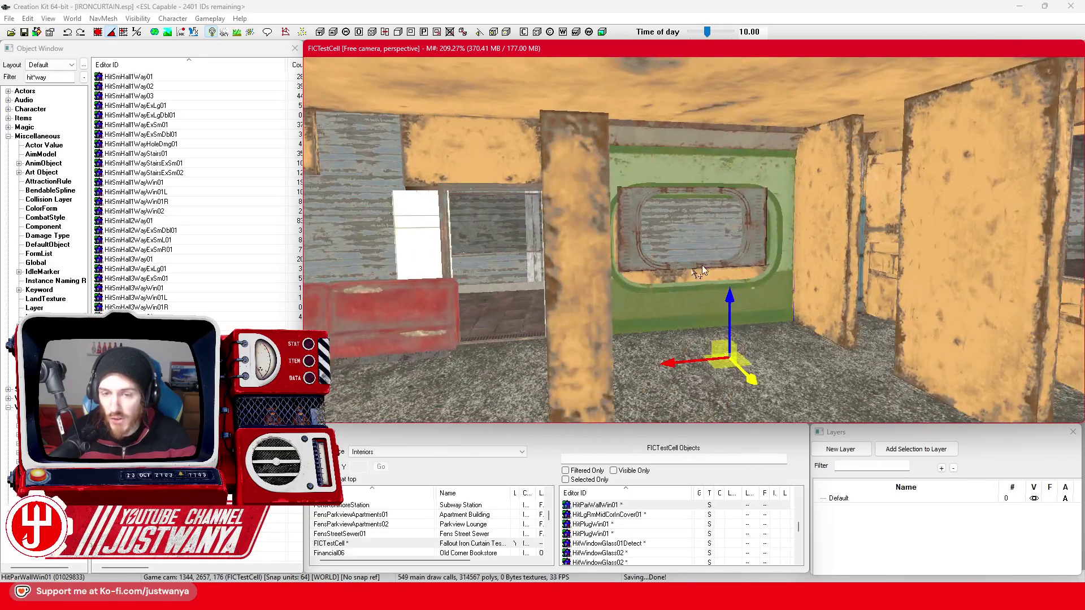
{"action": "key", "text": "shift"}
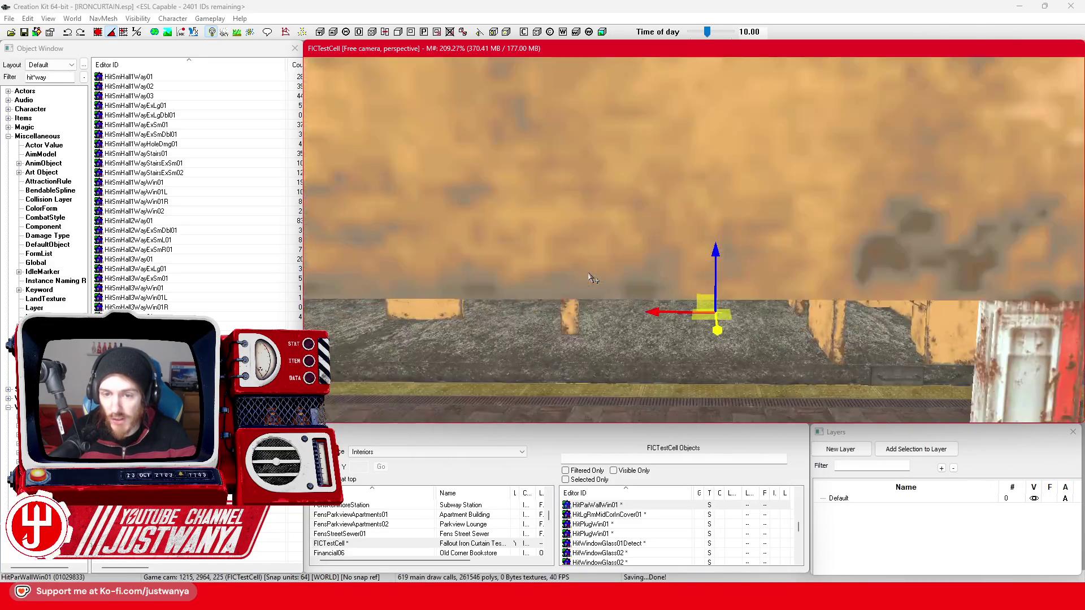
{"action": "key", "text": "shift"}
{"action": "key", "text": "d"}
{"action": "key", "text": "shift"}
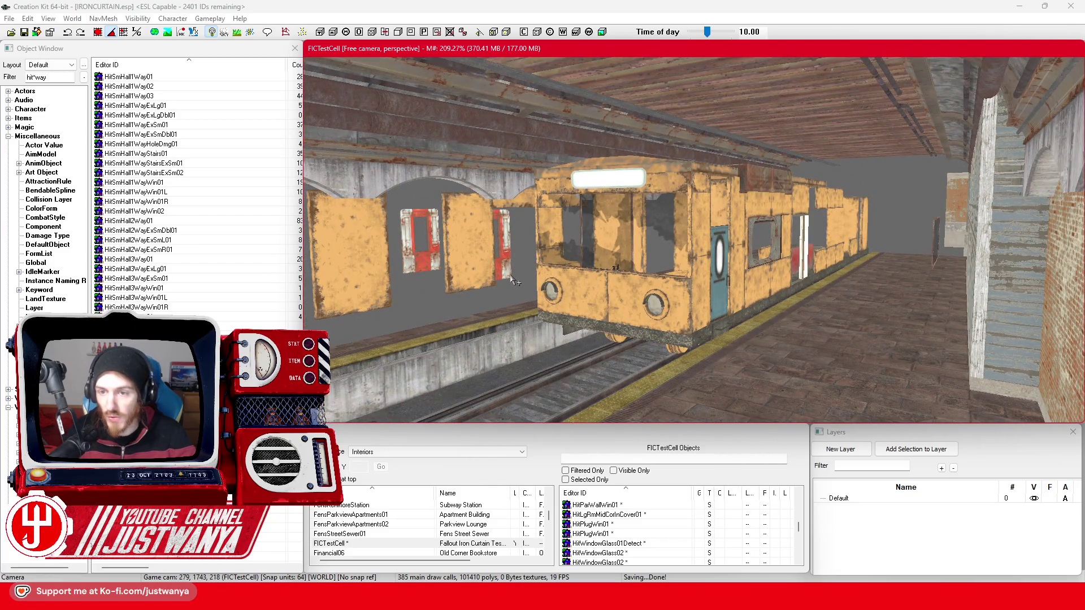
Delete the cover over the car's front window opening and save.
{"action": "left_click", "coordinate": [572, 263]}
{"action": "scroll", "coordinate": [571, 263], "scroll_direction": "up", "scroll_amount": 3}
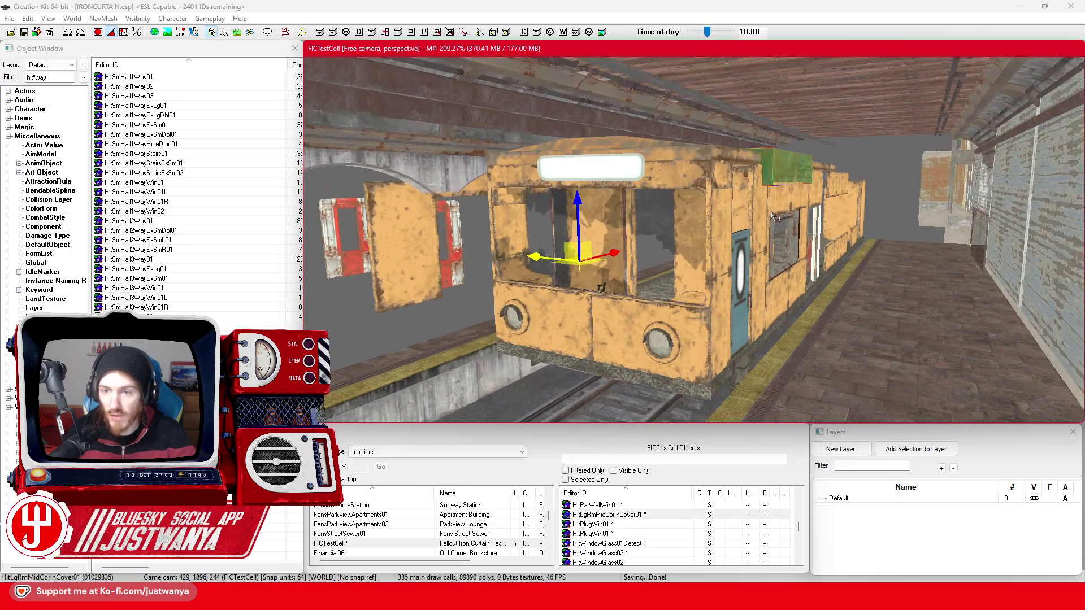
{"action": "key", "text": "Delete"}
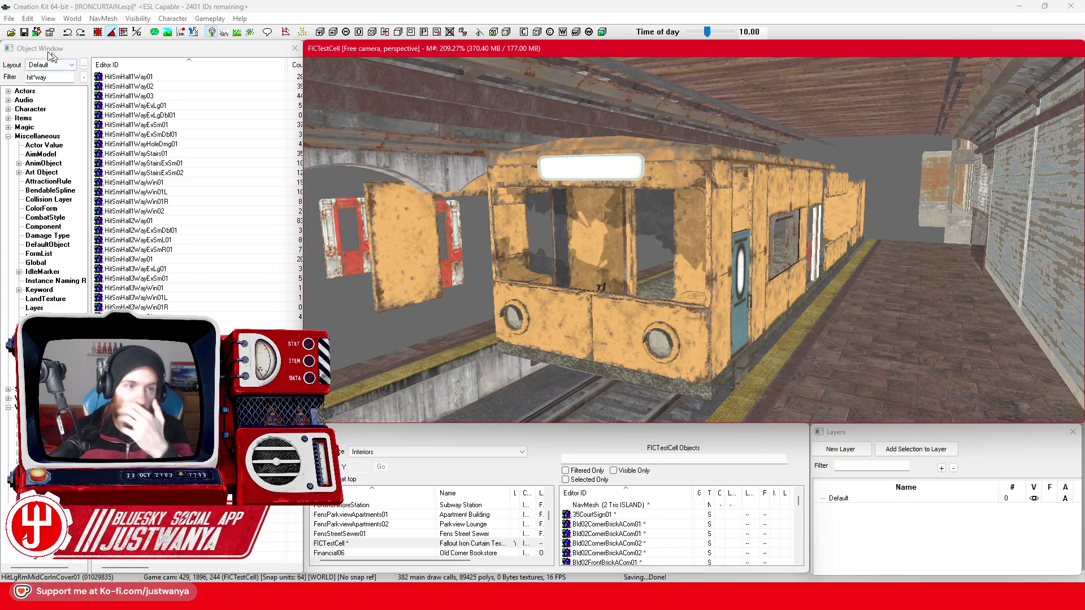
{"action": "left_click", "coordinate": [25, 34]}
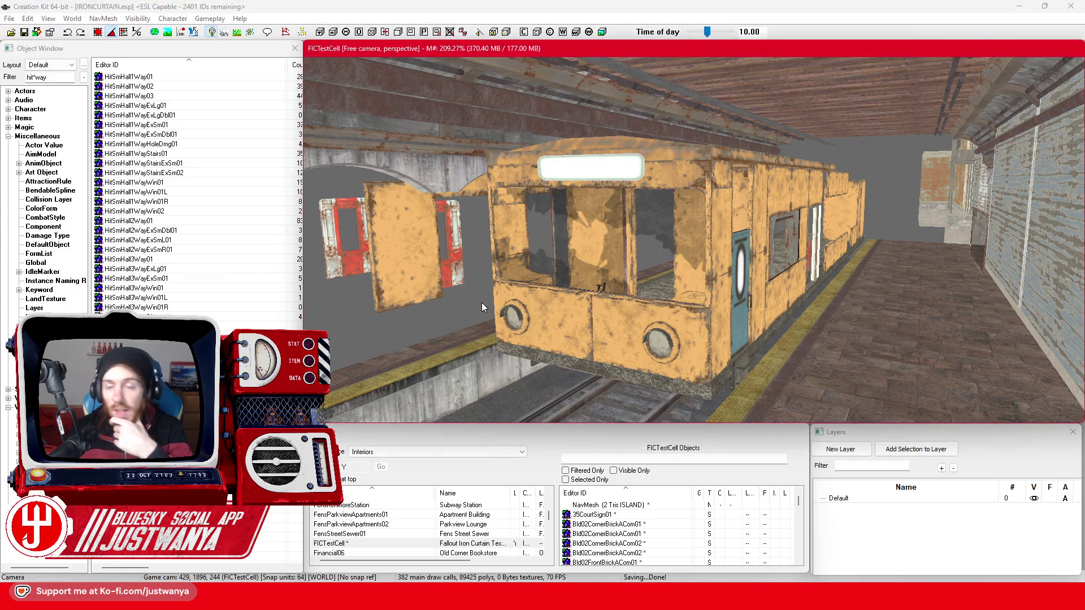
Frame a MacBasePanel on the car's front and swing the view along the platform wall.
{"action": "left_click", "coordinate": [618, 312]}
{"action": "key", "text": "f"}
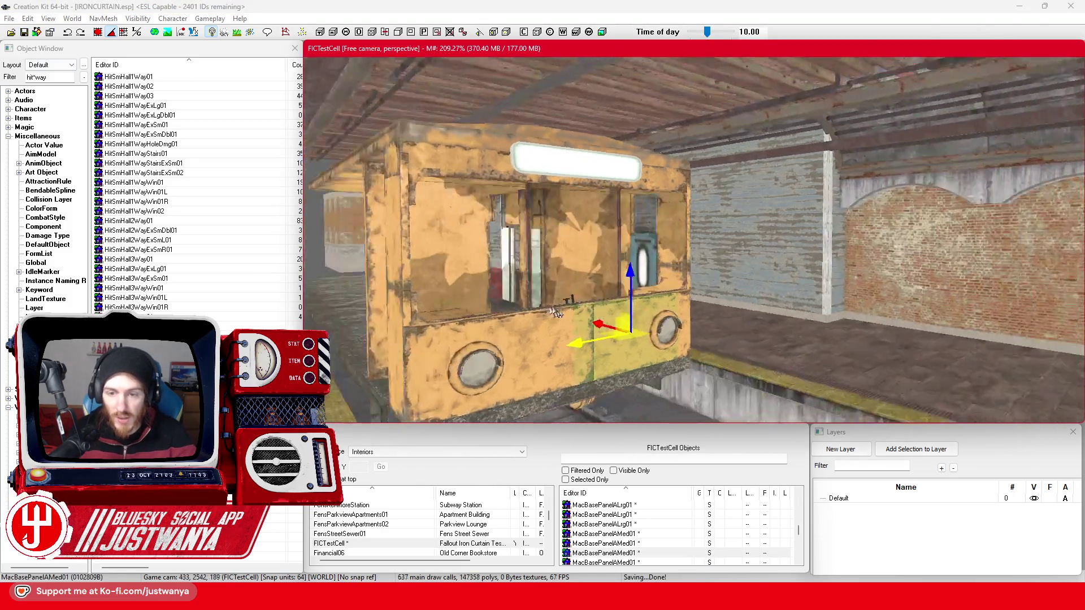
{"action": "scroll", "coordinate": [617, 312], "scroll_direction": "down", "scroll_amount": 5}
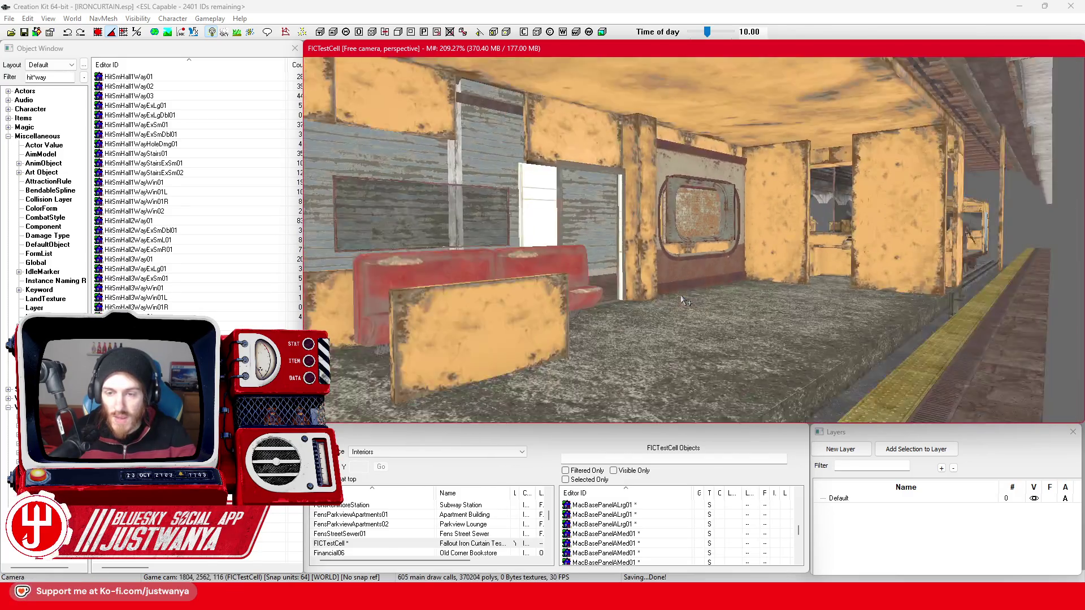
{"action": "scroll", "coordinate": [683, 300], "scroll_direction": "down", "scroll_amount": 3}
{"action": "left_click_drag", "start_coordinate": [862, 273], "coordinate": [800, 263]}
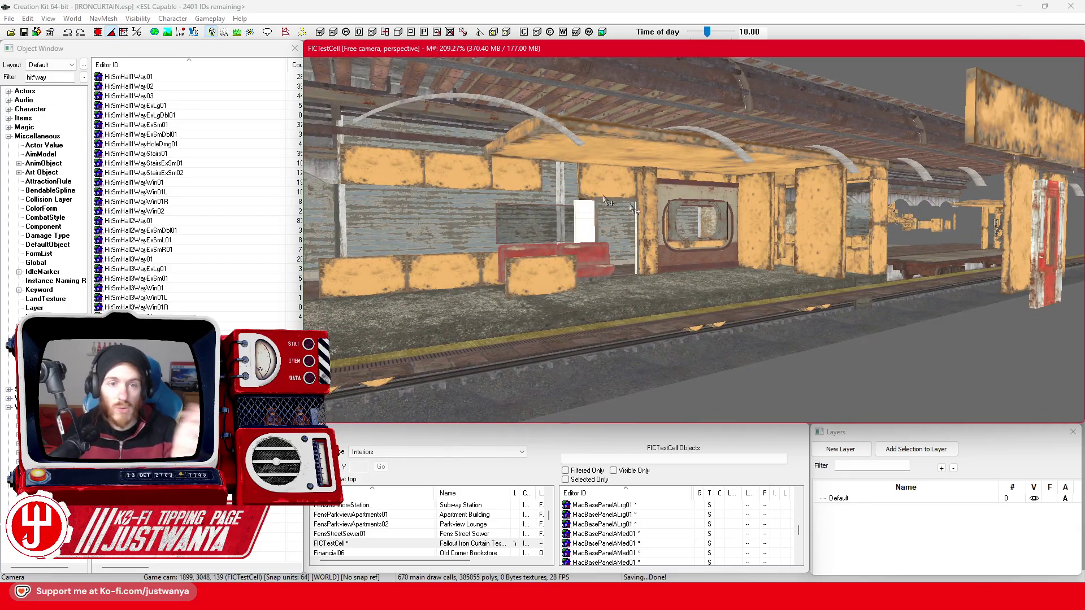